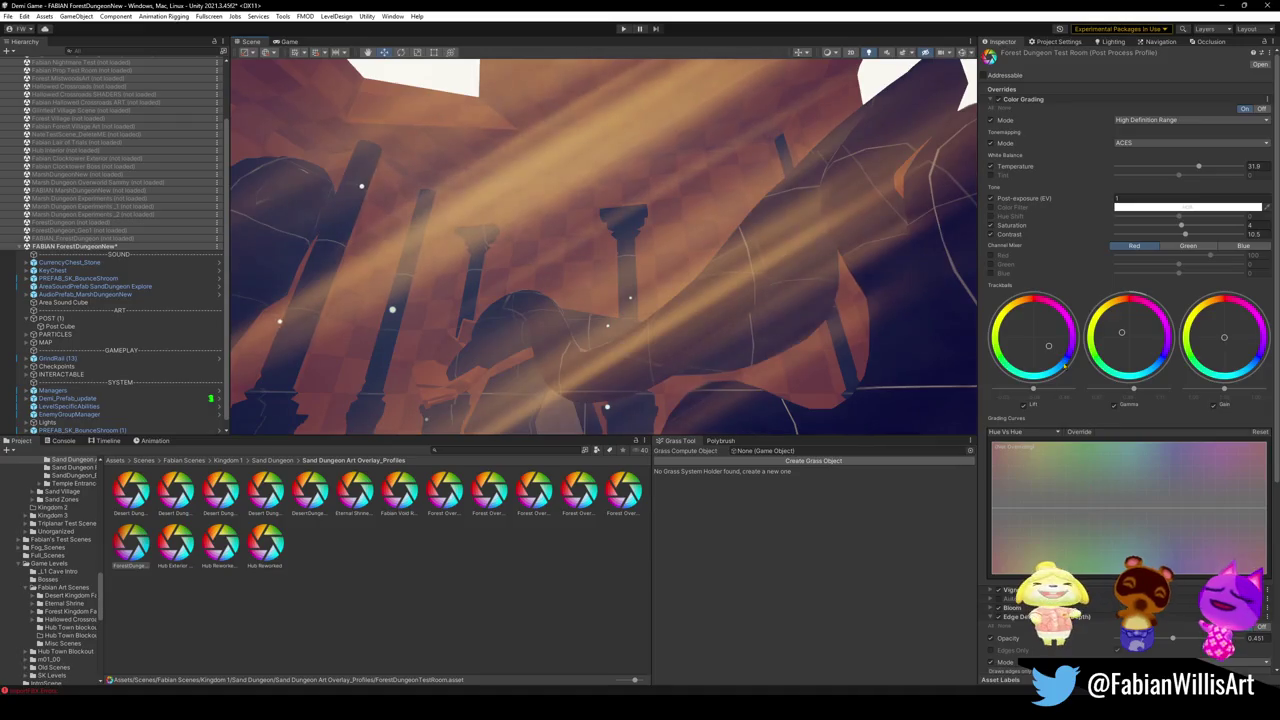
# Step: Collapse Edge Detection, expand the Bloom override and set its Intensity to 0.44
pyautogui.scroll(-5, 1061, 422)
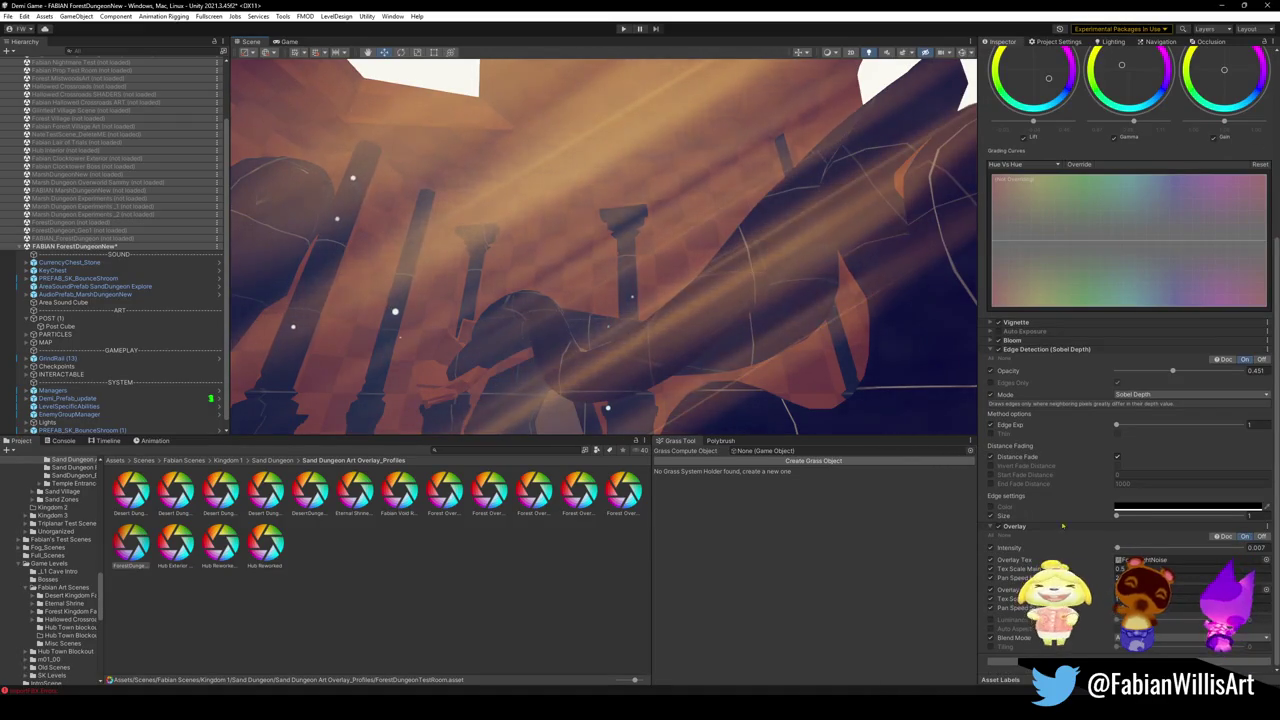
pyautogui.click(996, 350)
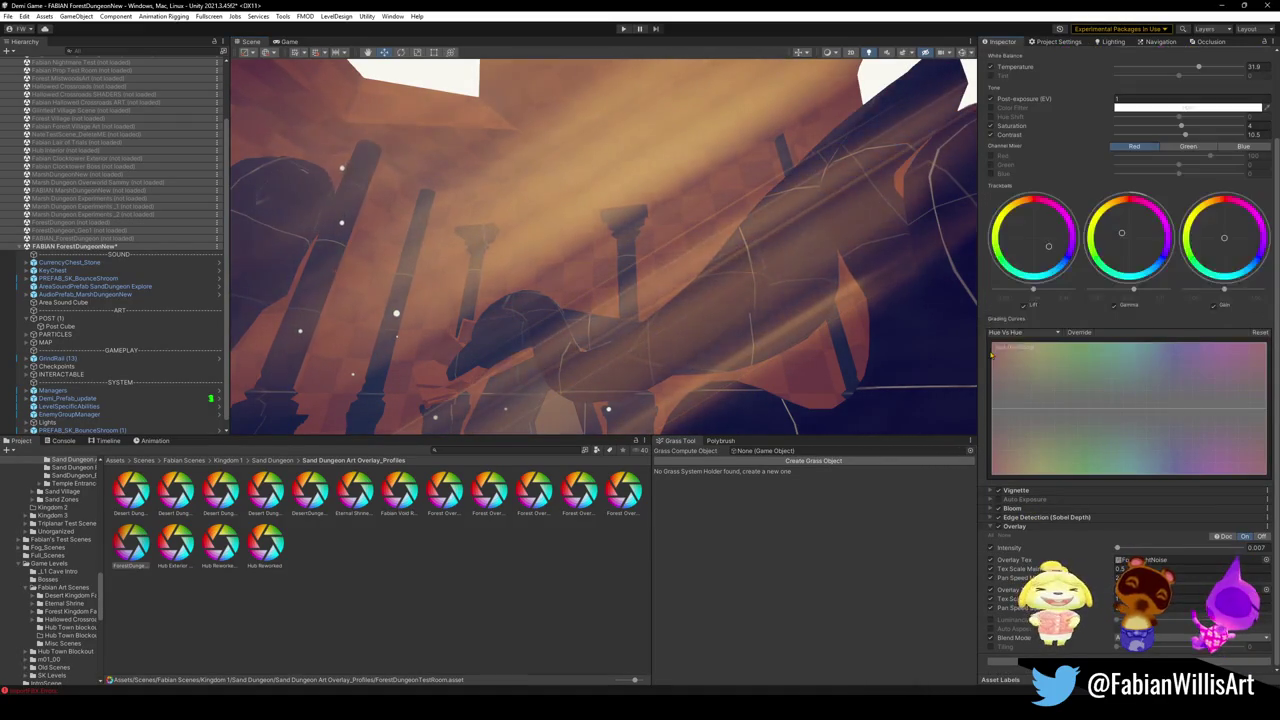
pyautogui.click(991, 509)
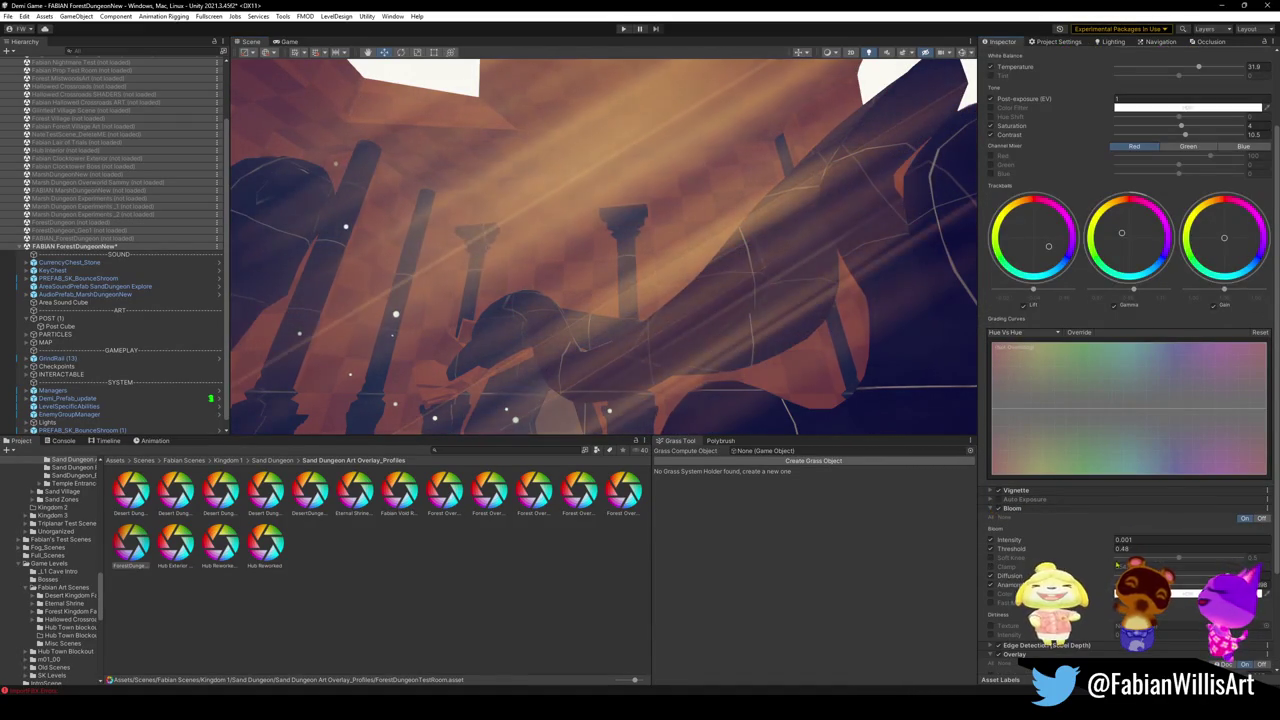
pyautogui.click(1121, 540)
pyautogui.write('0.44')
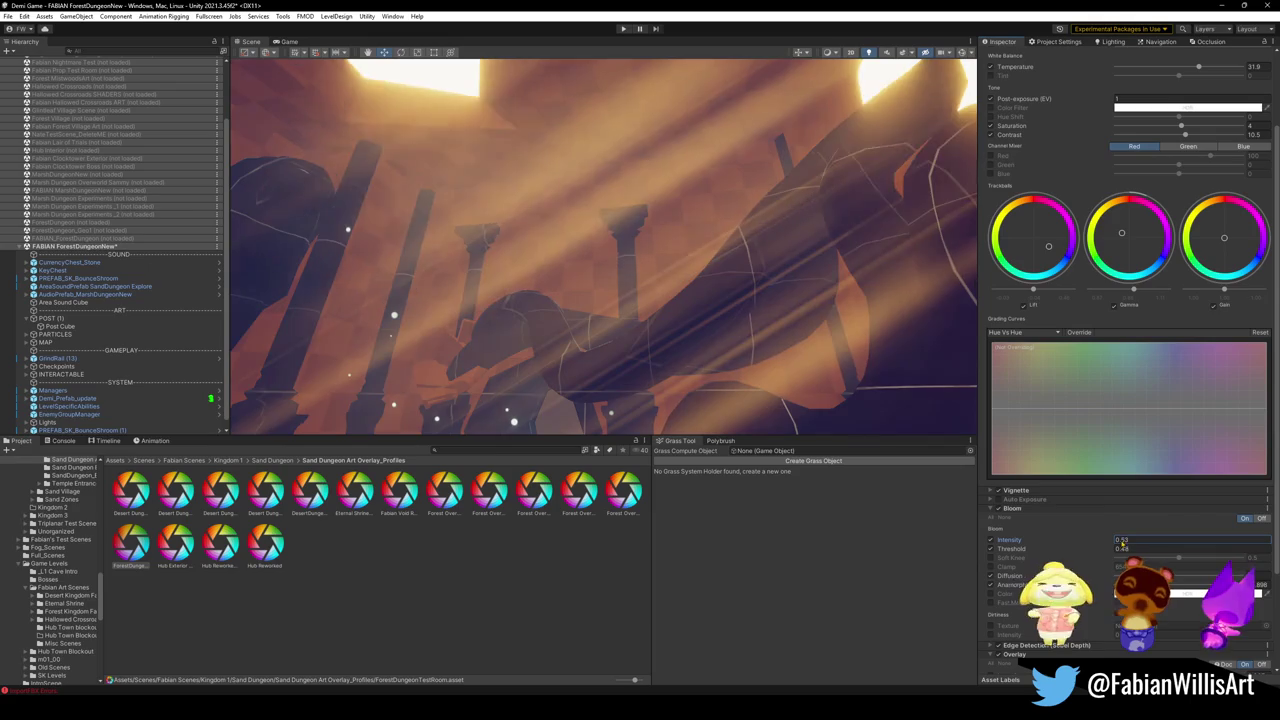
# Step: Look around the dungeon room toward the pillars, then bring up the Start menu
pyautogui.moveTo(650, 290)
pyautogui.mouseDown()
pyautogui.moveTo(705, 305)
pyautogui.moveTo(702, 292)
pyautogui.moveTo(686, 329)
pyautogui.moveTo(703, 202)
pyautogui.mouseUp()
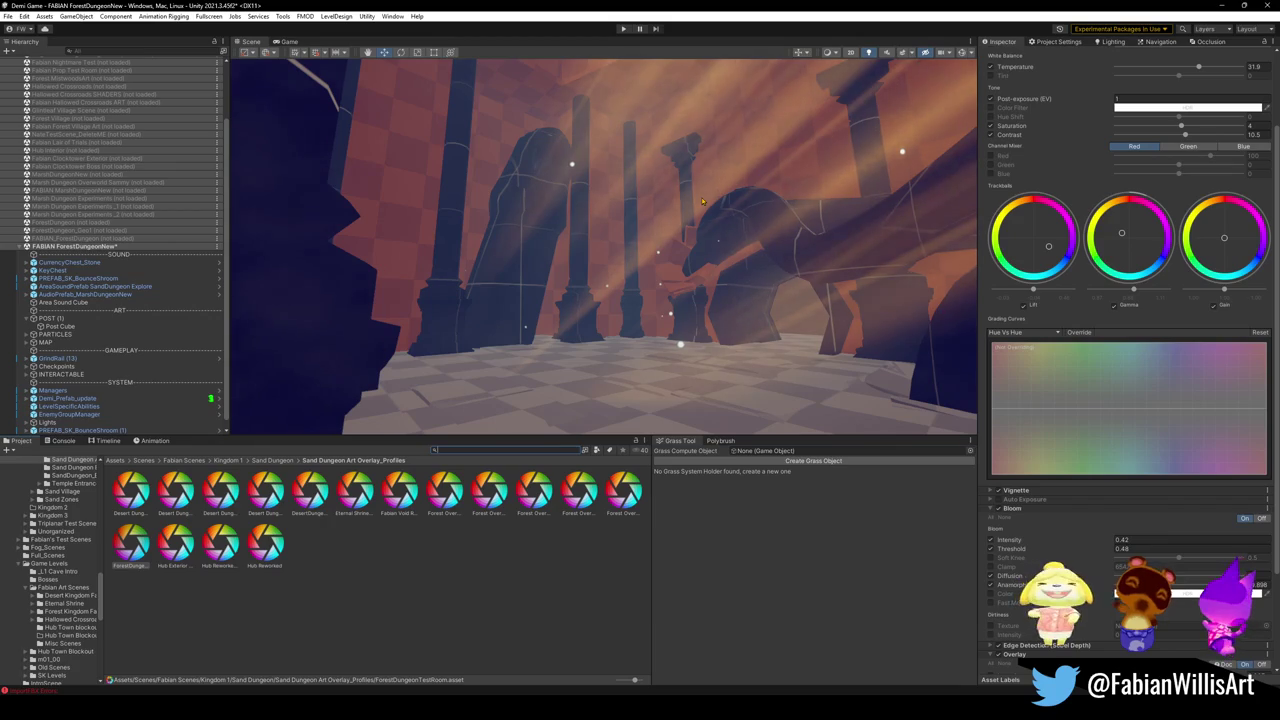
pyautogui.moveTo(705, 181)
pyautogui.mouseDown()
pyautogui.moveTo(660, 240)
pyautogui.moveTo(569, 224)
pyautogui.mouseUp()
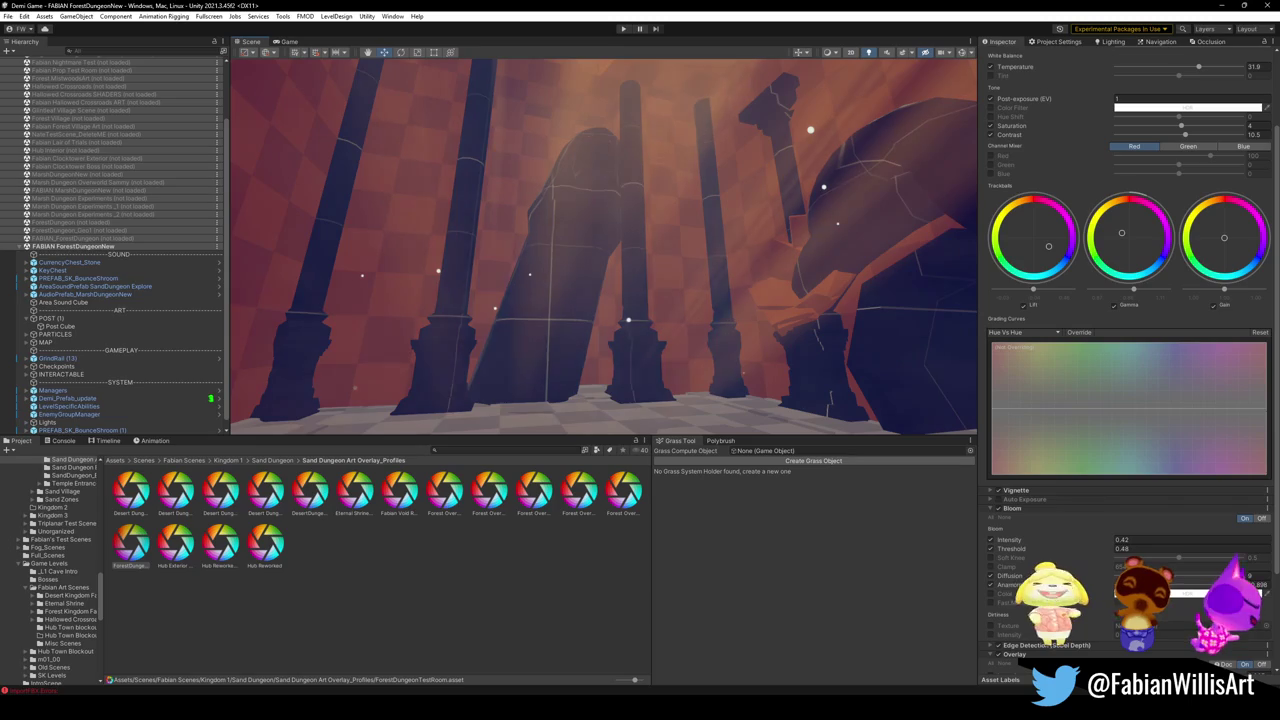
pyautogui.press('super')
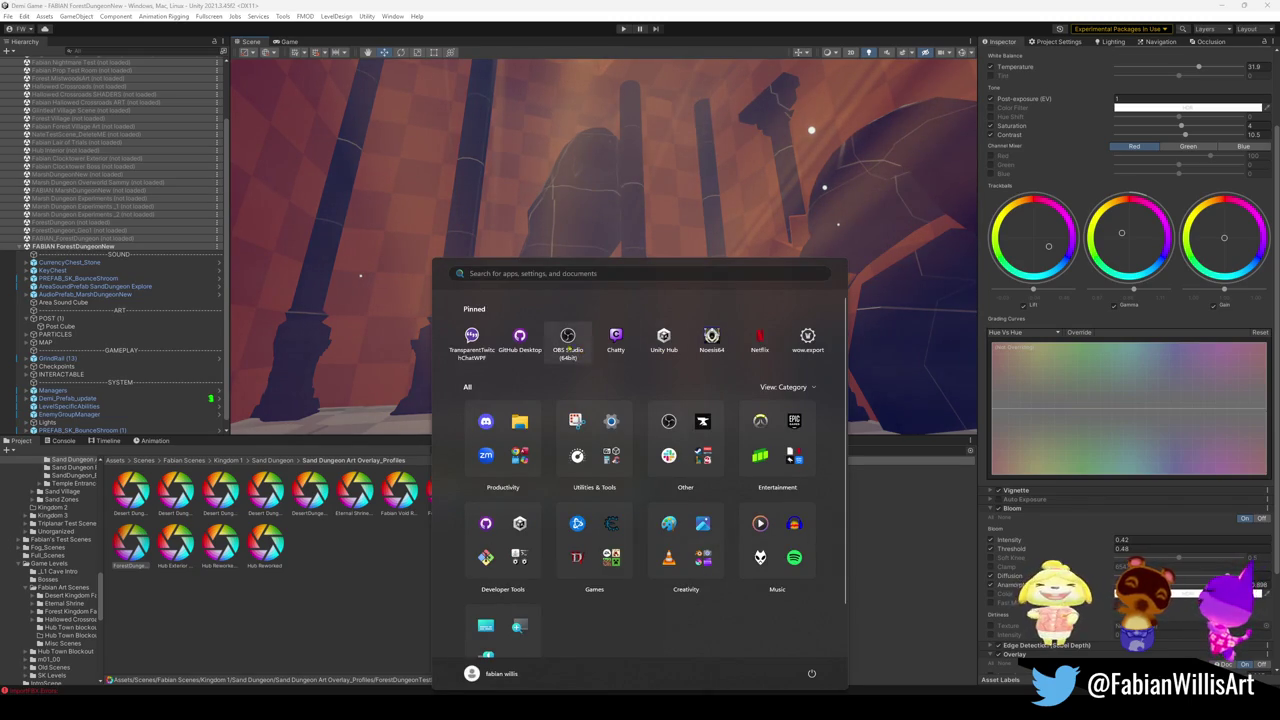
# Step: Launch GitHub Desktop from the Start menu's pinned apps
pyautogui.press('super')
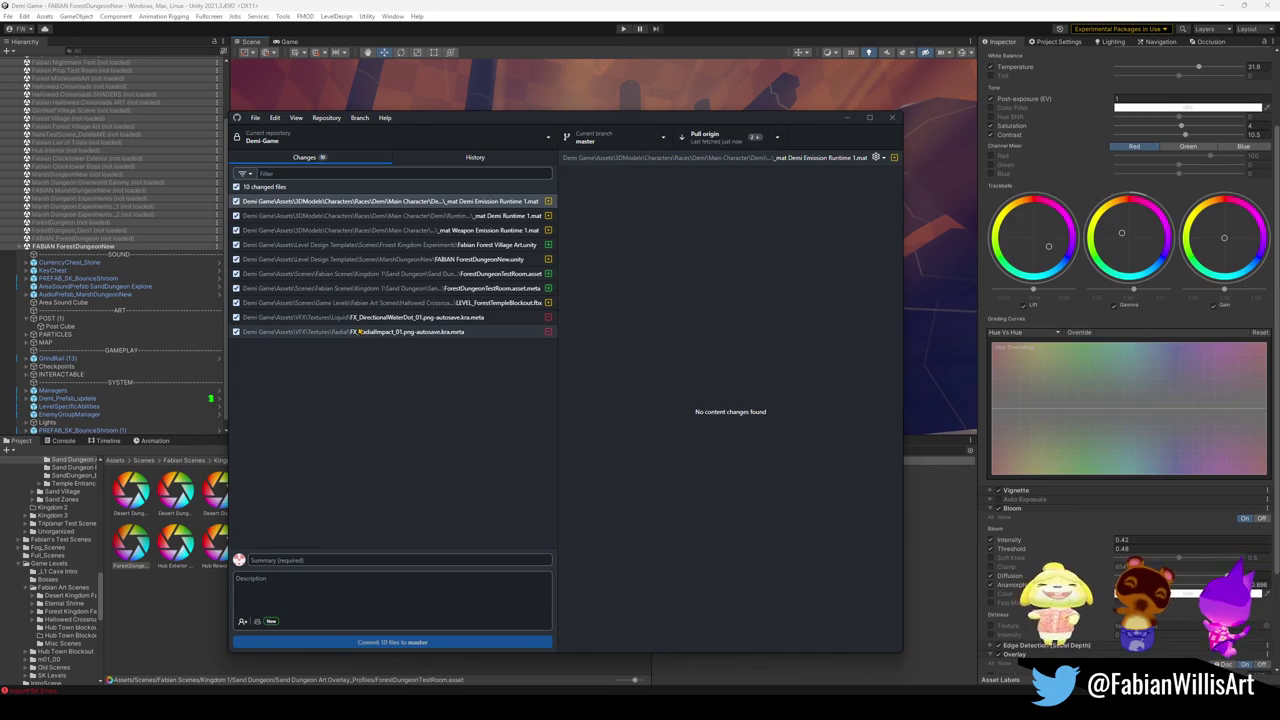
# Step: Pull origin into the Demi Game repository, then switch back to Unity
pyautogui.click(758, 141)
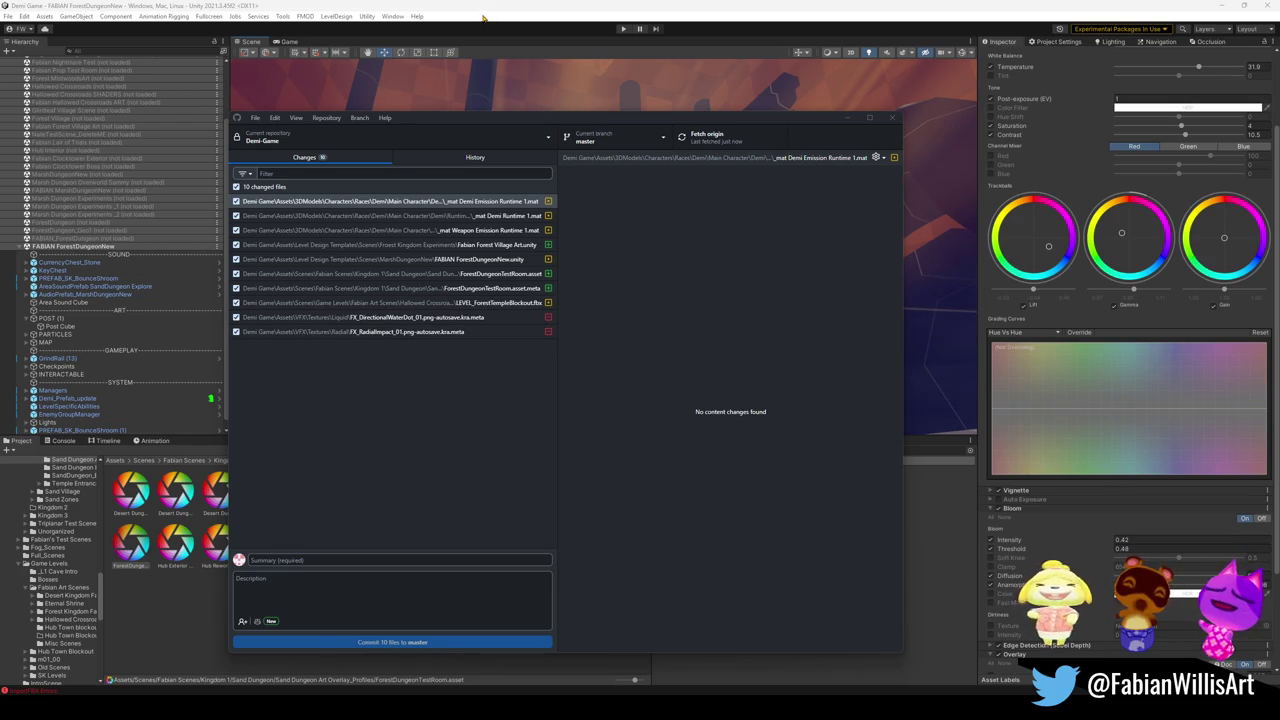
pyautogui.click(578, 12)
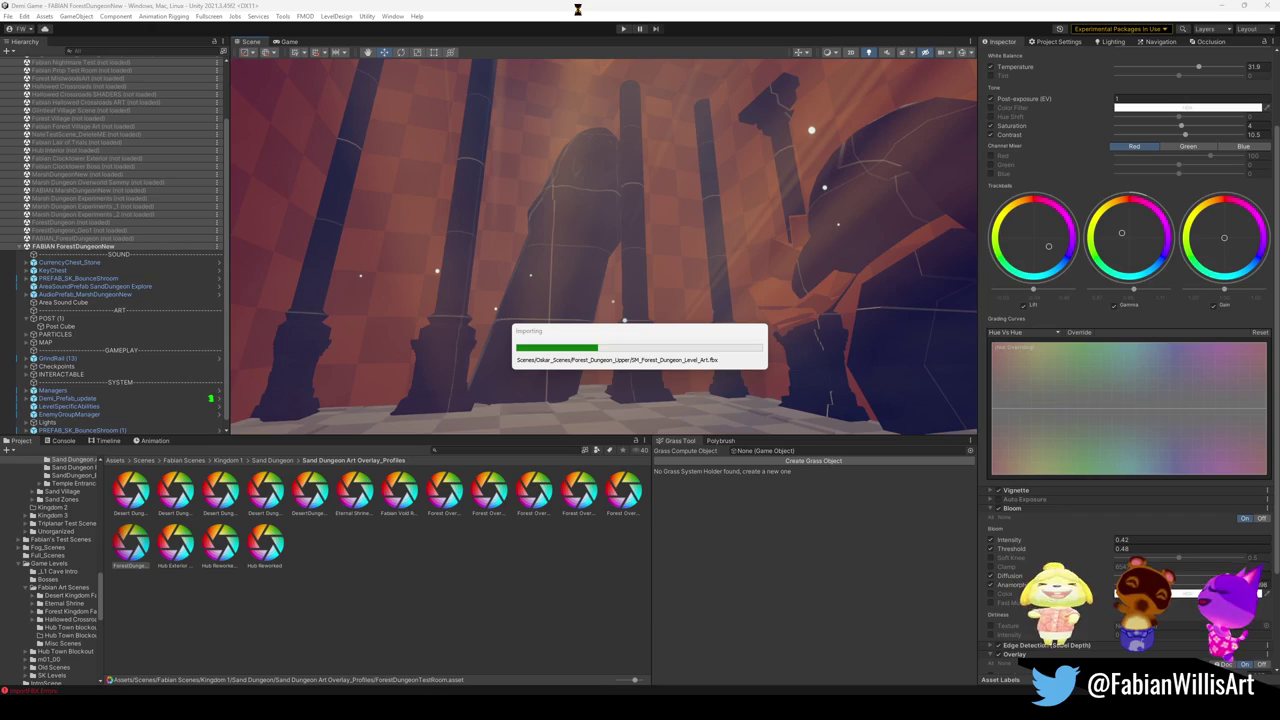
# Step: Expand the Lights group in the Hierarchy and rename it LIGHTS
pyautogui.moveTo(415, 257)
pyautogui.mouseDown()
pyautogui.moveTo(633, 360)
pyautogui.moveTo(600, 340)
pyautogui.moveTo(640, 330)
pyautogui.moveTo(610, 355)
pyautogui.mouseUp()
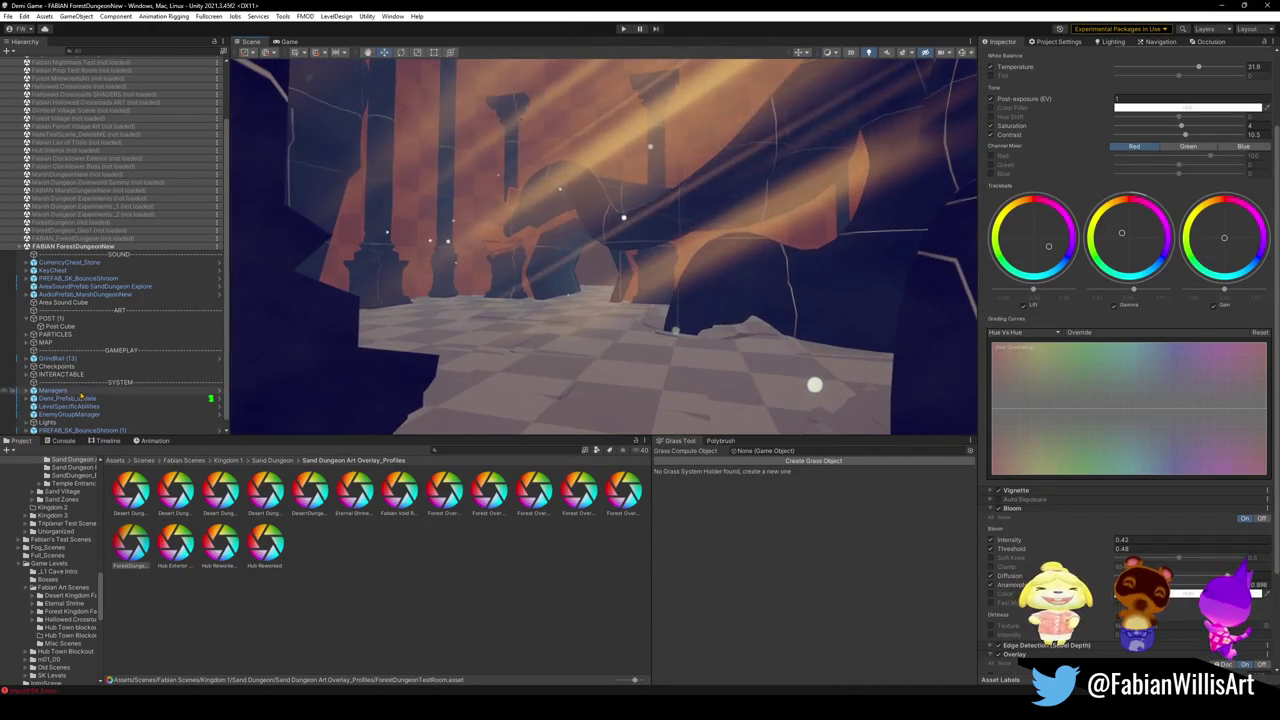
pyautogui.click(27, 422)
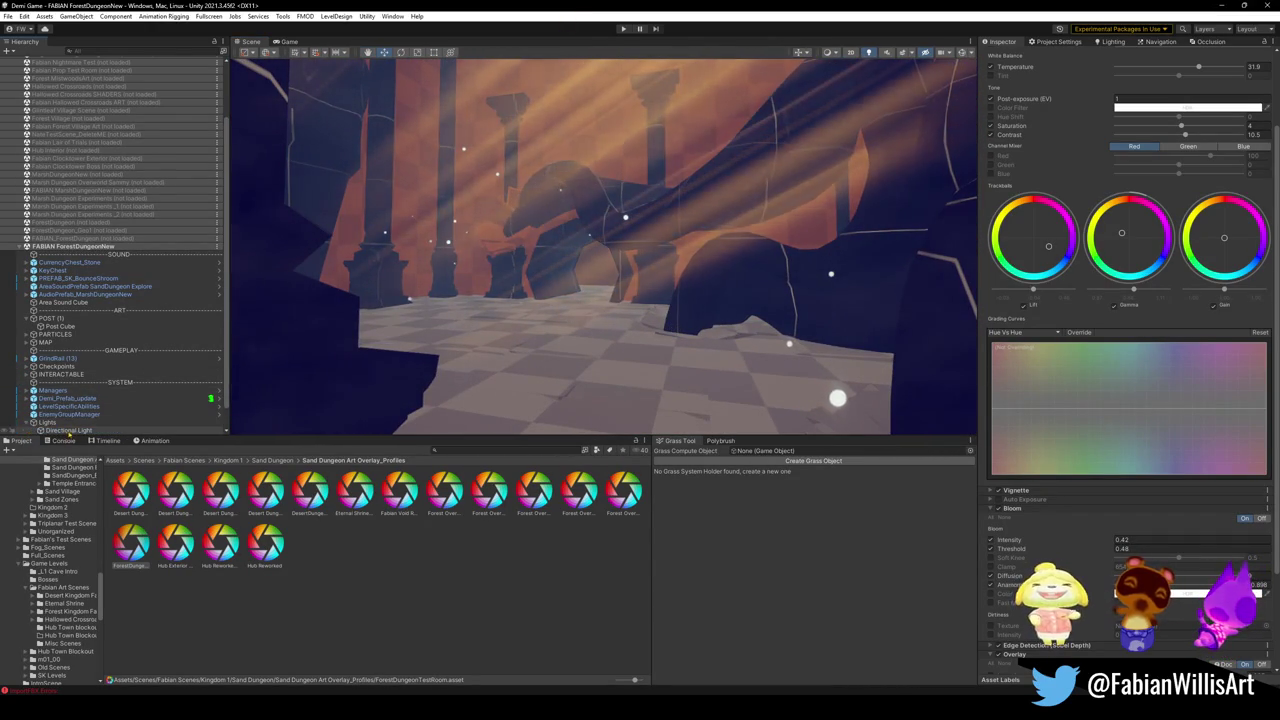
pyautogui.scroll(-1, 68, 420)
pyautogui.click(47, 398)
pyautogui.press('F2')
pyautogui.write('LIGHTS')
pyautogui.press('Return')
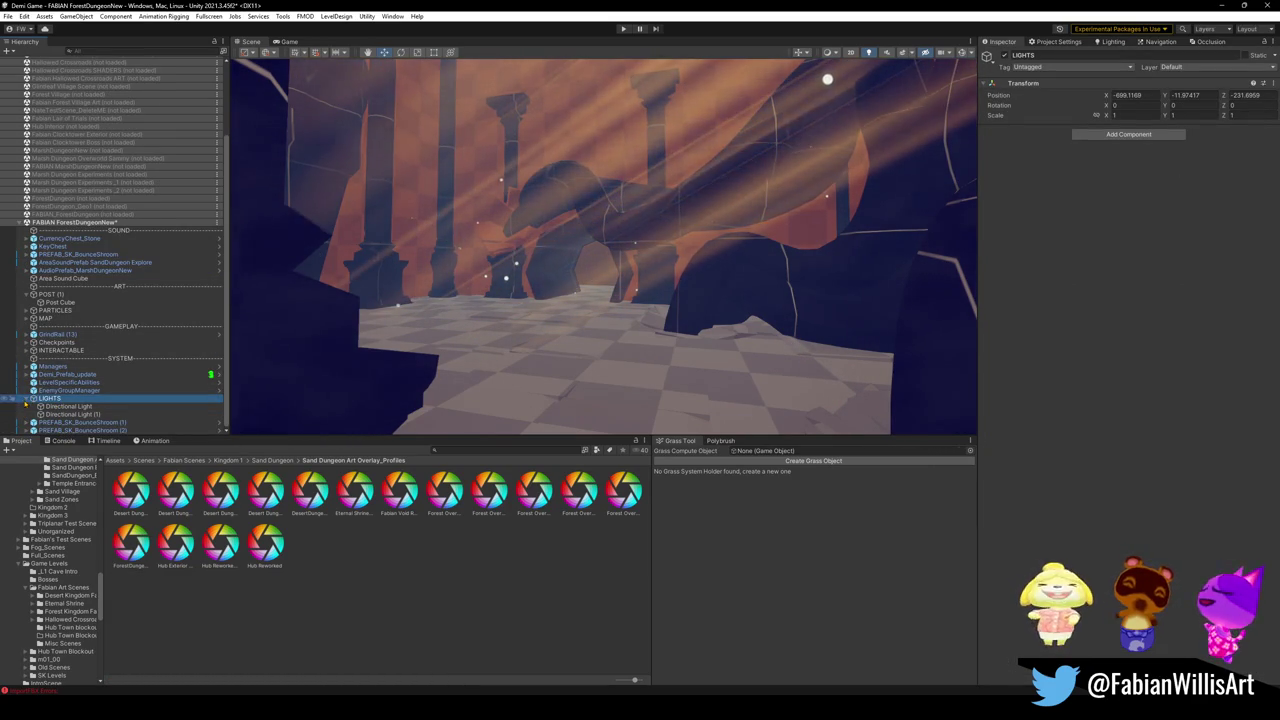
# Step: Move LIGHTS under ART and group its two directional lights under DIRECTIONAL
pyautogui.click(26, 399)
pyautogui.moveTo(55, 312); pyautogui.dragTo(28, 308)
pyautogui.click(26, 310)
pyautogui.click(68, 318)
pyautogui.keyDown('shift'); pyautogui.click(99, 327); pyautogui.keyUp('shift')
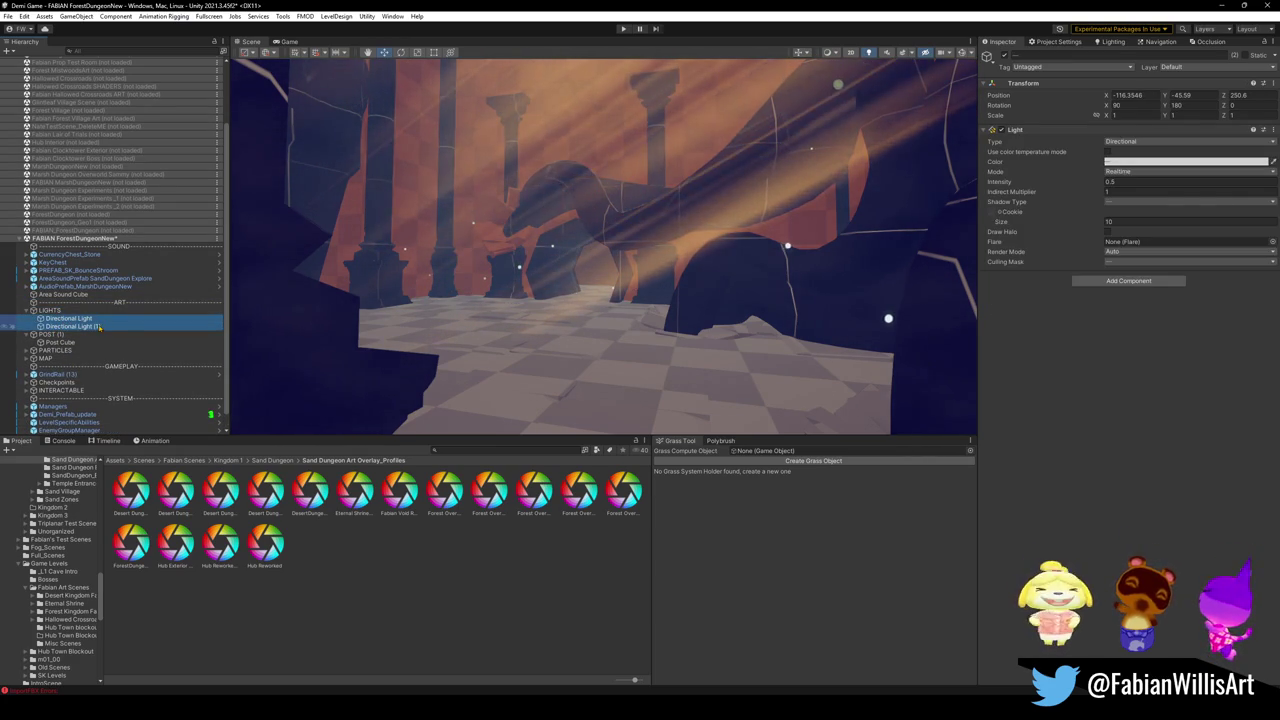
pyautogui.hotkey('ctrl', 'shift', 'g')
pyautogui.write('DIR')
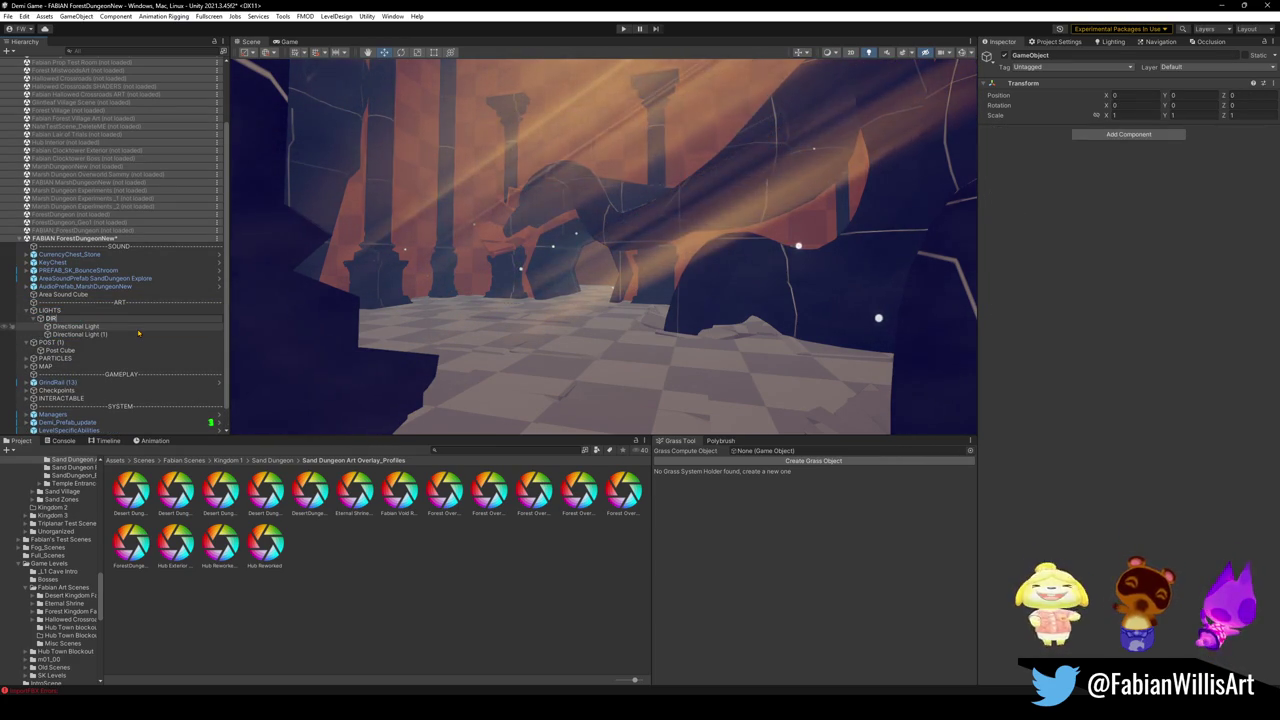
pyautogui.write('ECTI')
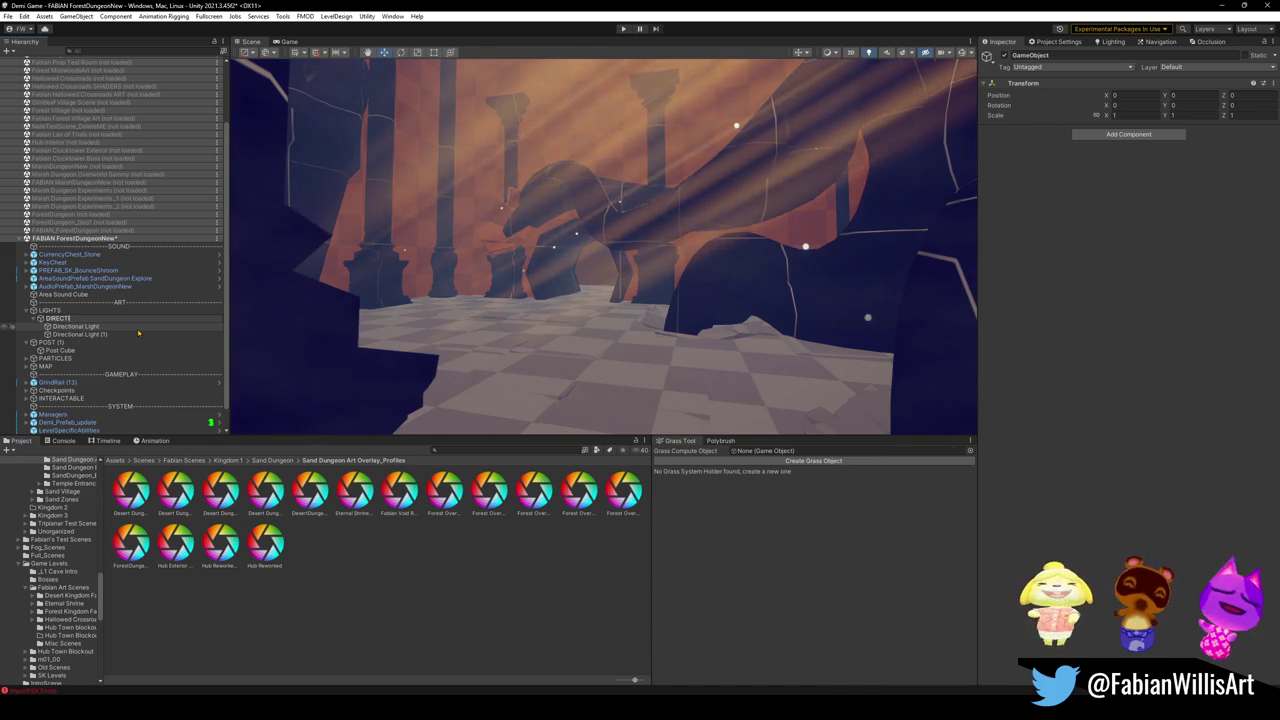
pyautogui.write('ONAL')
pyautogui.press('Return')
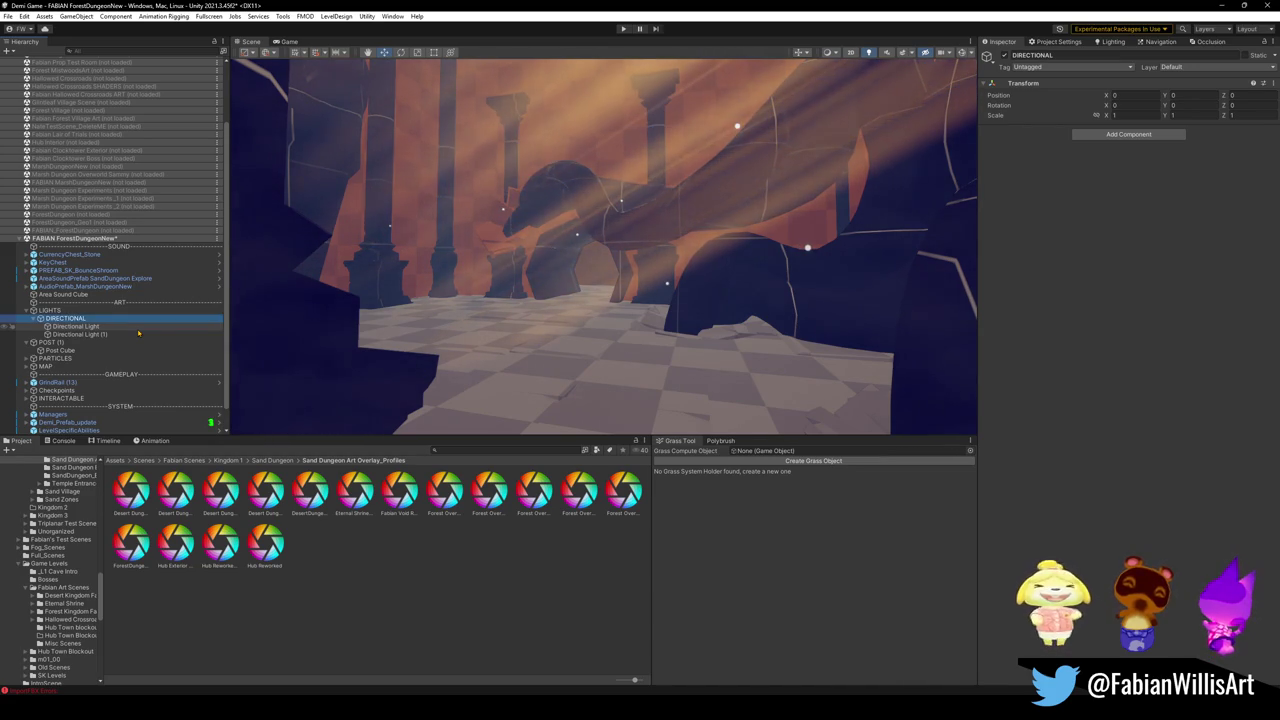
# Step: Rename the two directional lights Player Light and World Light
pyautogui.click(80, 326)
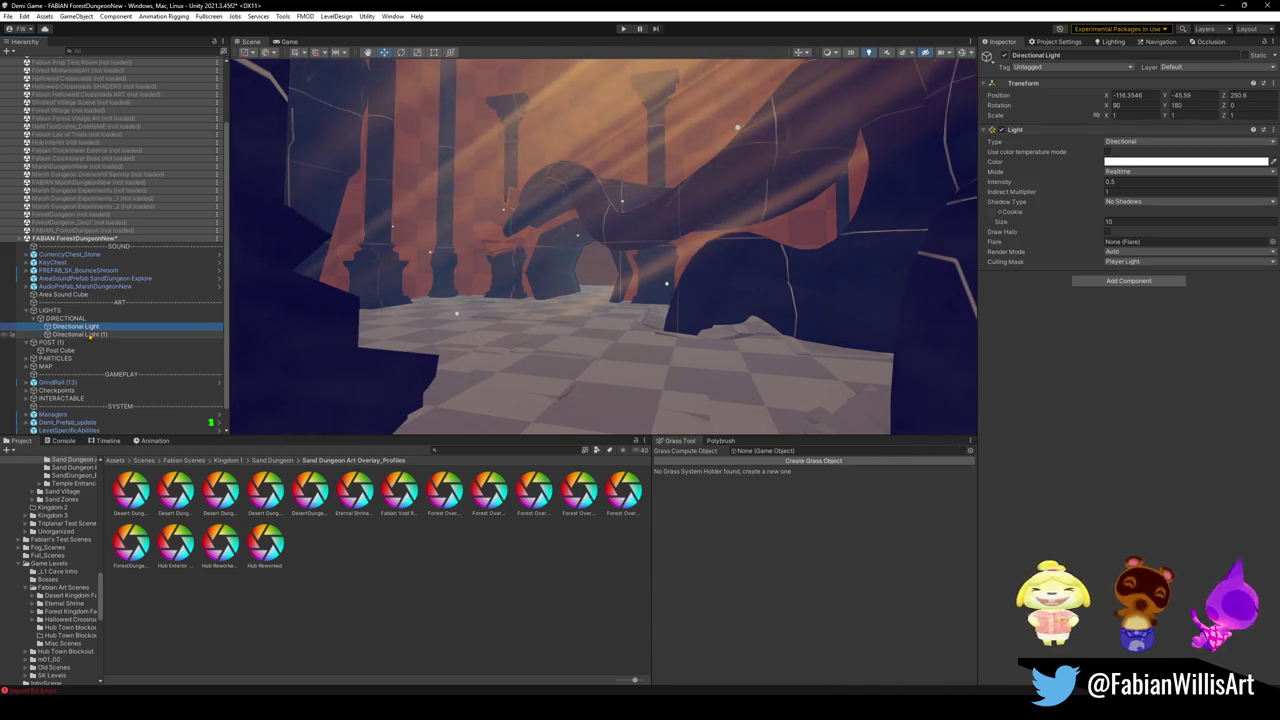
pyautogui.press('F2')
pyautogui.write('Plat')
pyautogui.write('yer')
pyautogui.write(' Light')
pyautogui.press('Return')
pyautogui.click(82, 335)
pyautogui.press('F2')
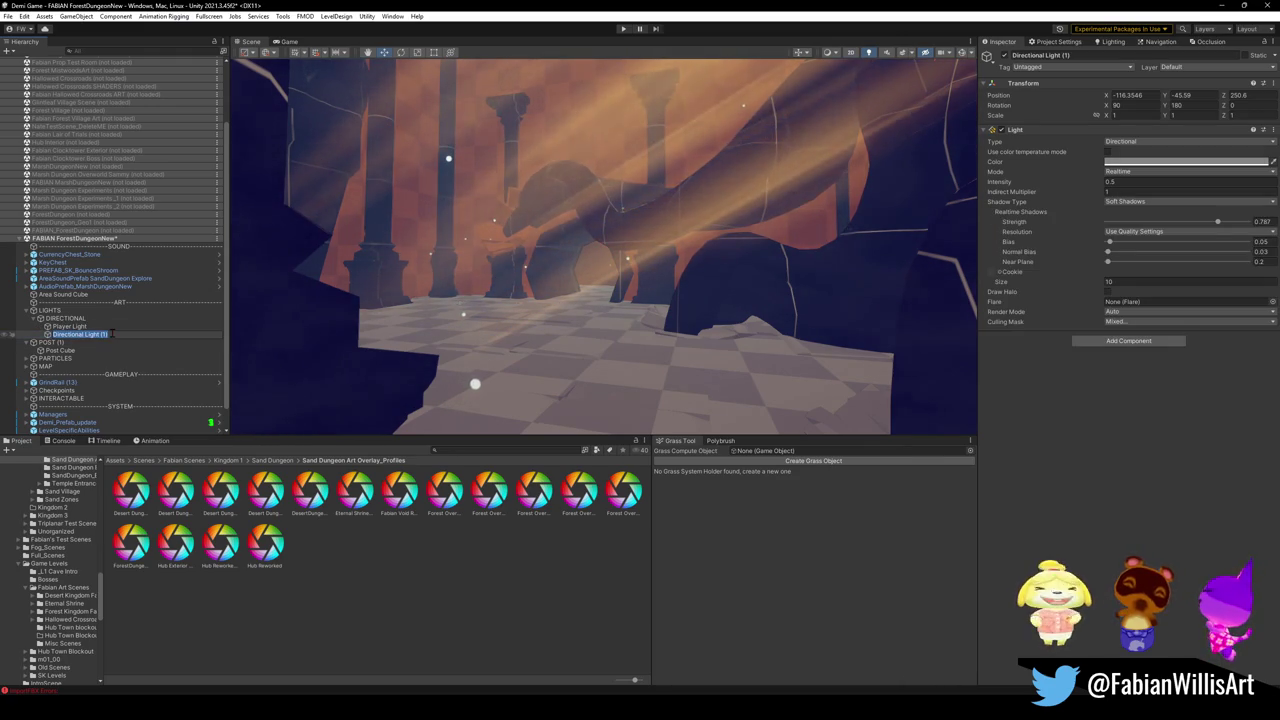
pyautogui.write('S')
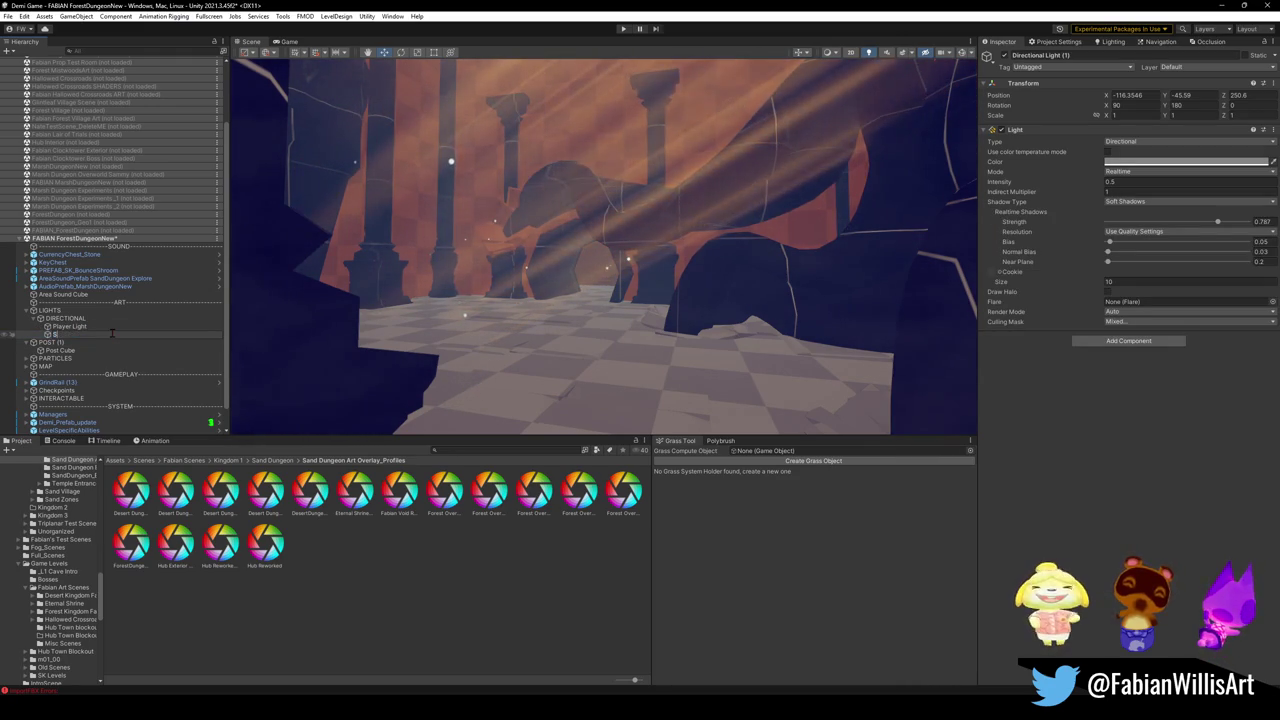
pyautogui.write('un')
pyautogui.press('Return')
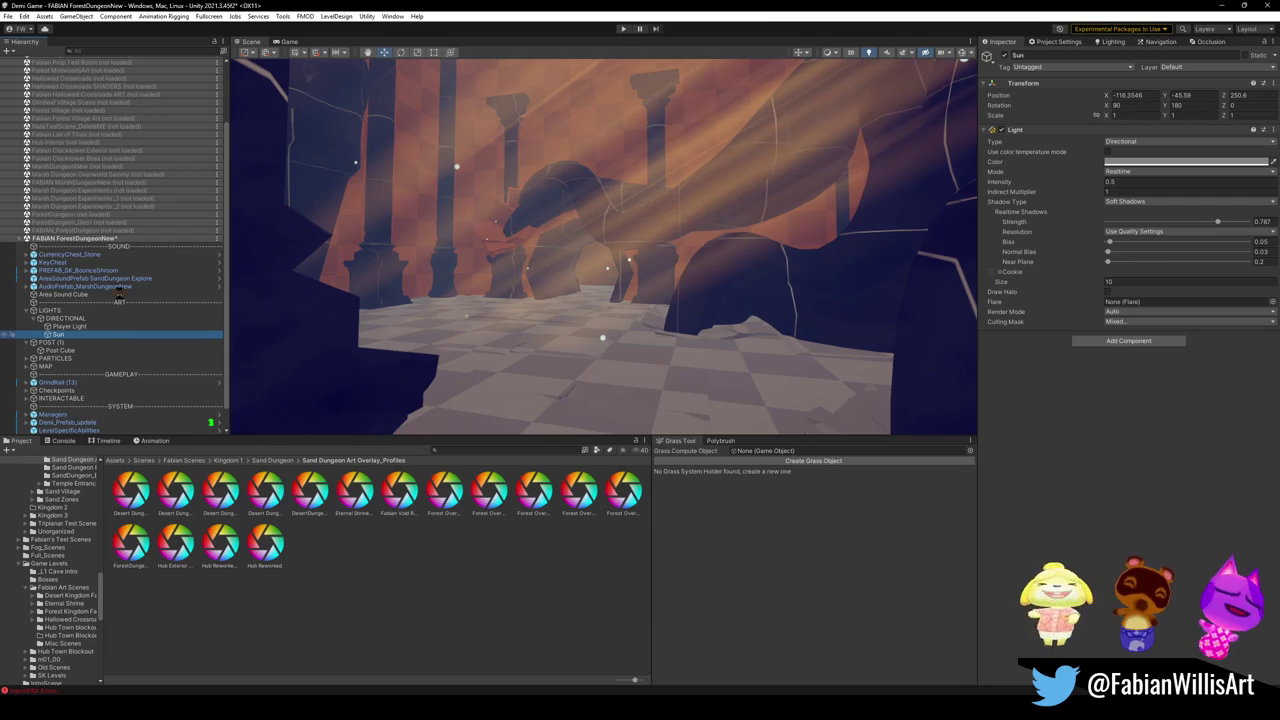
pyautogui.click(80, 336)
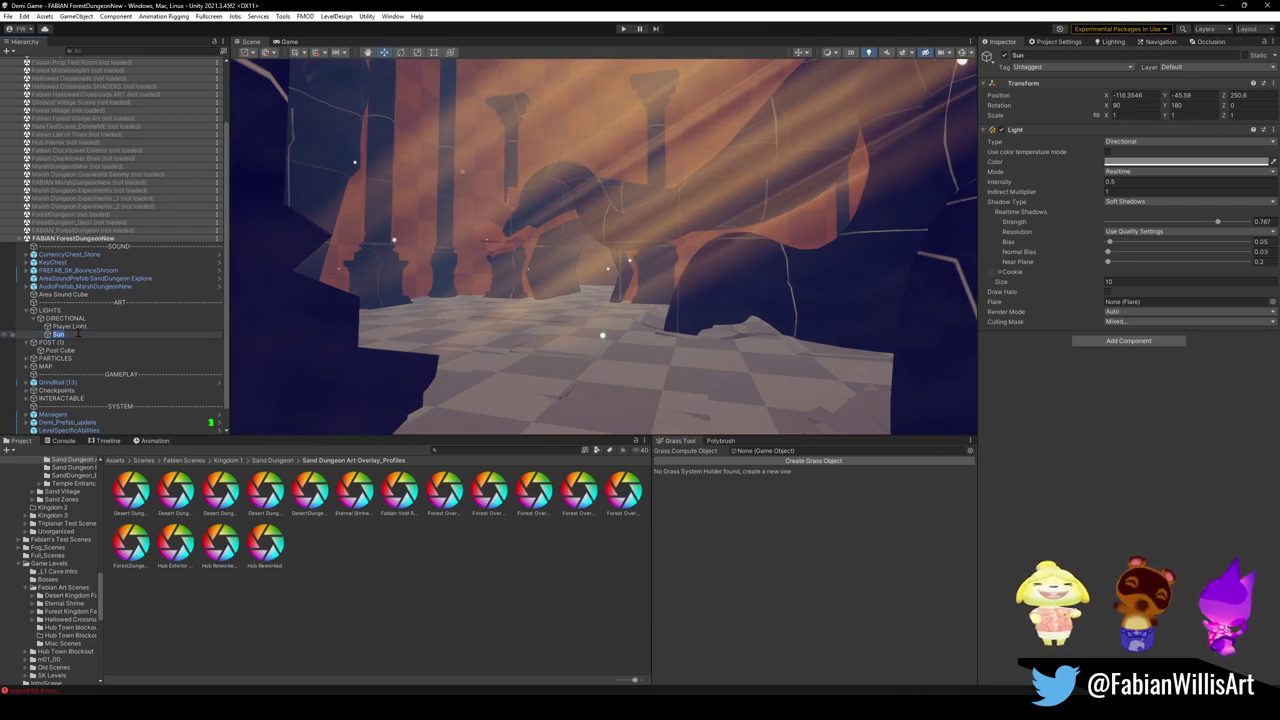
pyautogui.write('World Li')
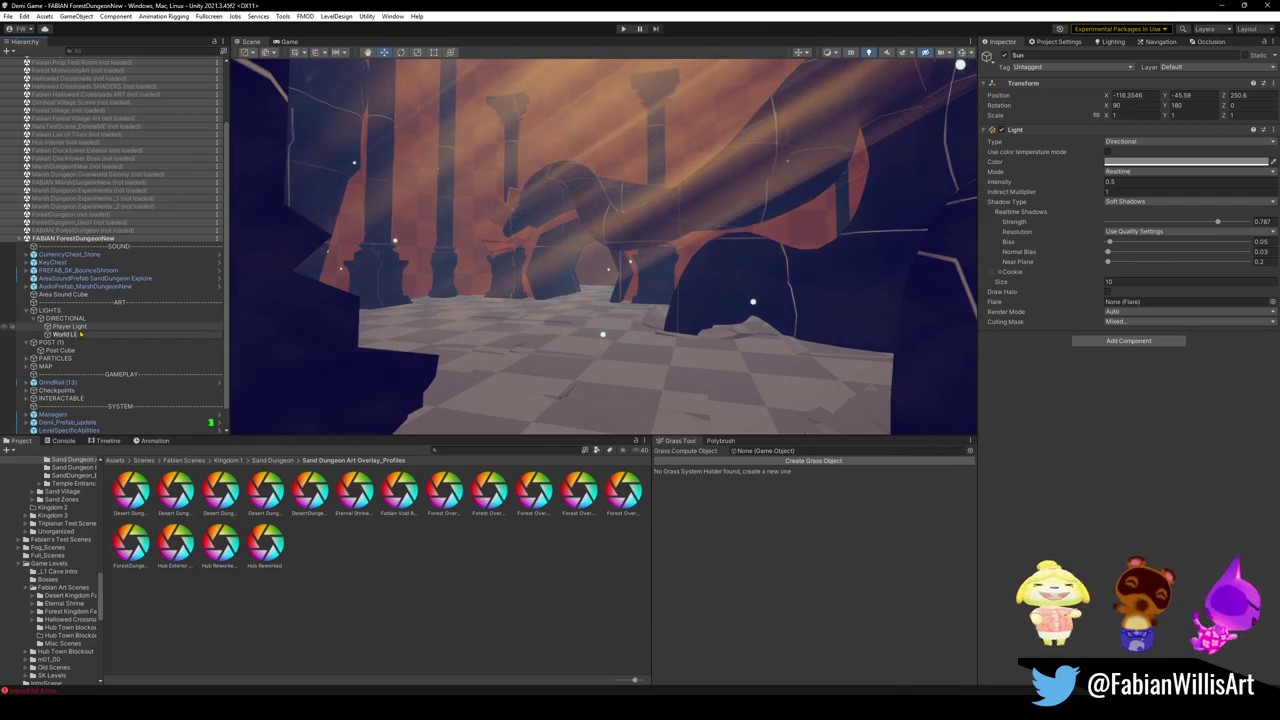
pyautogui.press('Return')
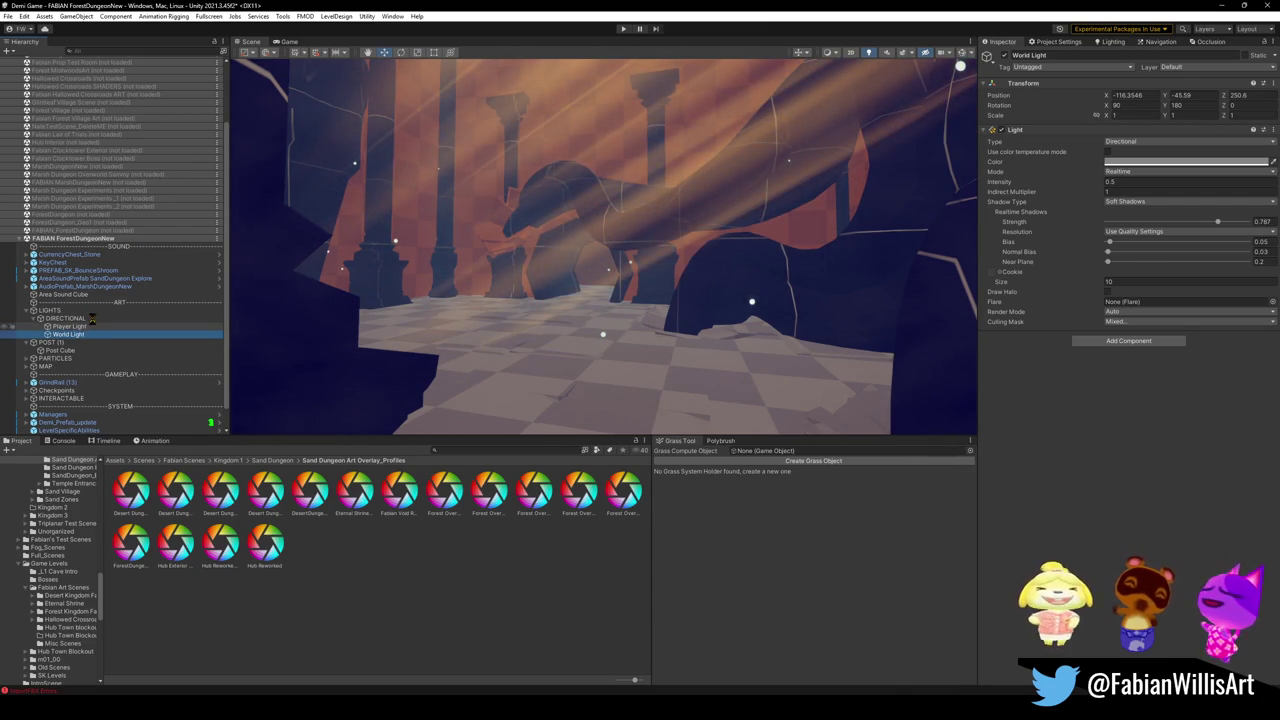
# Step: Select the POST (1) group and start renaming it
pyautogui.click(60, 351)
pyautogui.click(62, 342)
pyautogui.press('F2')
# Step: Name the group POST and select Post Cube to view its post-process volume
pyautogui.write('POST')
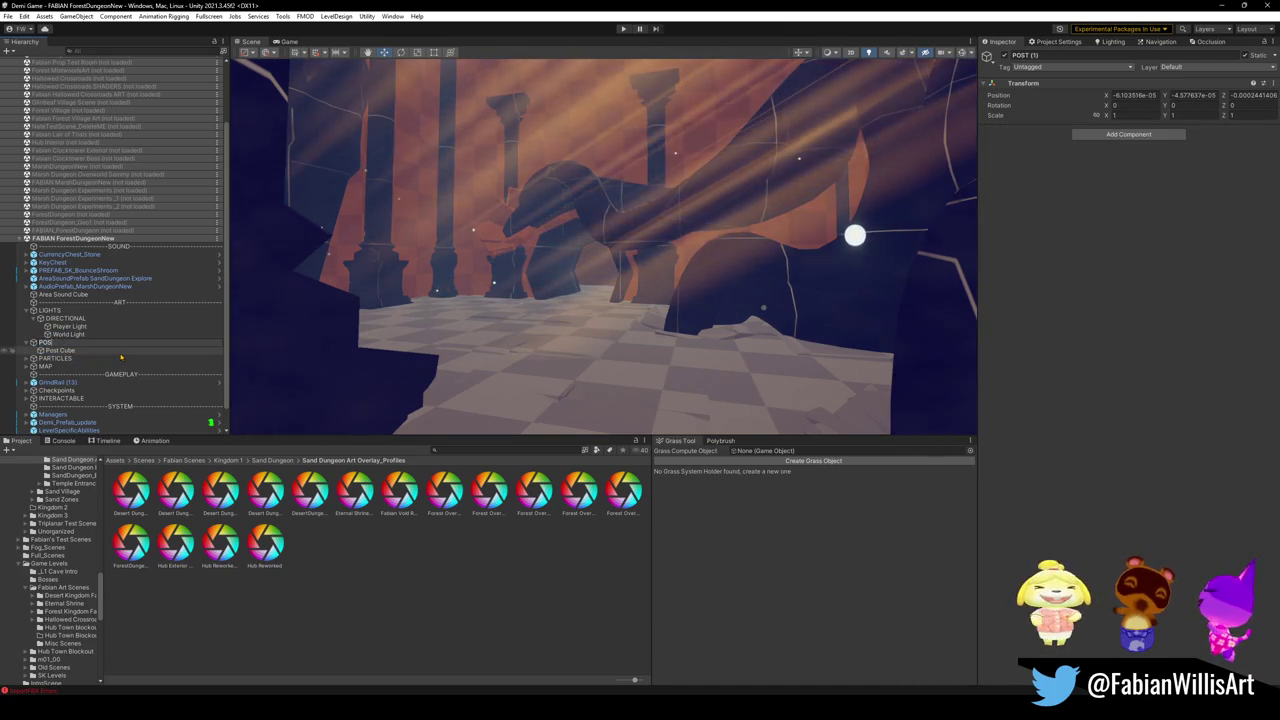
pyautogui.press('Return')
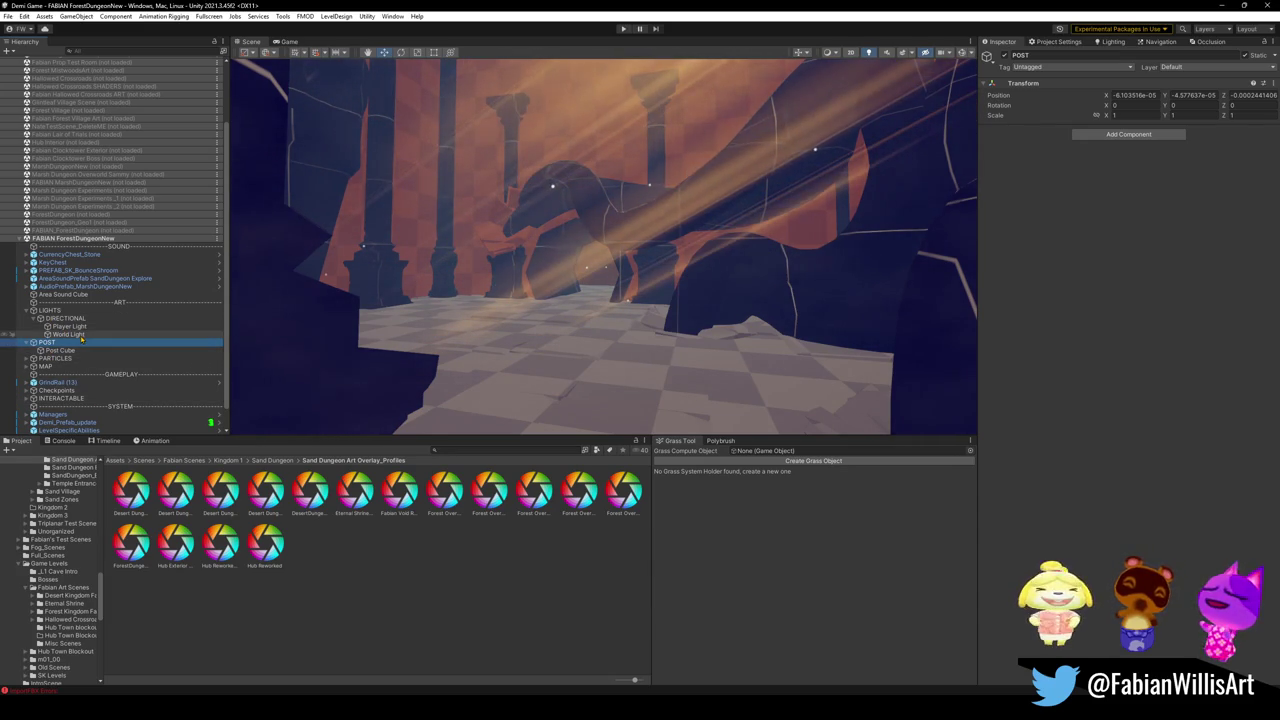
pyautogui.click(62, 350)
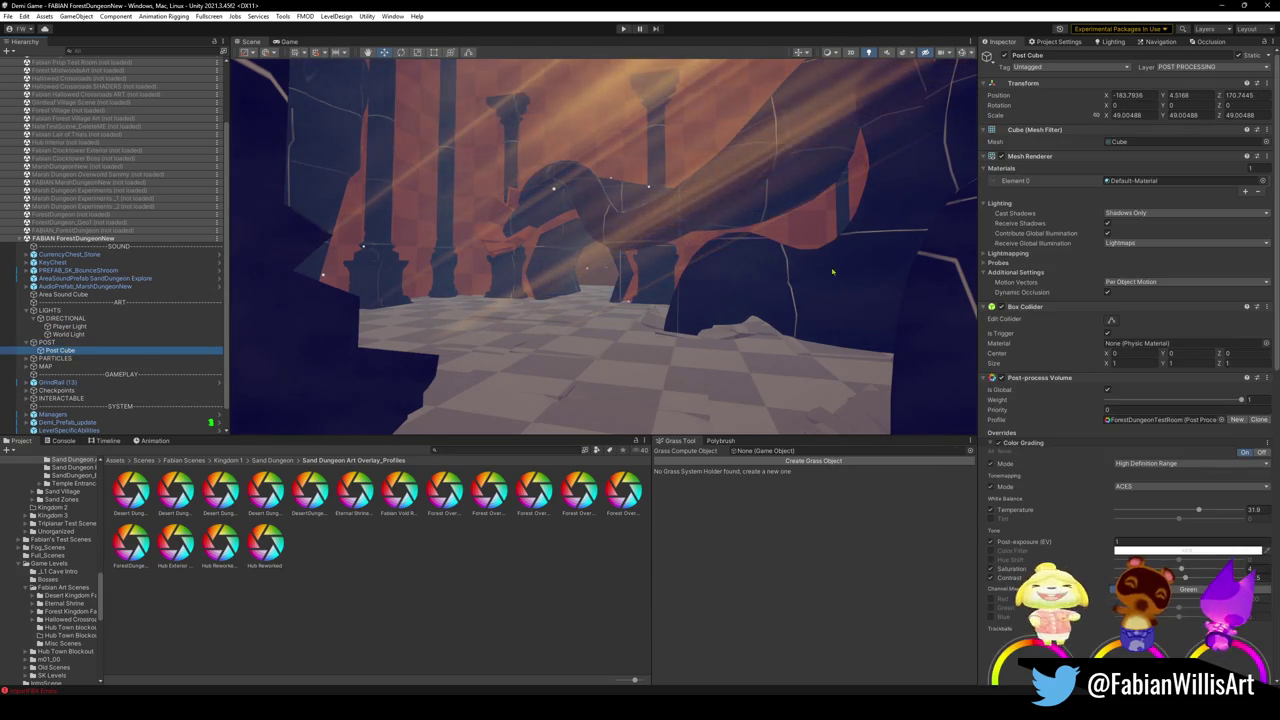
# Step: Collapse the volume overrides and try an Edge Detection opacity change, undoing it back to 0.451
pyautogui.click(1045, 443)
pyautogui.click(1030, 472)
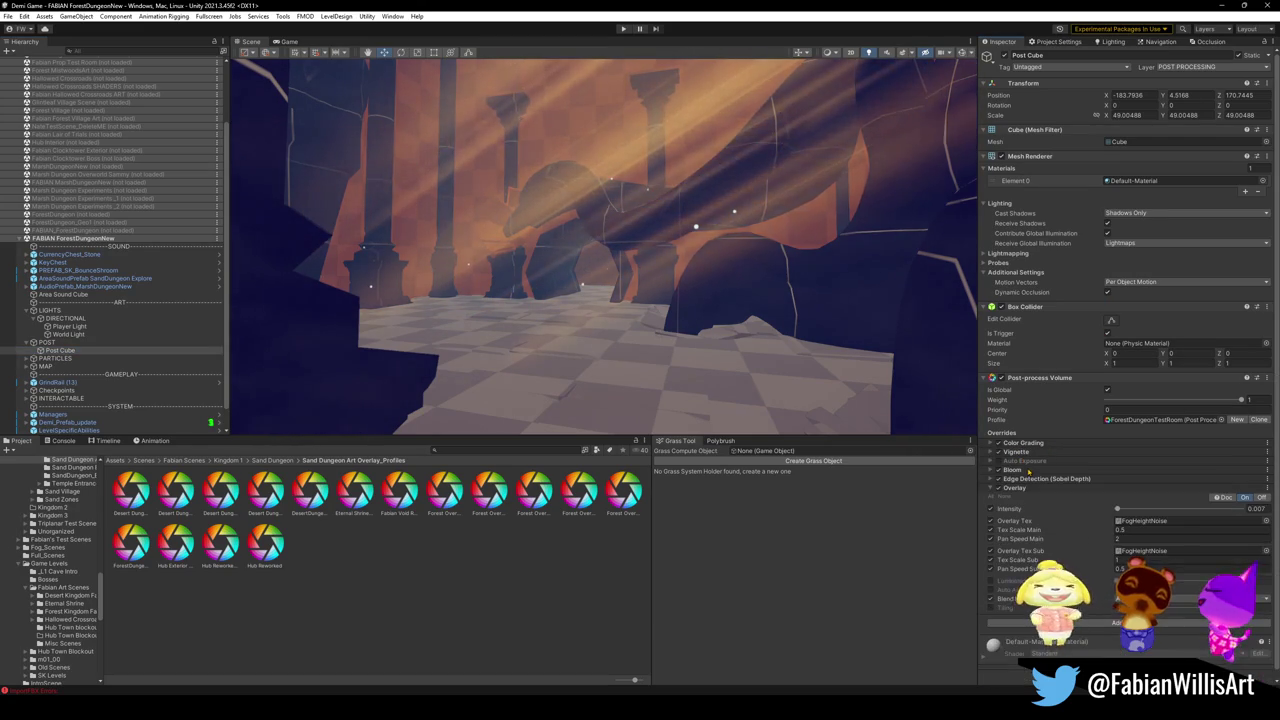
pyautogui.click(1014, 487)
pyautogui.click(1045, 478)
pyautogui.moveTo(1173, 500); pyautogui.dragTo(1170, 500)
pyautogui.hotkey('ctrl', 'z')
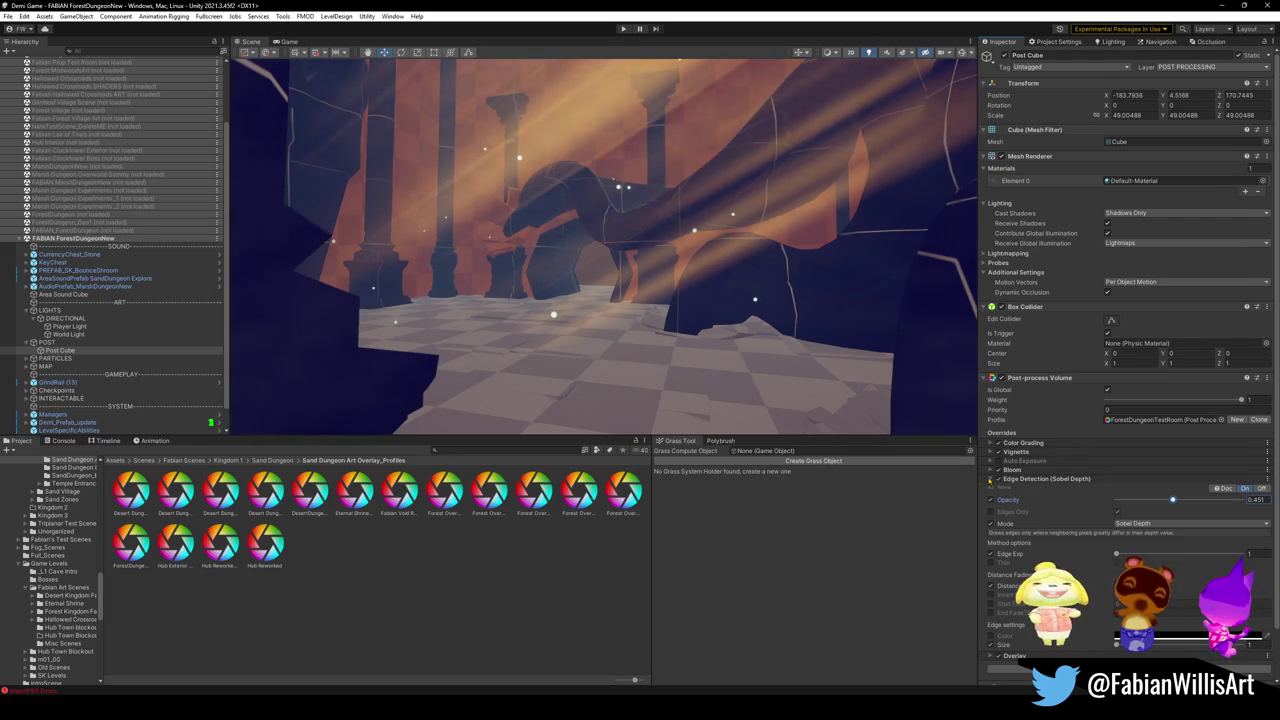
pyautogui.click(991, 479)
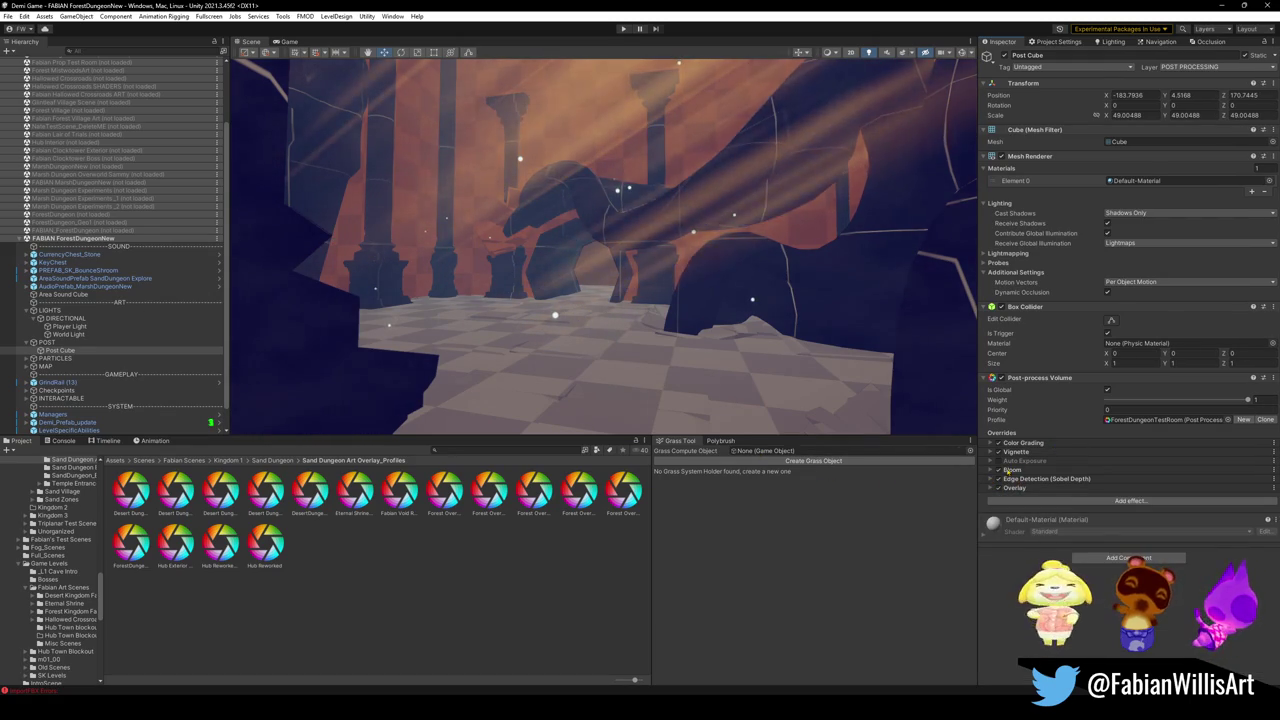
# Step: Toggle Bloom and Color Grading off and on, then expand Color Grading down to its trackballs
pyautogui.click(998, 469)
pyautogui.click(998, 469)
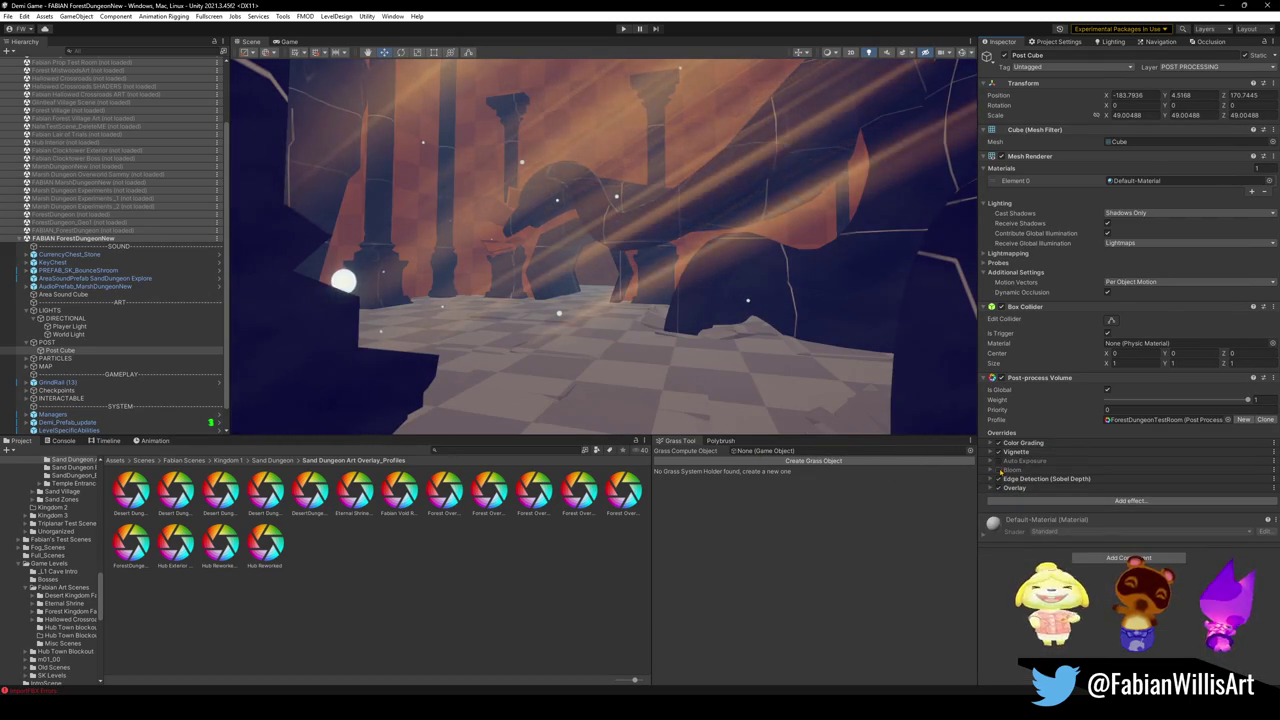
pyautogui.click(998, 443)
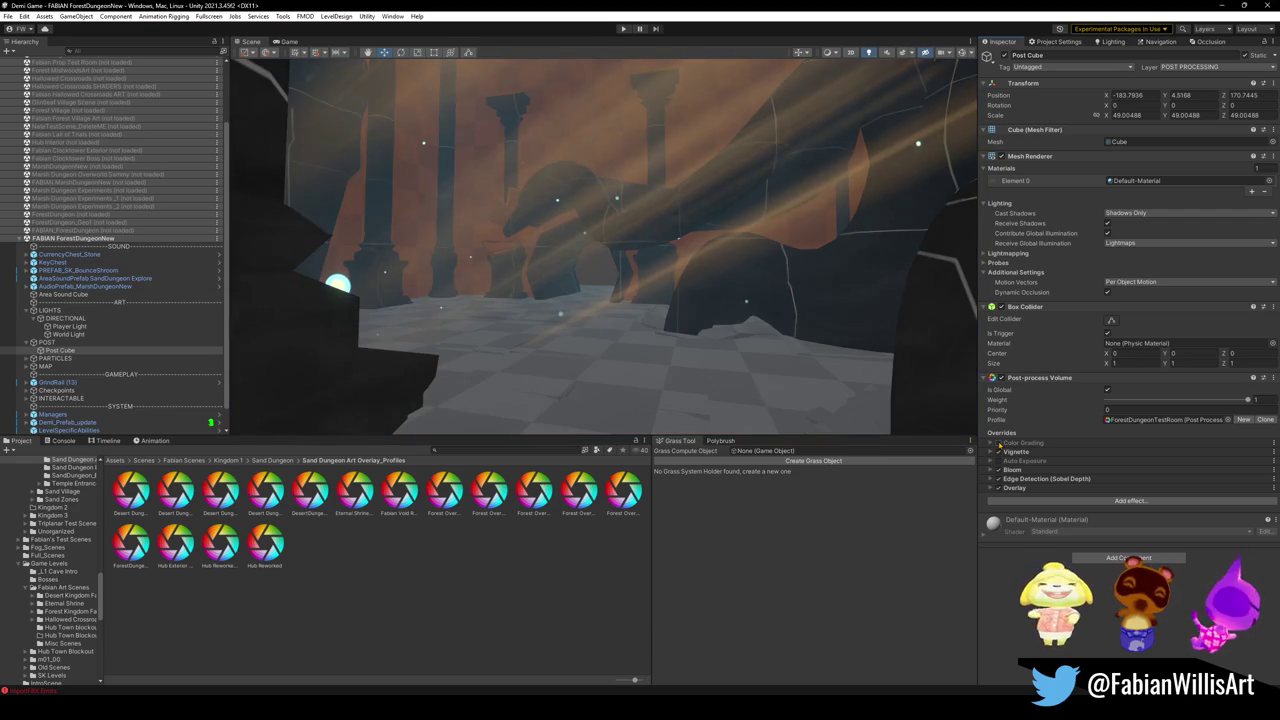
pyautogui.click(998, 443)
pyautogui.click(992, 445)
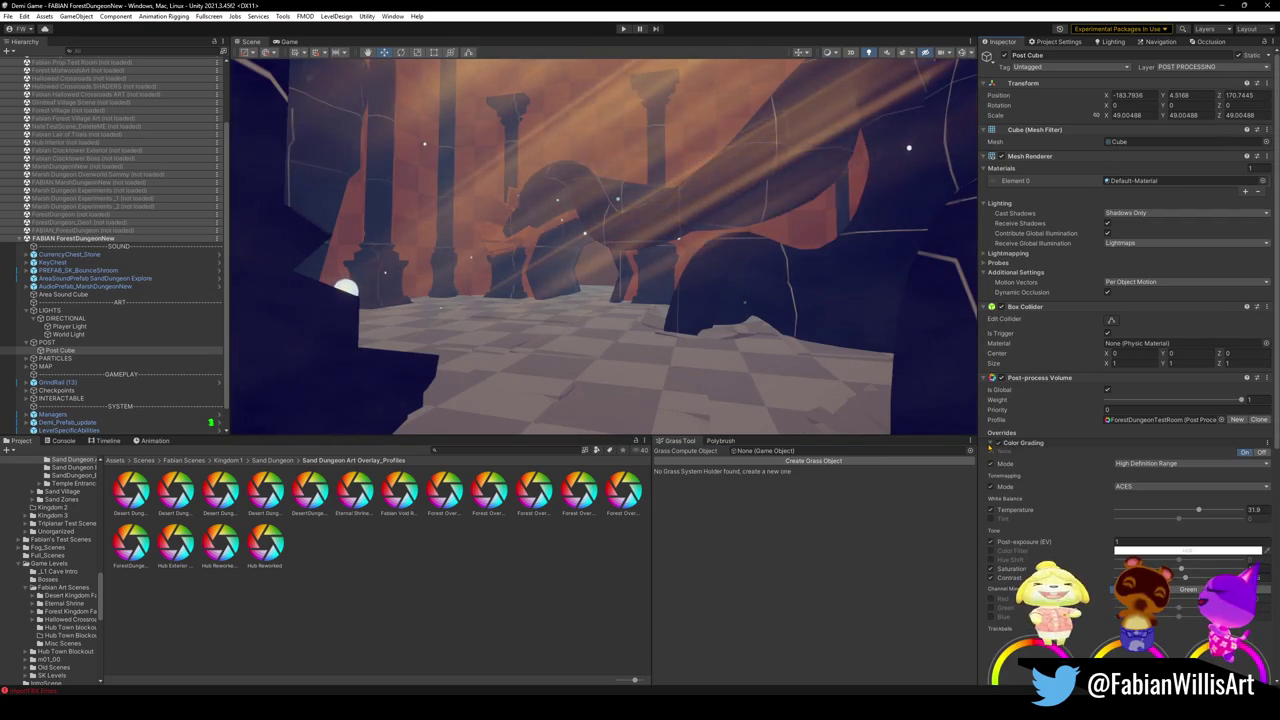
pyautogui.scroll(-3, 1120, 560)
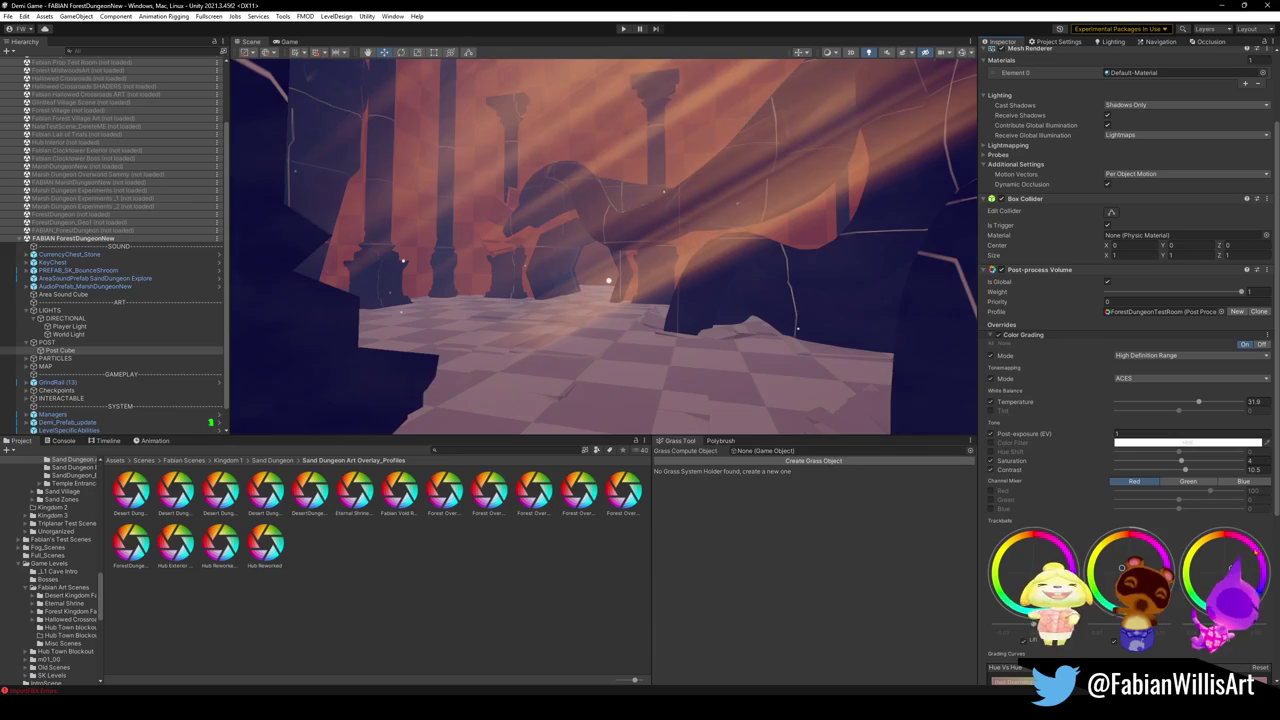
pyautogui.moveTo(1216, 565); pyautogui.dragTo(1207, 576)
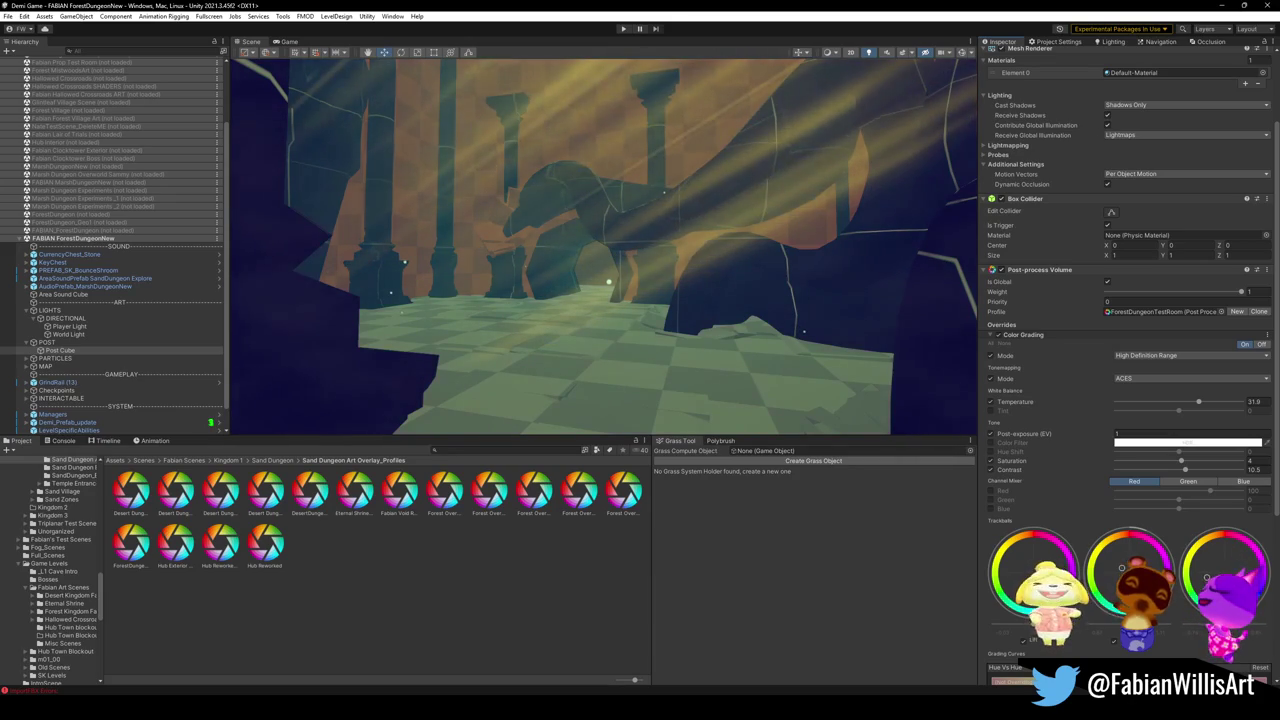
pyautogui.moveTo(660, 300)
pyautogui.mouseDown()
pyautogui.moveTo(732, 309)
pyautogui.moveTo(726, 263)
pyautogui.moveTo(638, 280)
pyautogui.mouseUp()
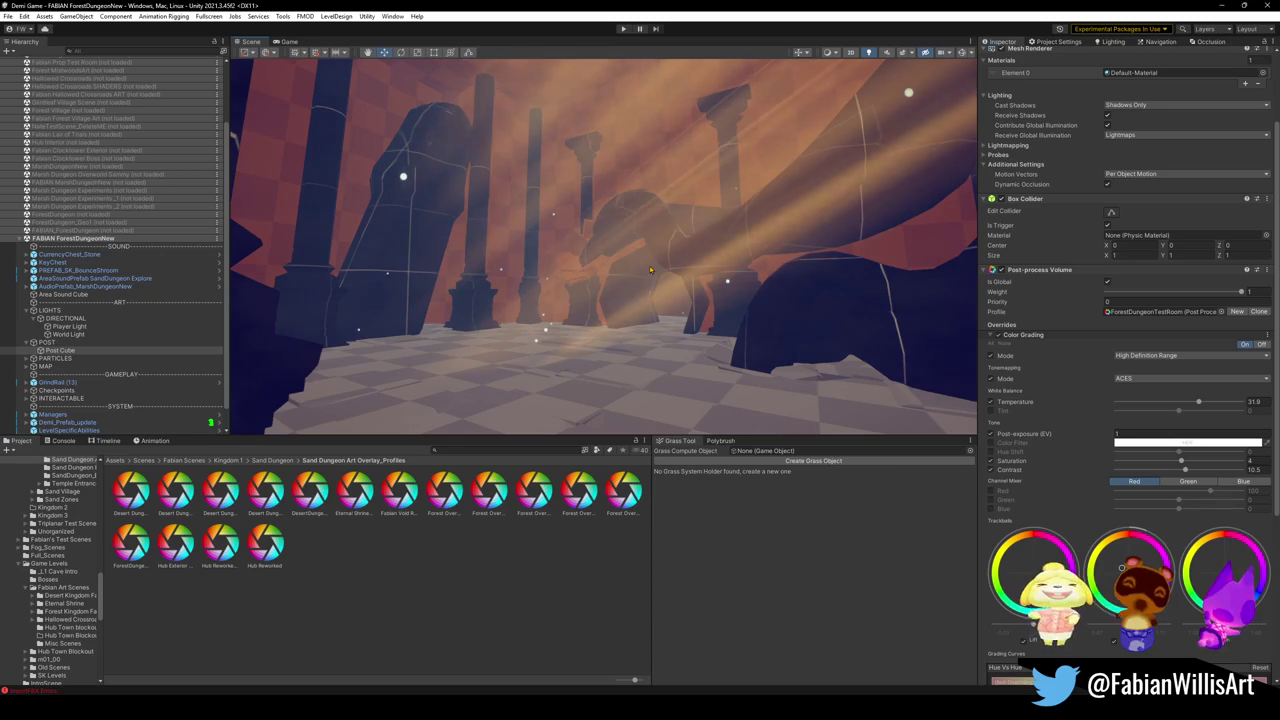
# Step: Create a Point Light under LIGHTS through the Light > Point Light menu
pyautogui.click(70, 335)
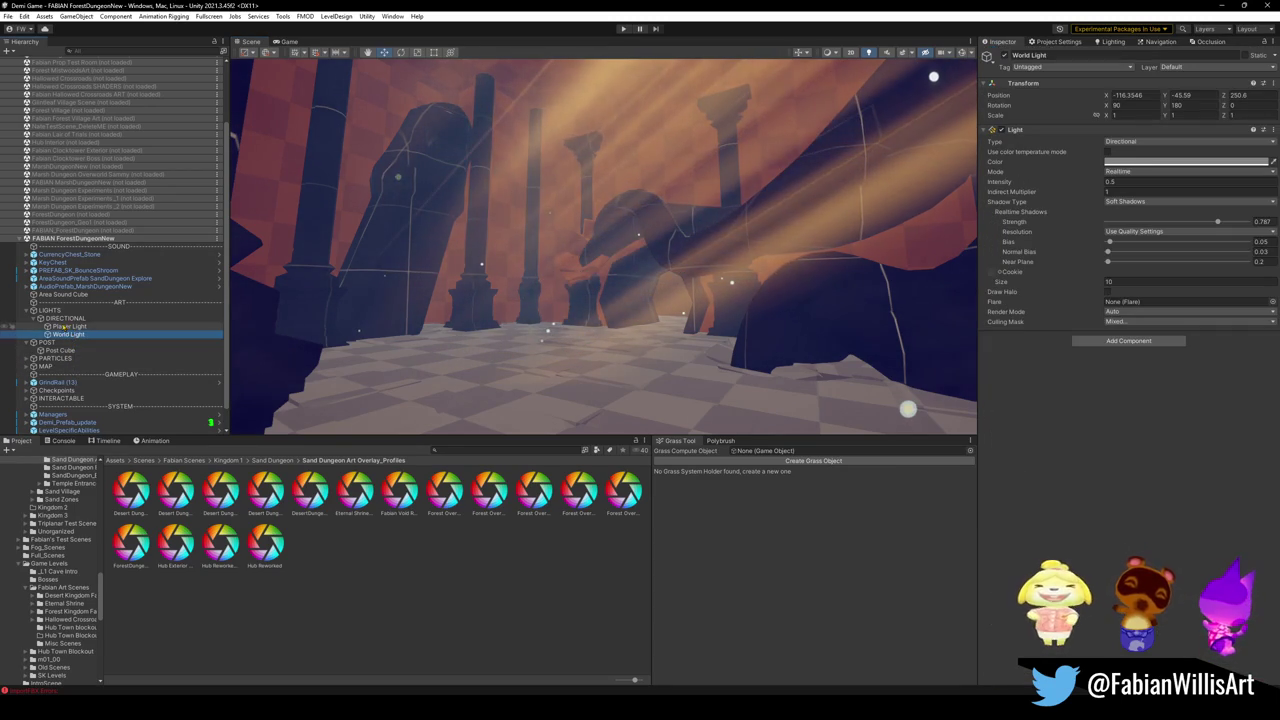
pyautogui.click(65, 318)
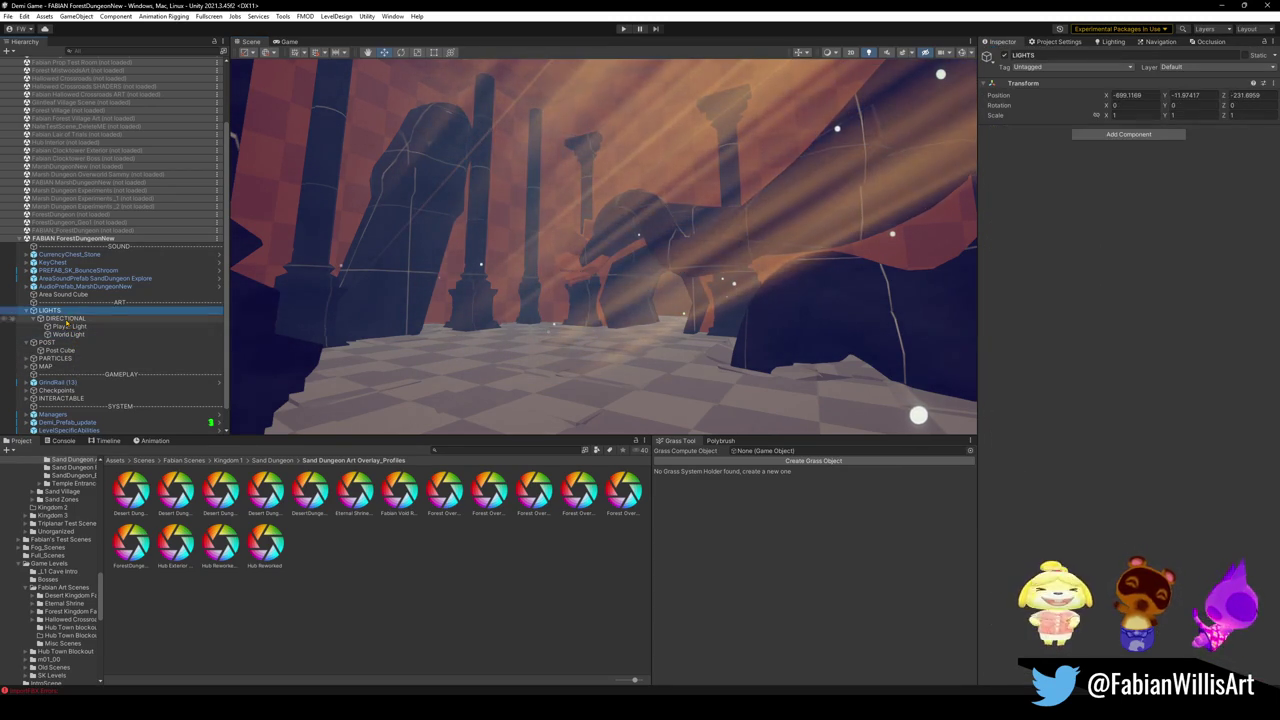
pyautogui.rightClick(67, 324)
pyautogui.click(45, 310)
pyautogui.rightClick(58, 310)
pyautogui.moveTo(117, 472)
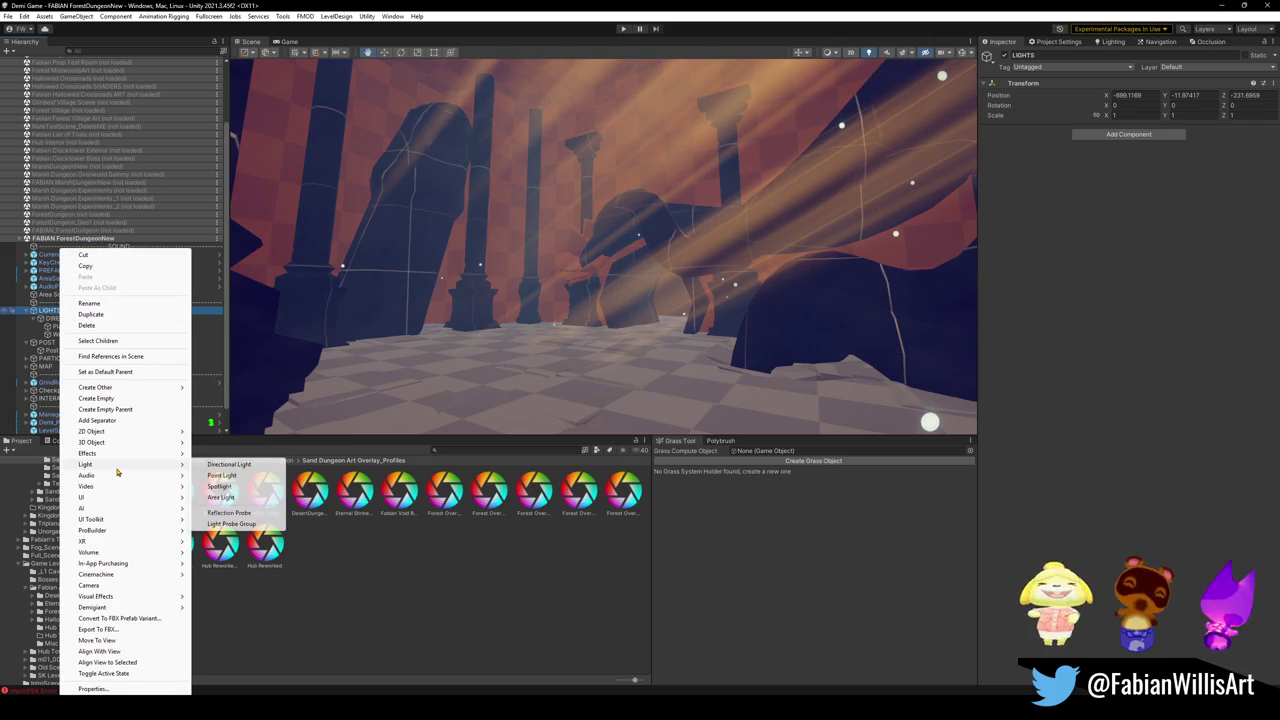
pyautogui.click(236, 474)
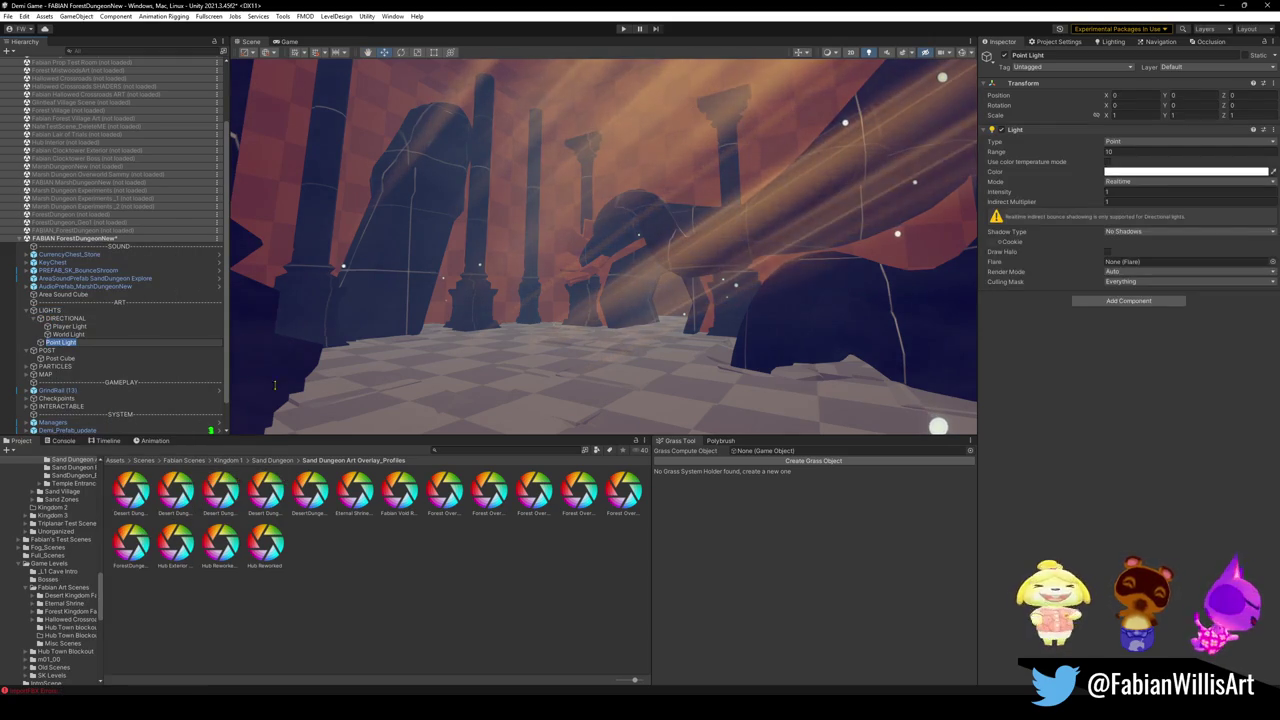
# Step: Wrap the point light in a new empty parent named Point Lights
pyautogui.hotkey('ctrl', 'shift', 'g')
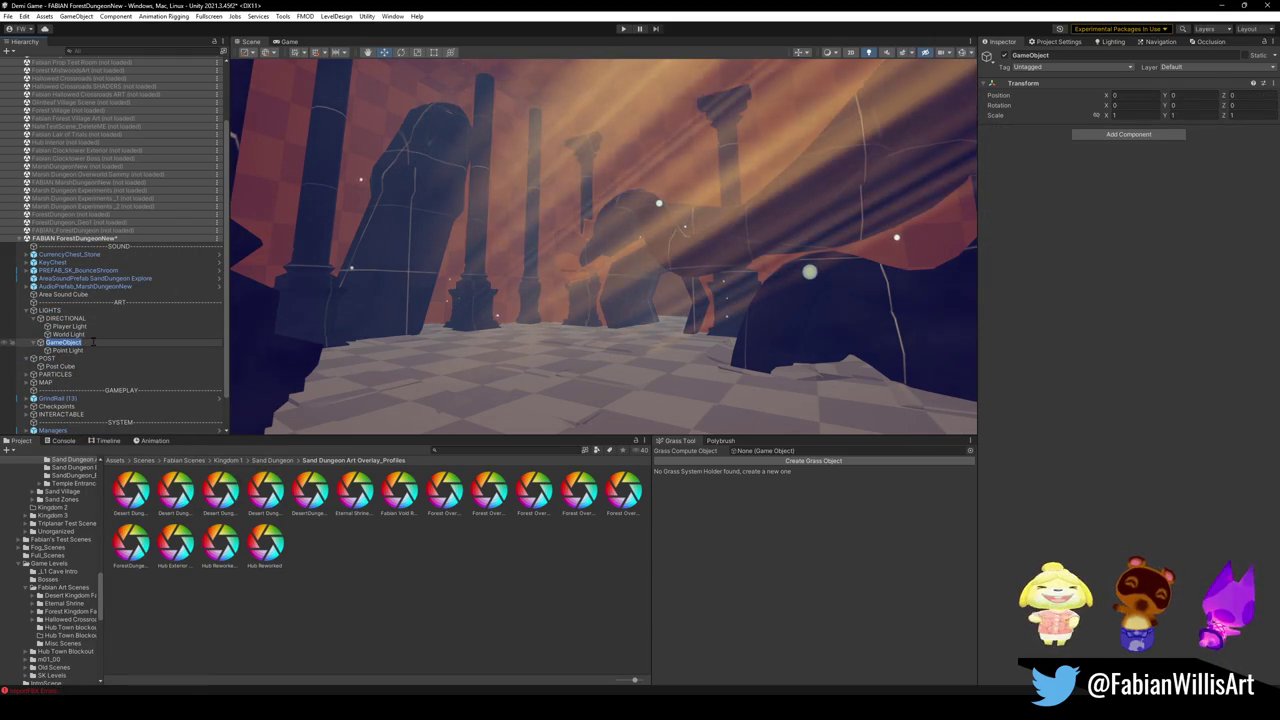
pyautogui.write('Point Lights')
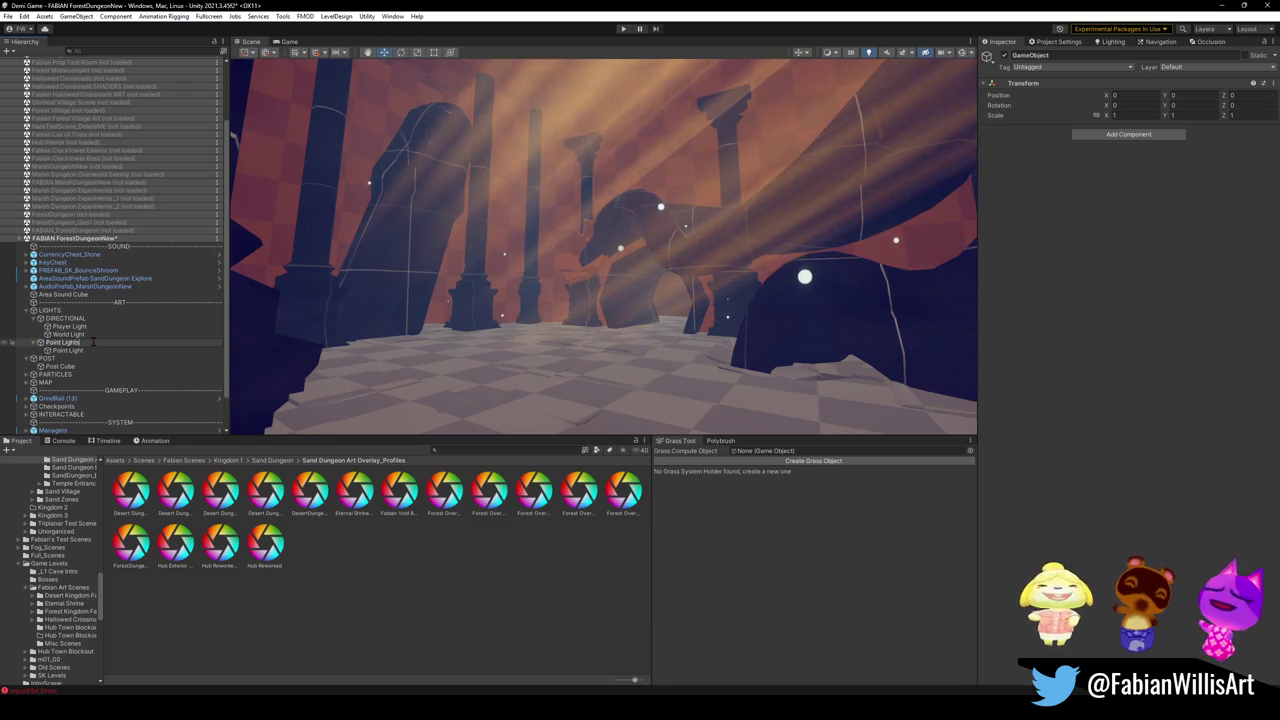
pyautogui.press('Return')
pyautogui.moveTo(595, 322); pyautogui.dragTo(529, 316)
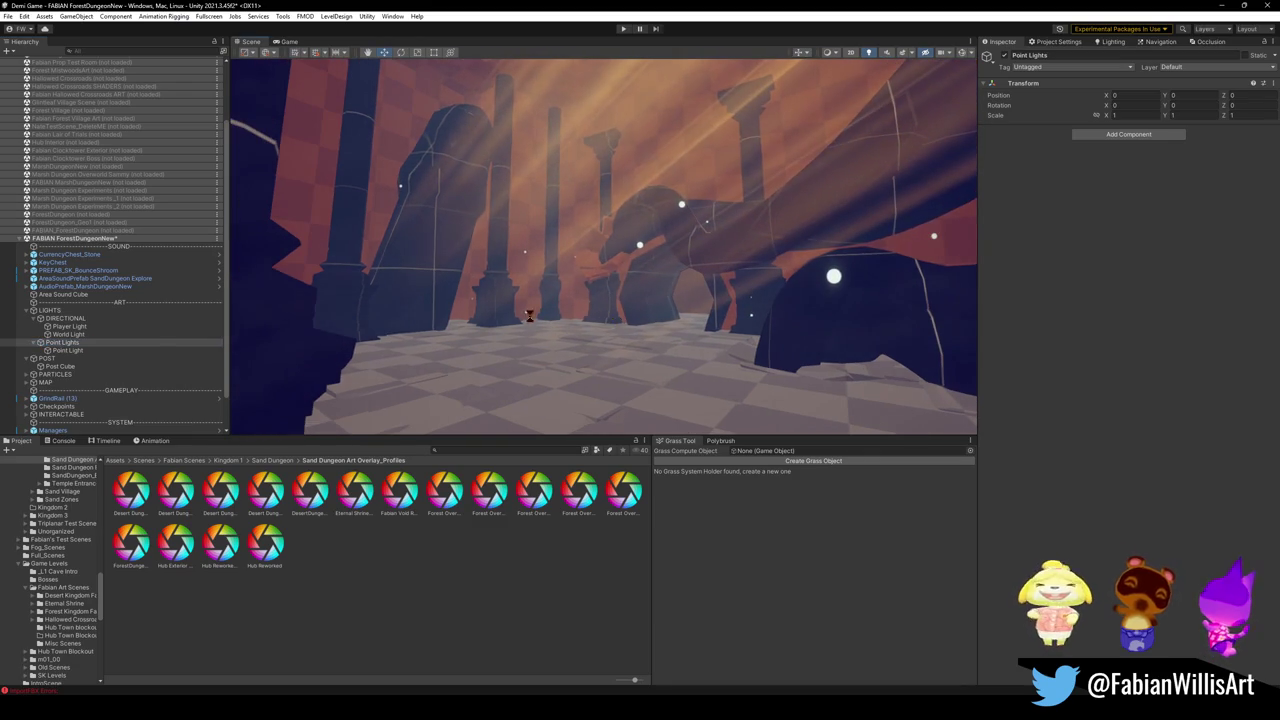
# Step: Rename the Point Lights group to POINT and reselect the point light
pyautogui.click(72, 351)
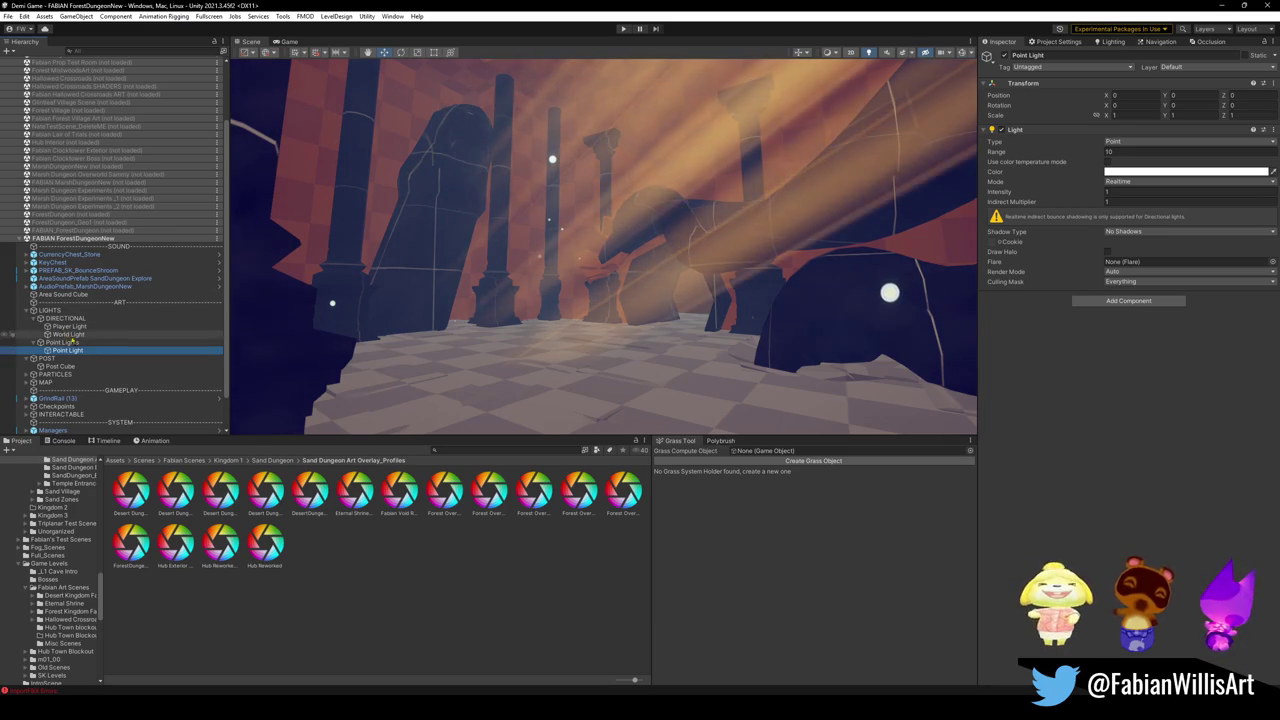
pyautogui.click(70, 327)
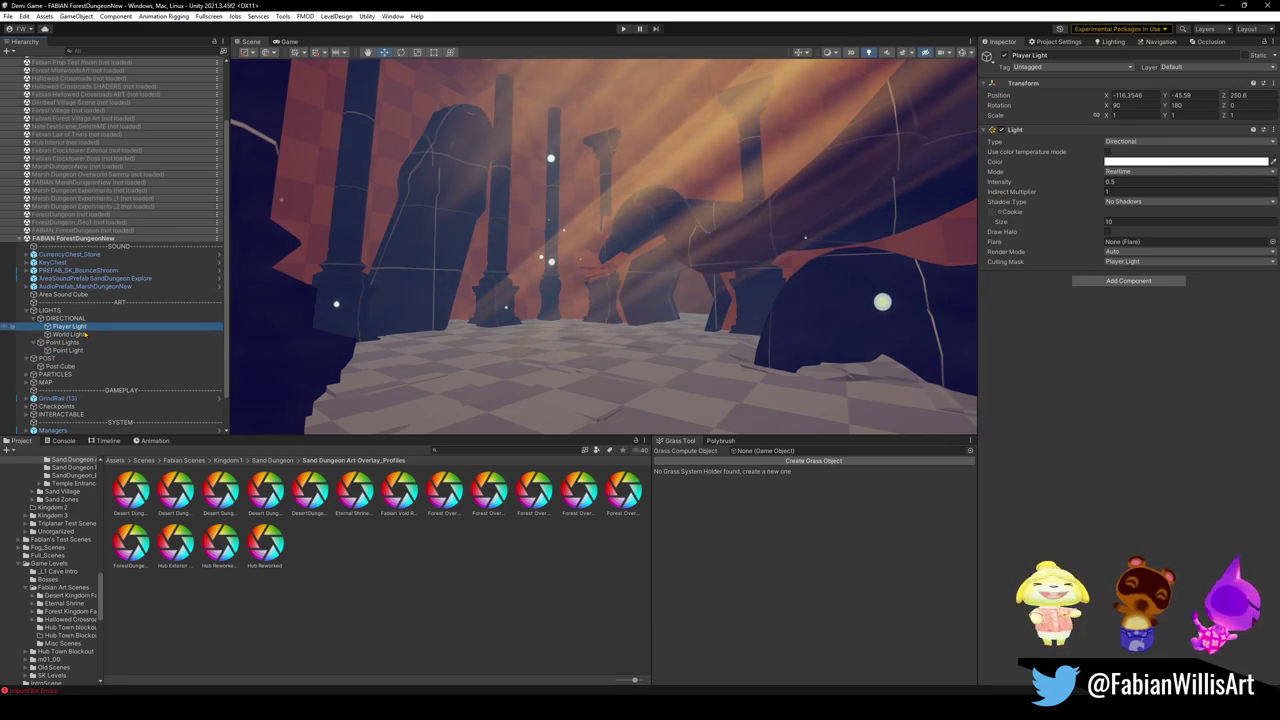
pyautogui.click(85, 319)
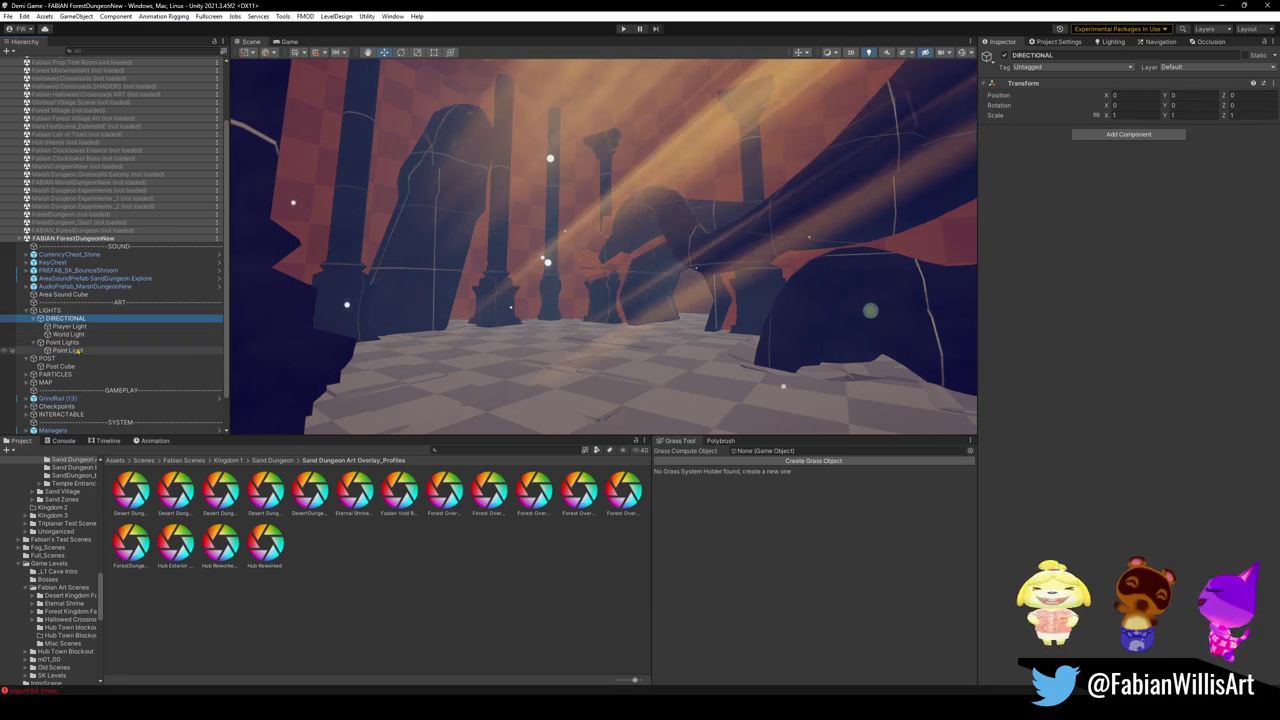
pyautogui.click(66, 343)
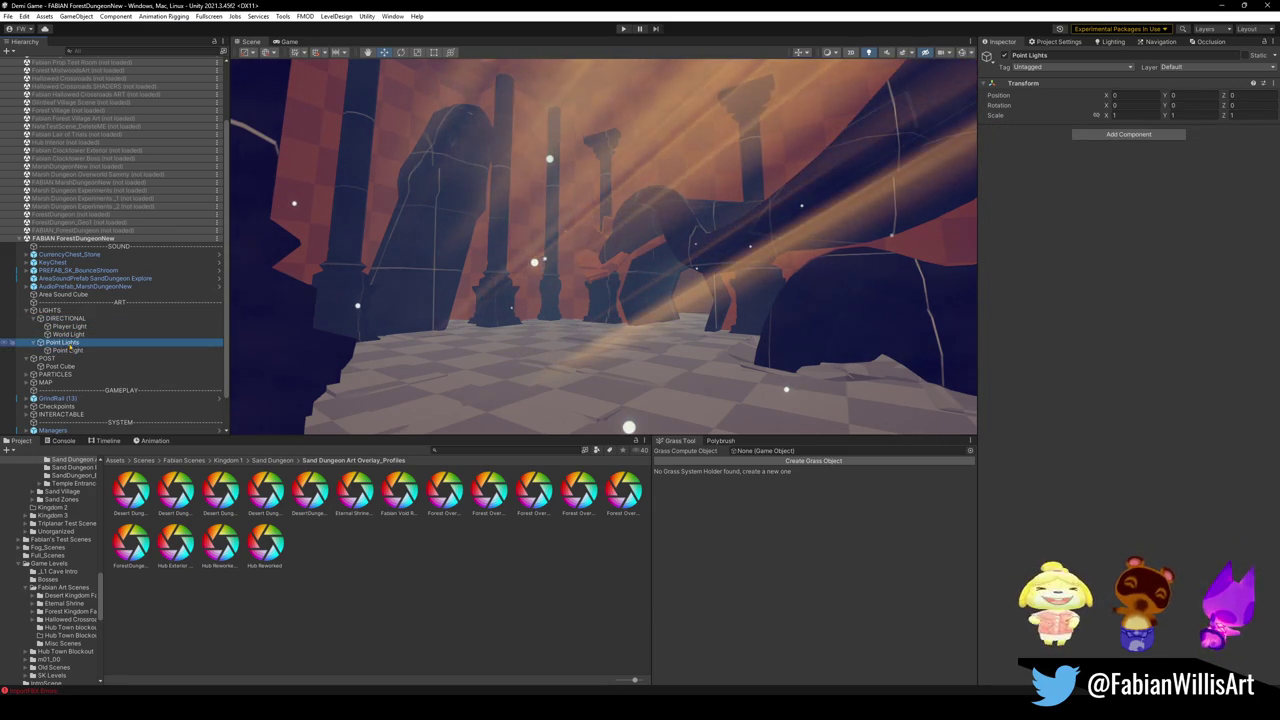
pyautogui.click(66, 343)
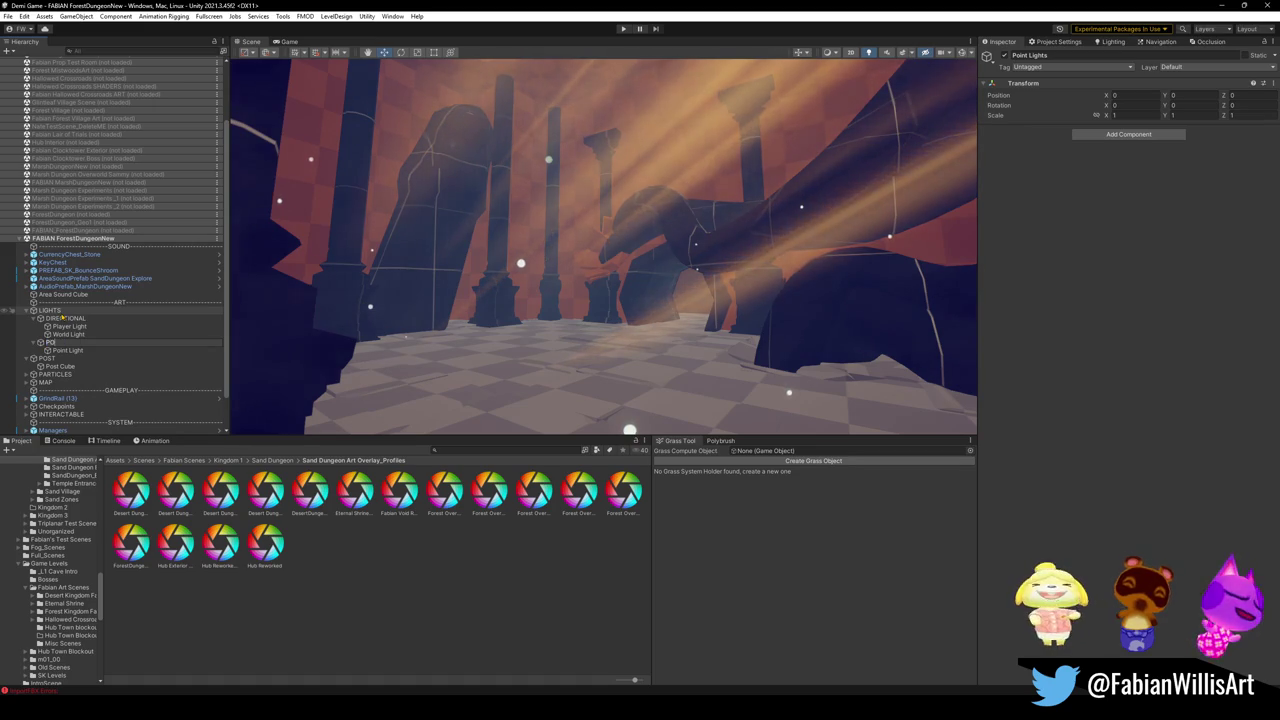
pyautogui.write('POINT LIGHTS')
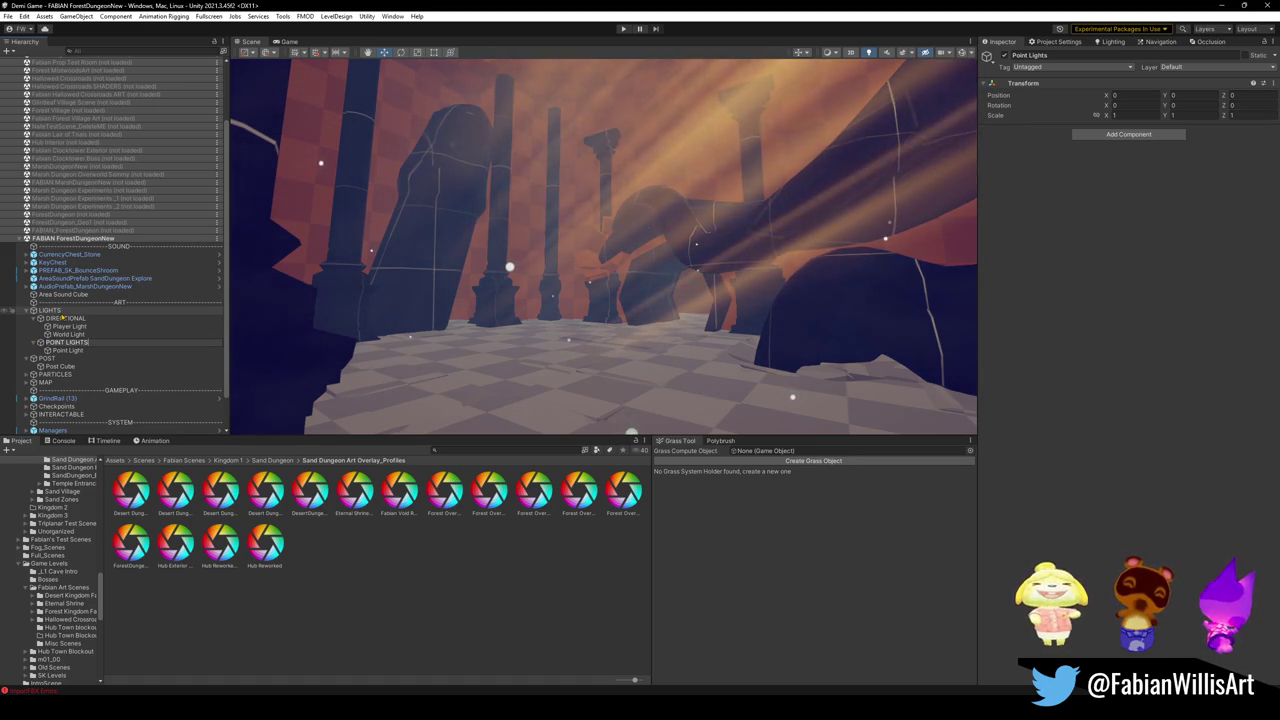
pyautogui.press('BackSpace')
pyautogui.press('BackSpace')
pyautogui.press('BackSpace')
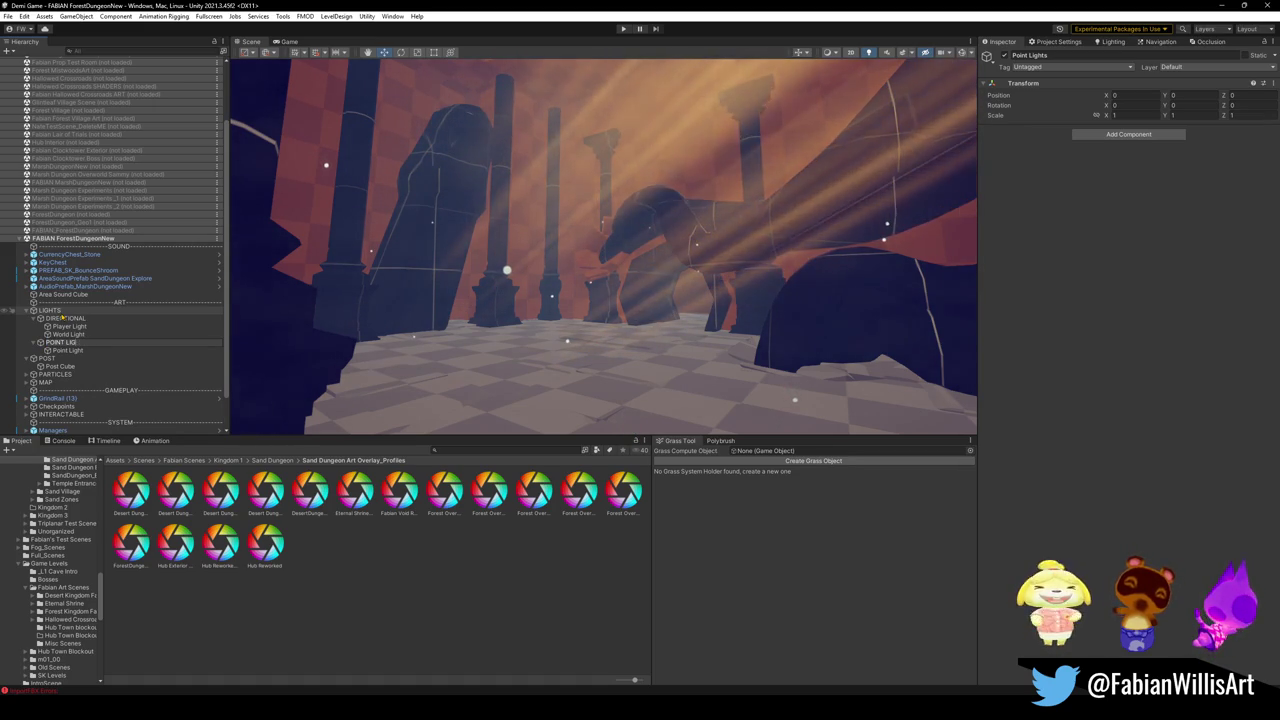
pyautogui.press('Return')
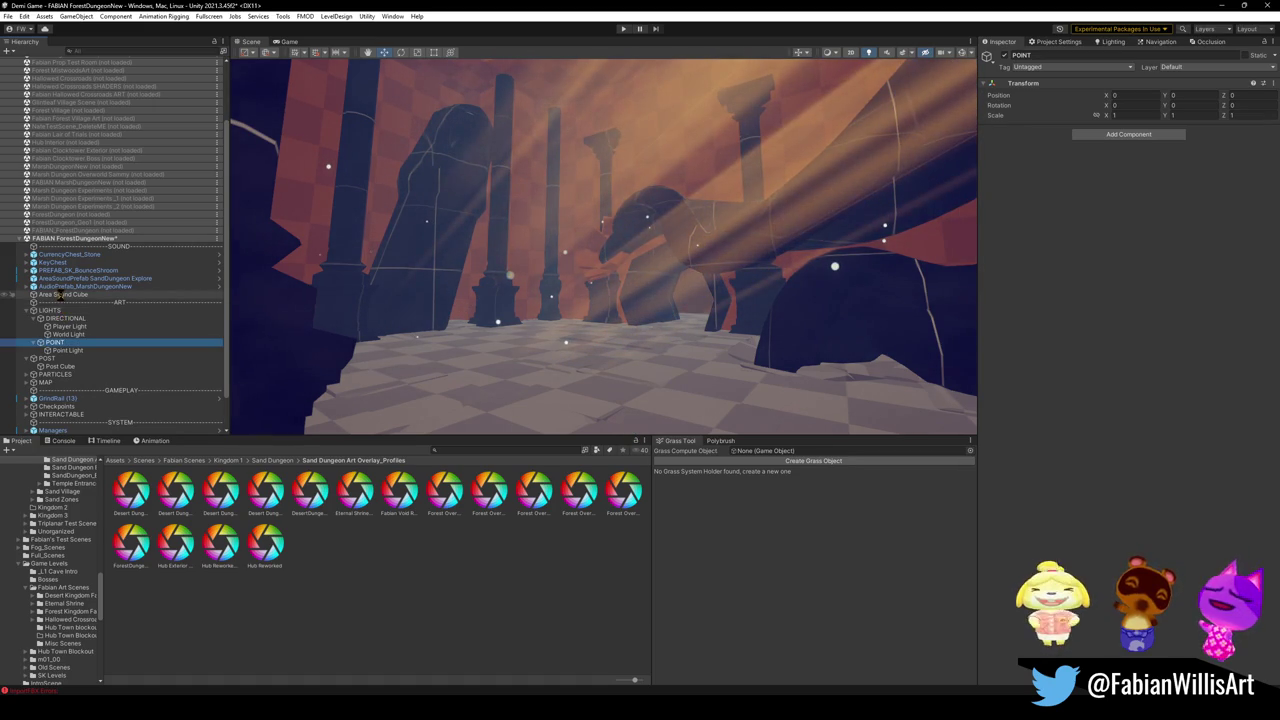
pyautogui.click(67, 350)
# Step: Move the point light beside the broken pillar and set its Range to 13.21
pyautogui.press('f')
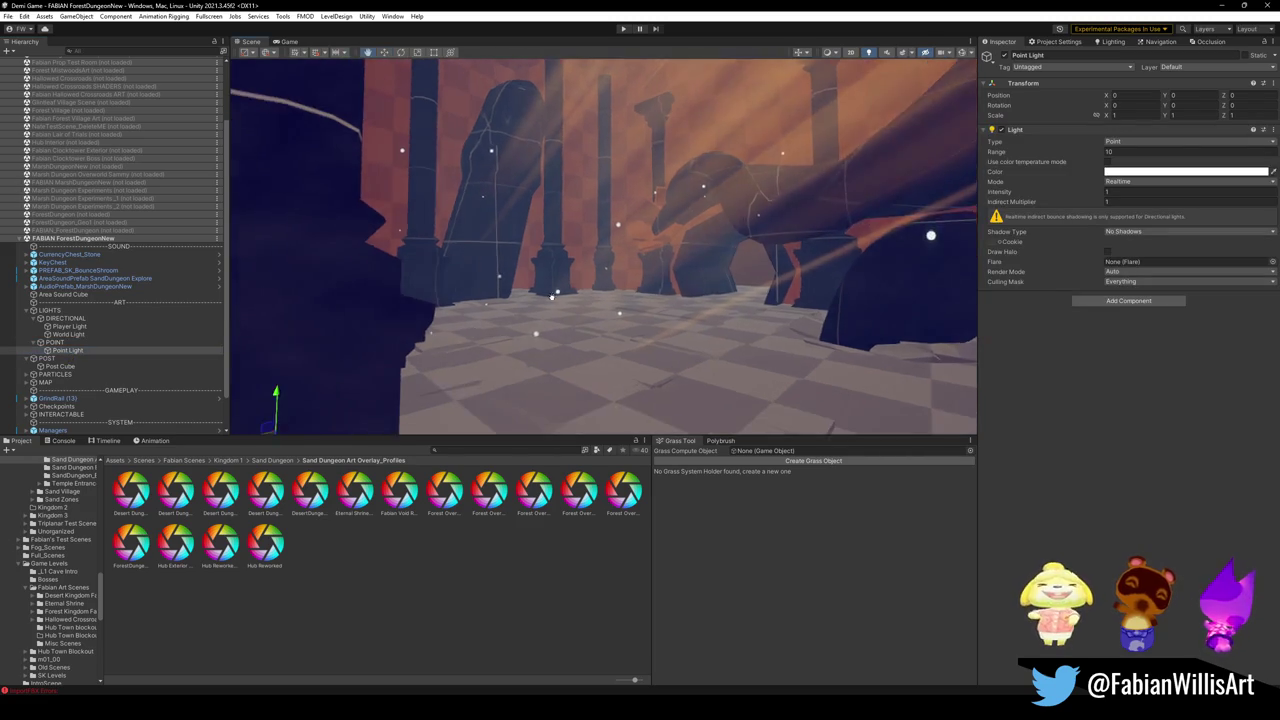
pyautogui.moveTo(573, 287)
pyautogui.mouseDown()
pyautogui.moveTo(507, 306)
pyautogui.moveTo(488, 120)
pyautogui.moveTo(520, 218)
pyautogui.mouseUp()
pyautogui.press('r')
pyautogui.click(1160, 151)
pyautogui.write('13.21')
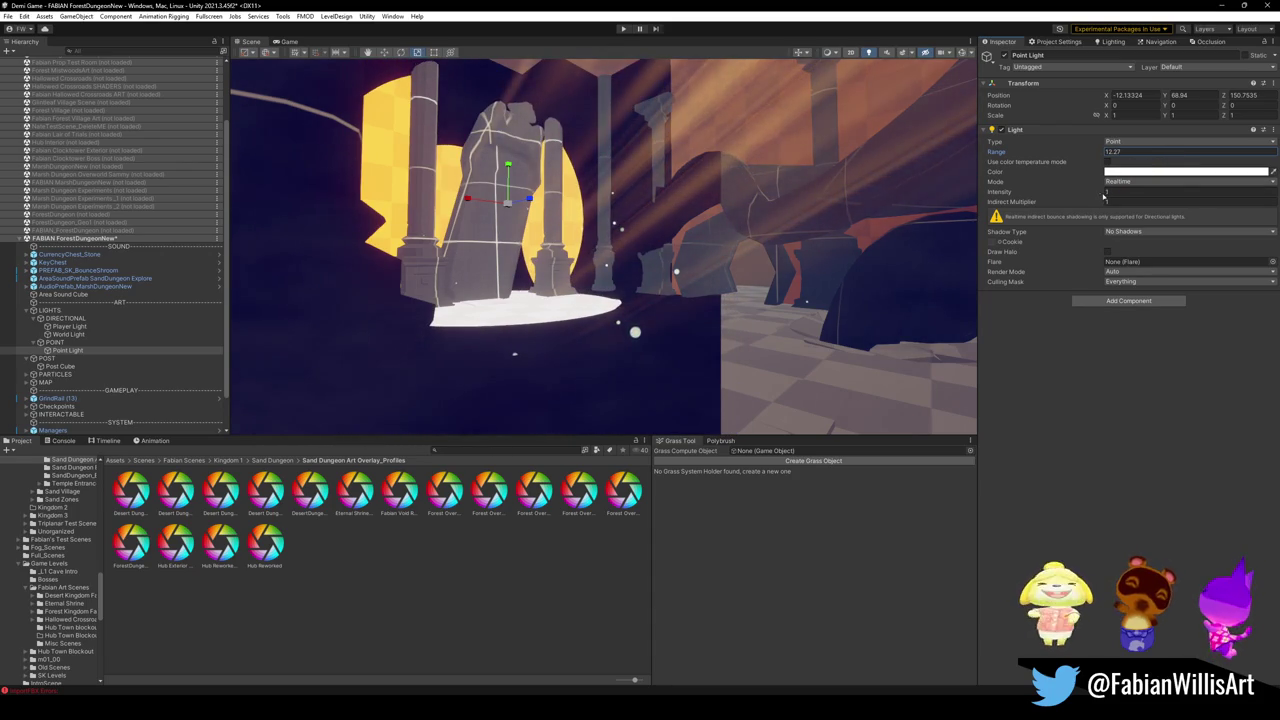
pyautogui.click(724, 368)
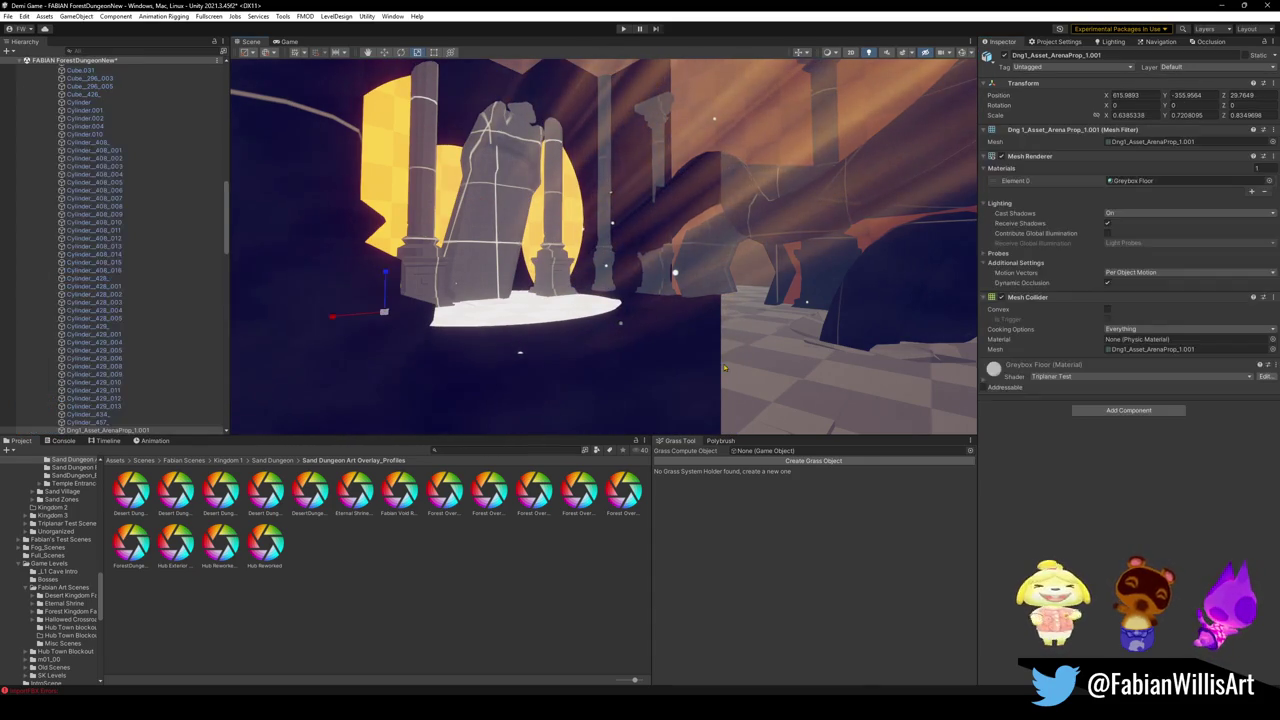
pyautogui.click(984, 370)
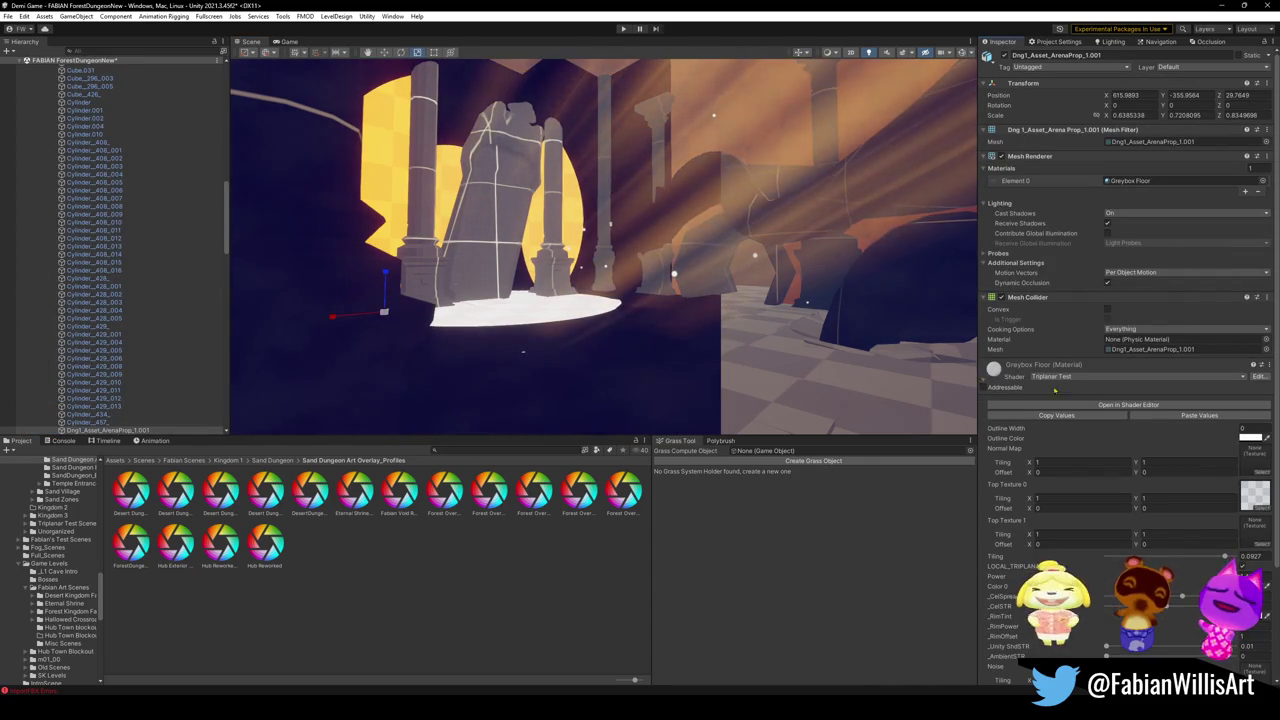
pyautogui.click(1245, 428)
pyautogui.write('2.87')
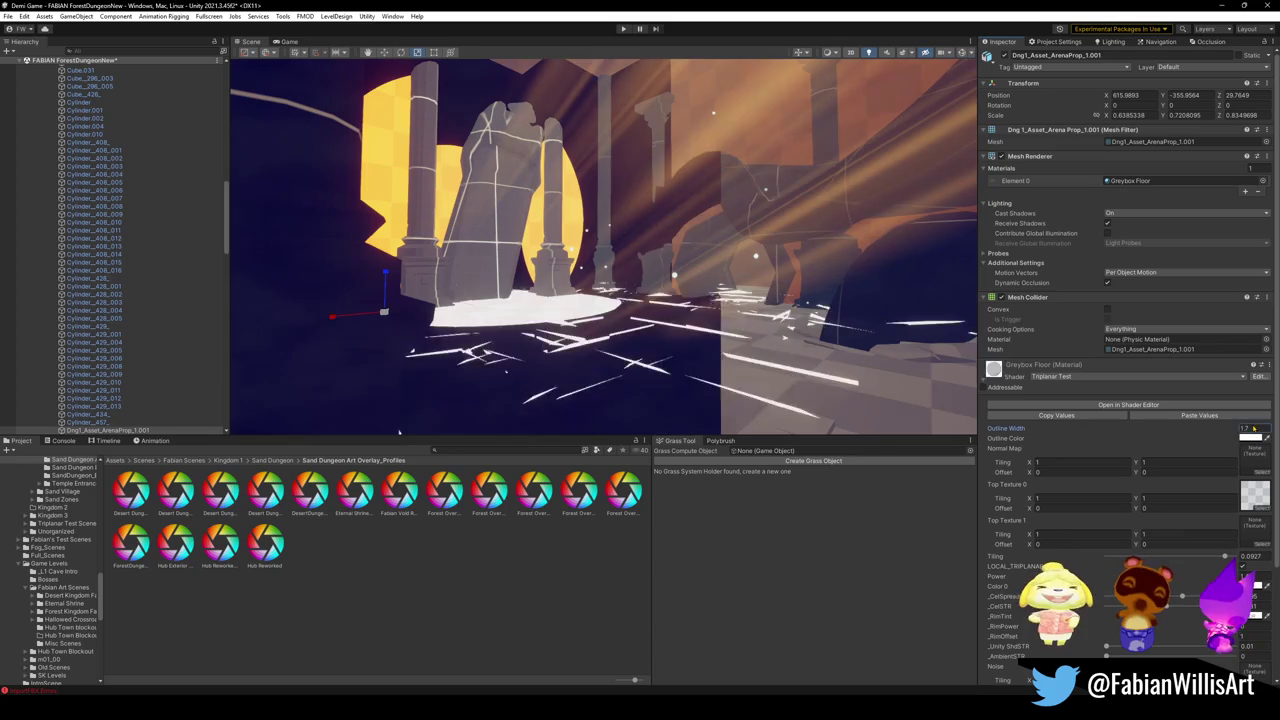
pyautogui.hotkey('ctrl', 'z')
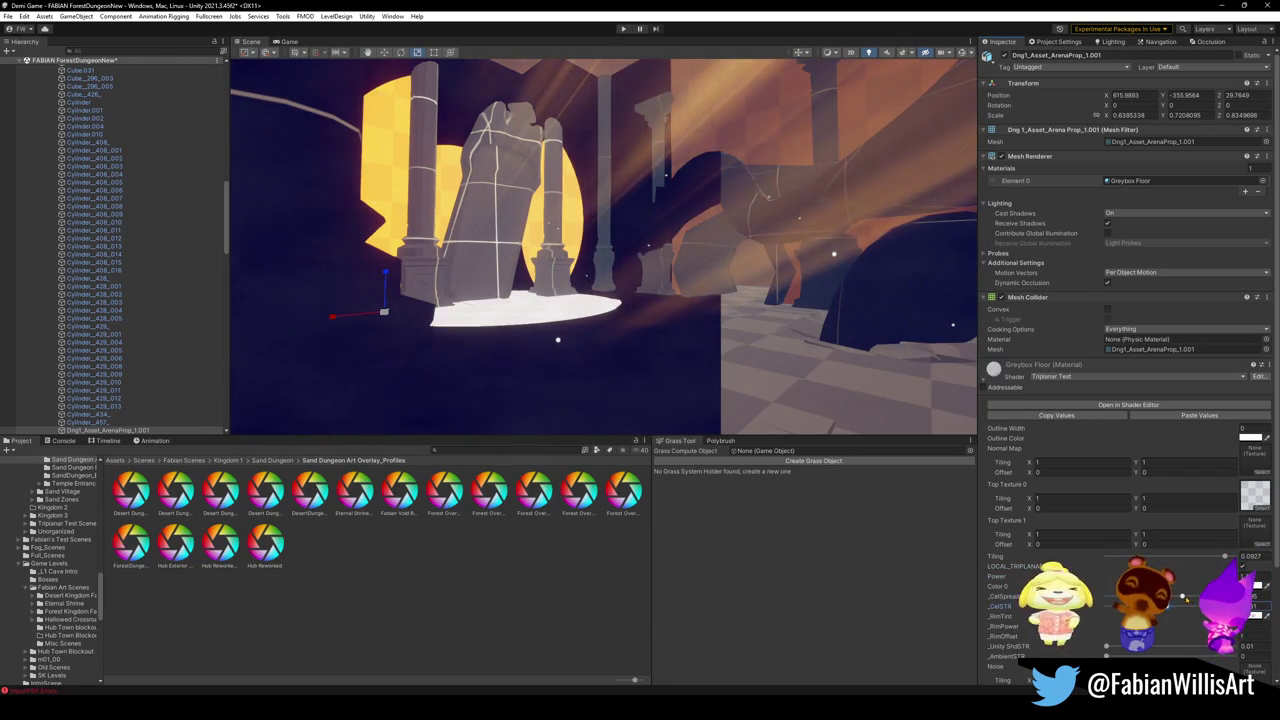
pyautogui.moveTo(1107, 646)
pyautogui.mouseDown()
pyautogui.moveTo(1245, 663)
pyautogui.moveTo(1127, 648)
pyautogui.mouseUp()
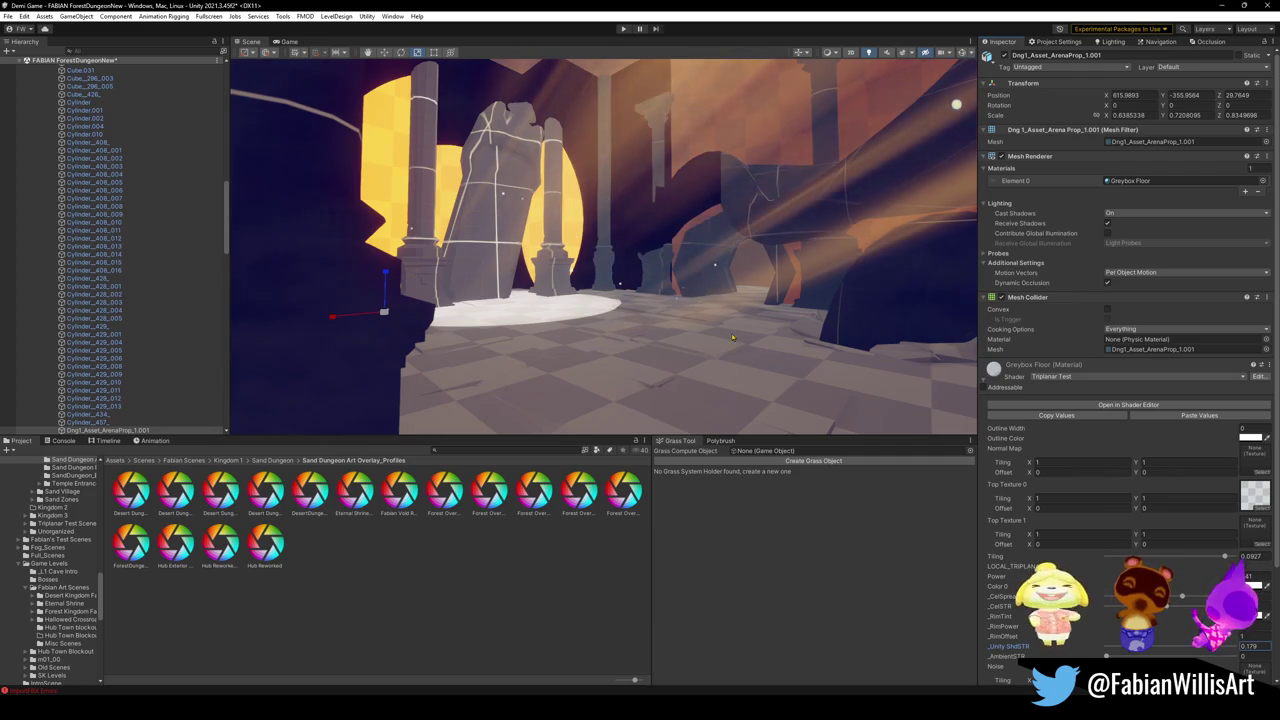
pyautogui.click(587, 236)
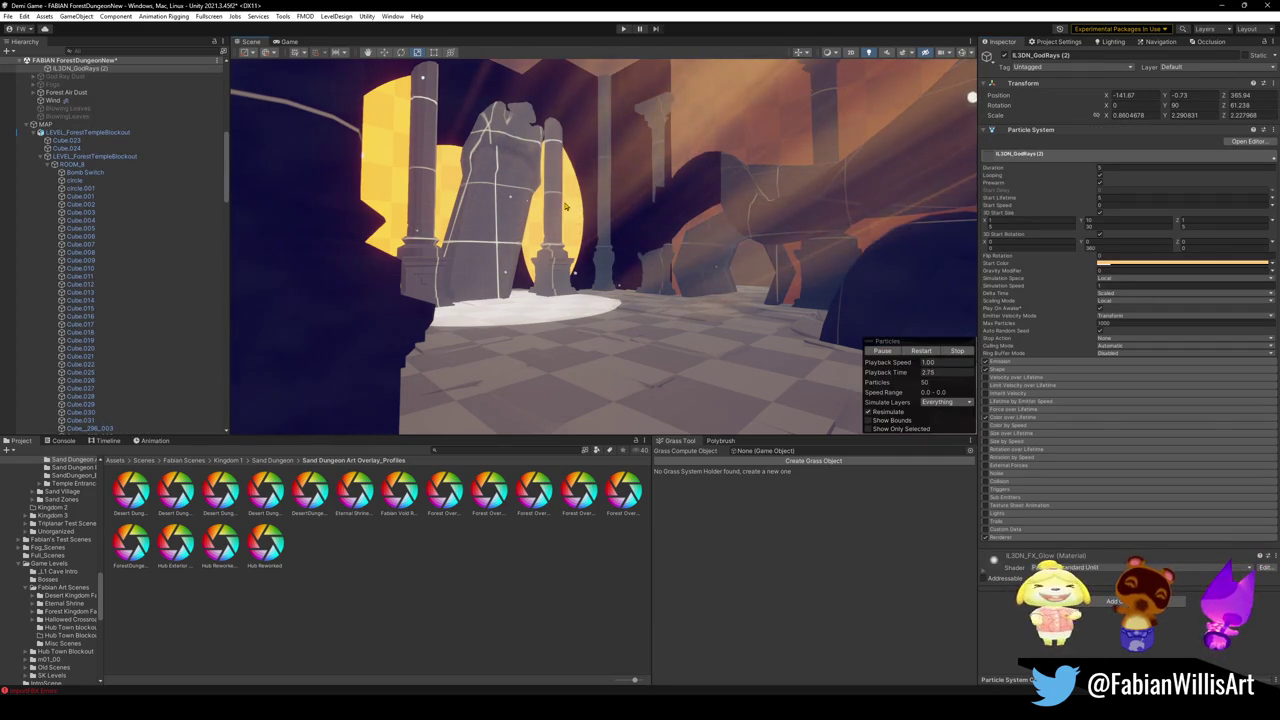
pyautogui.click(720, 264)
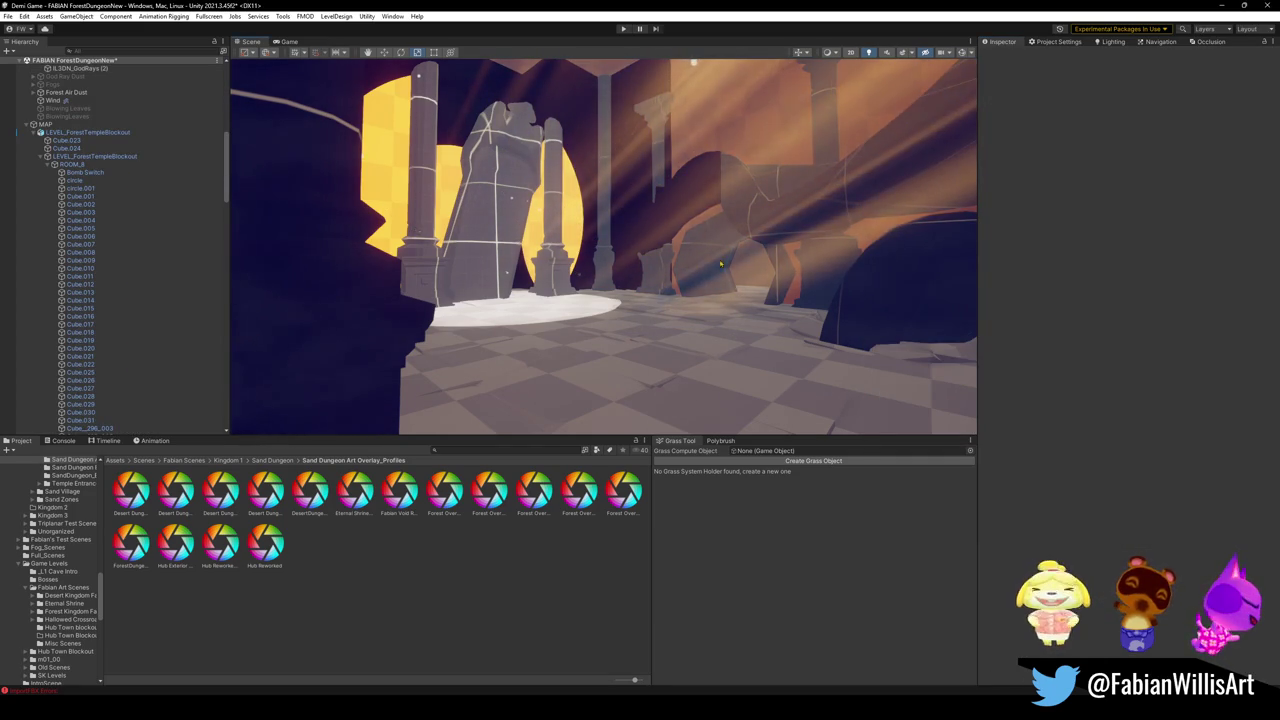
pyautogui.click(720, 264)
pyautogui.click(804, 151)
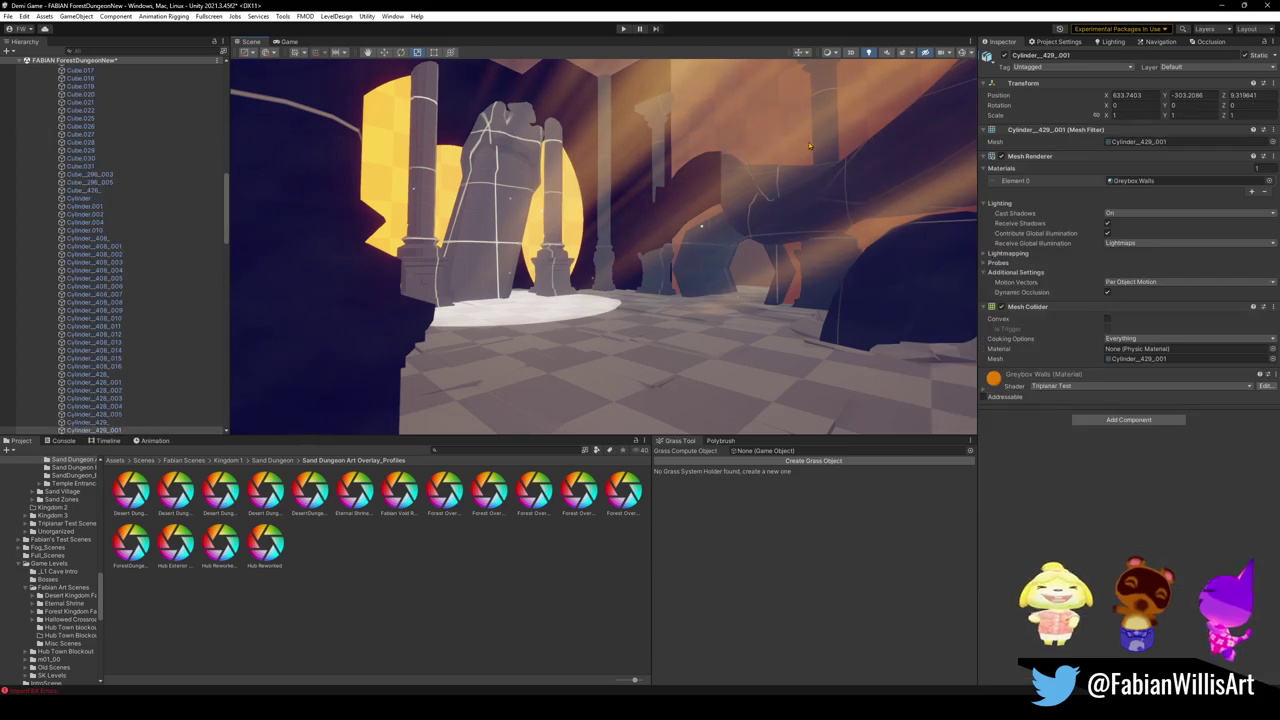
# Step: Raise the Greybox Walls material's shadow strength slider to about 0.76
pyautogui.click(811, 182)
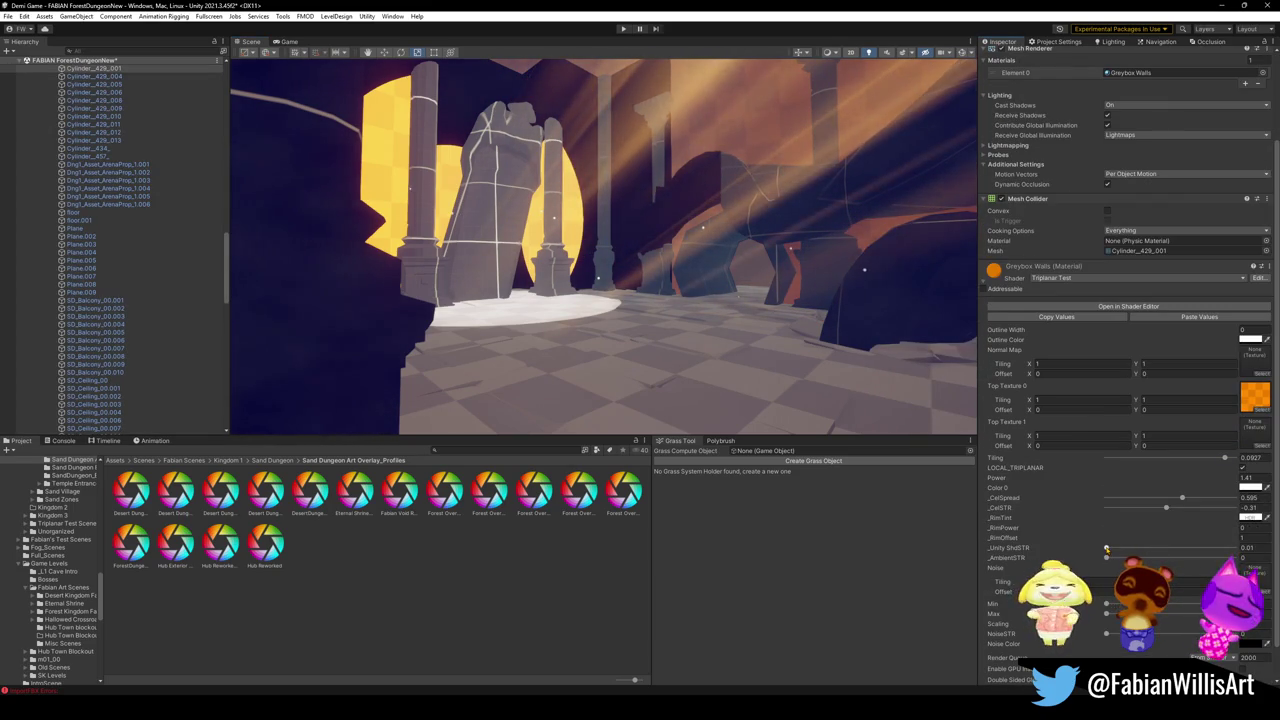
pyautogui.moveTo(1106, 549)
pyautogui.mouseDown()
pyautogui.moveTo(1222, 548)
pyautogui.moveTo(1207, 561)
pyautogui.mouseUp()
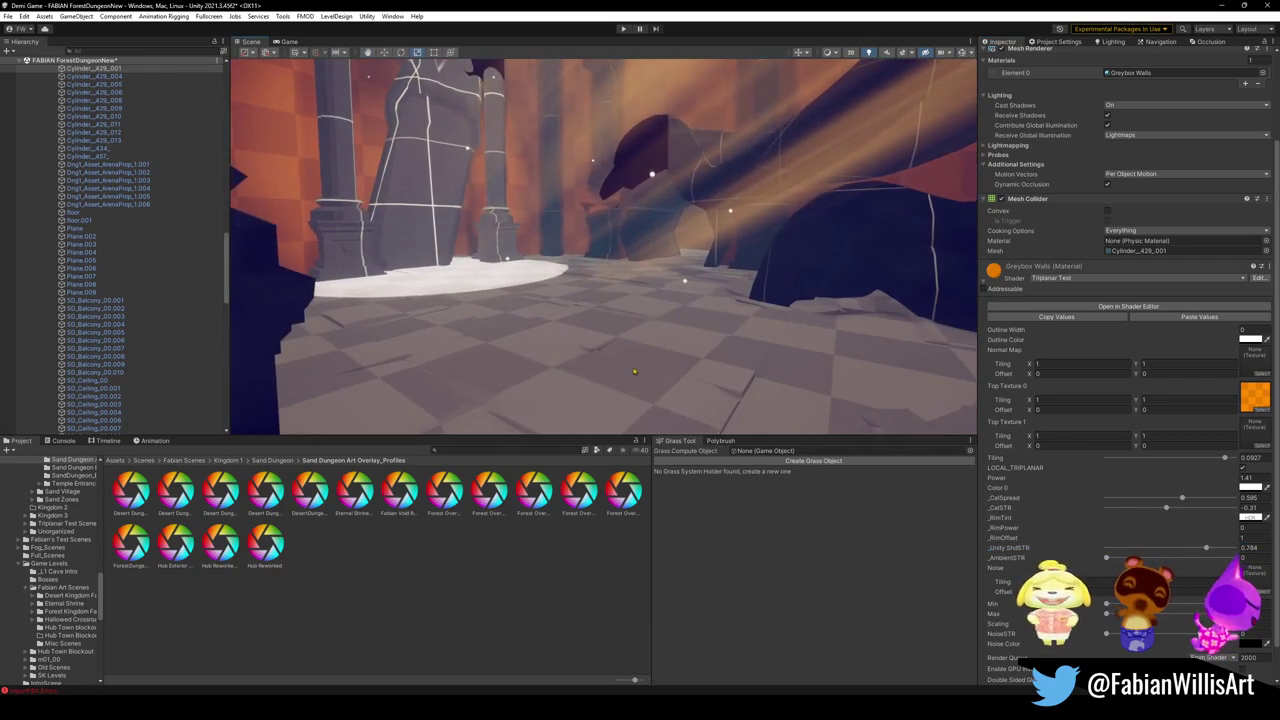
pyautogui.click(750, 383)
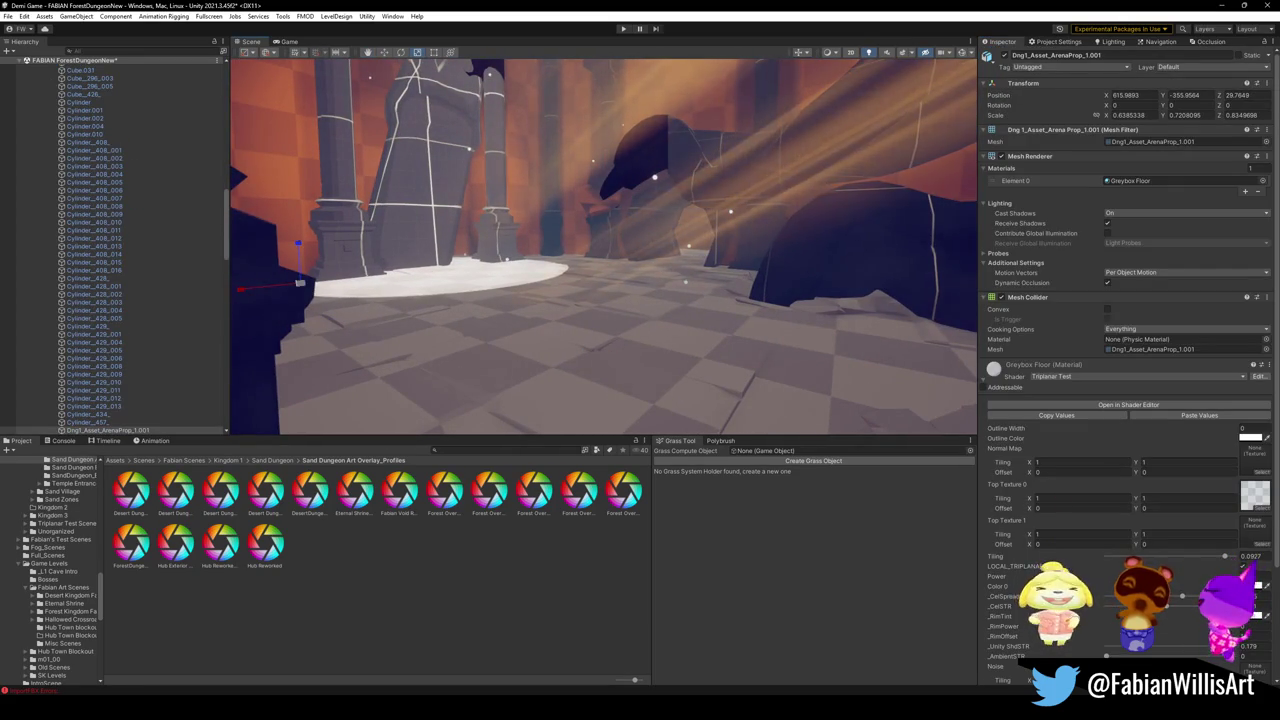
# Step: Tilt the view toward the skylight and show the owl statue's Greybox Pillars material
pyautogui.moveTo(883, 396)
pyautogui.mouseDown()
pyautogui.moveTo(820, 282)
pyautogui.moveTo(699, 366)
pyautogui.moveTo(850, 386)
pyautogui.moveTo(799, 341)
pyautogui.mouseUp()
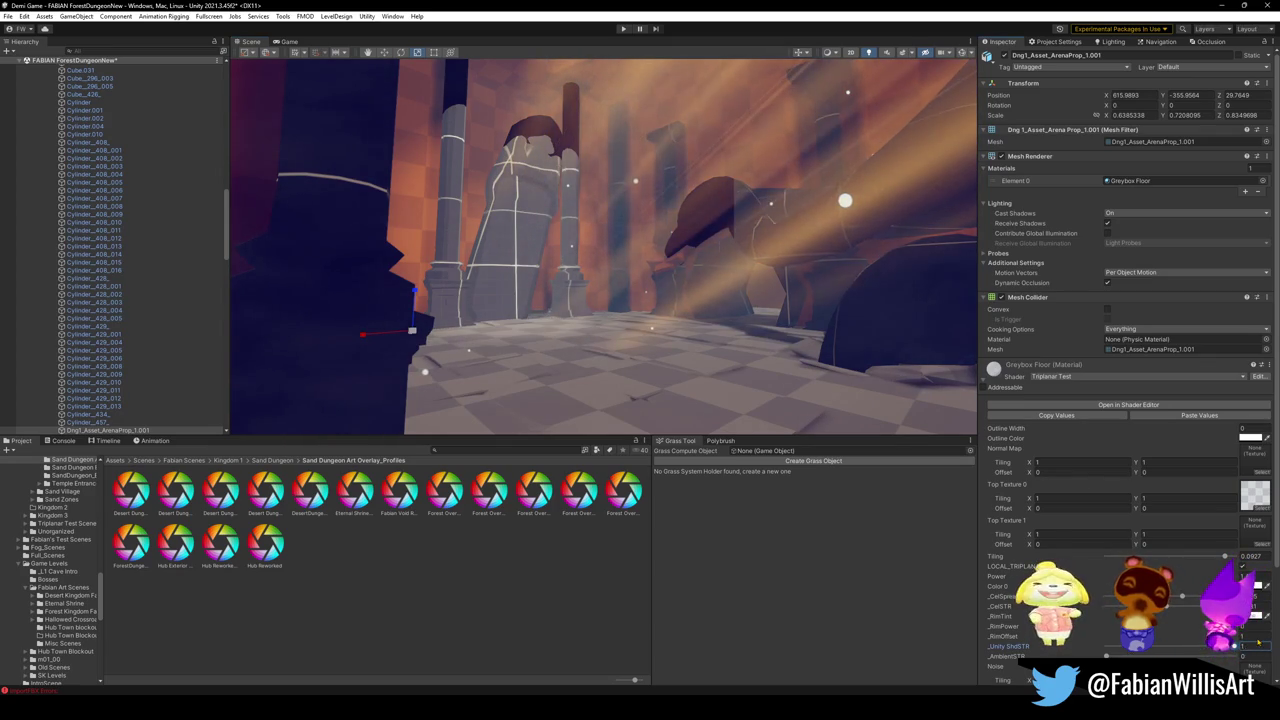
pyautogui.click(513, 255)
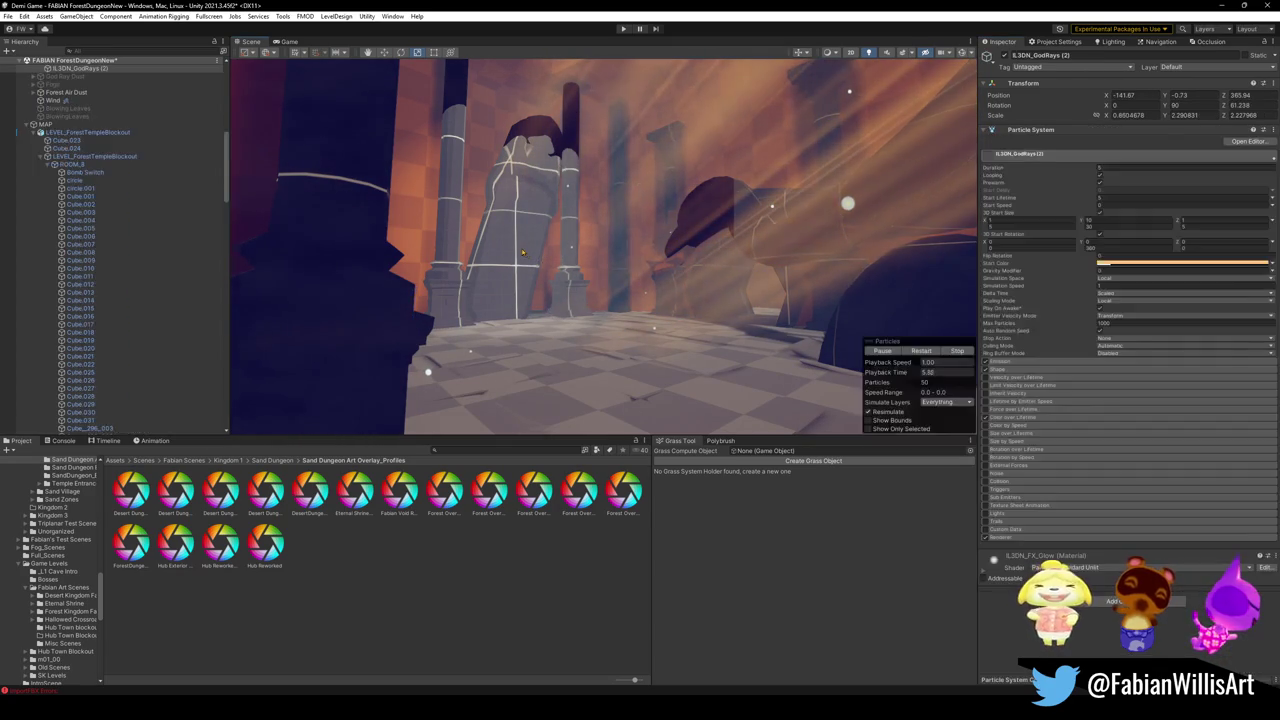
pyautogui.click(996, 390)
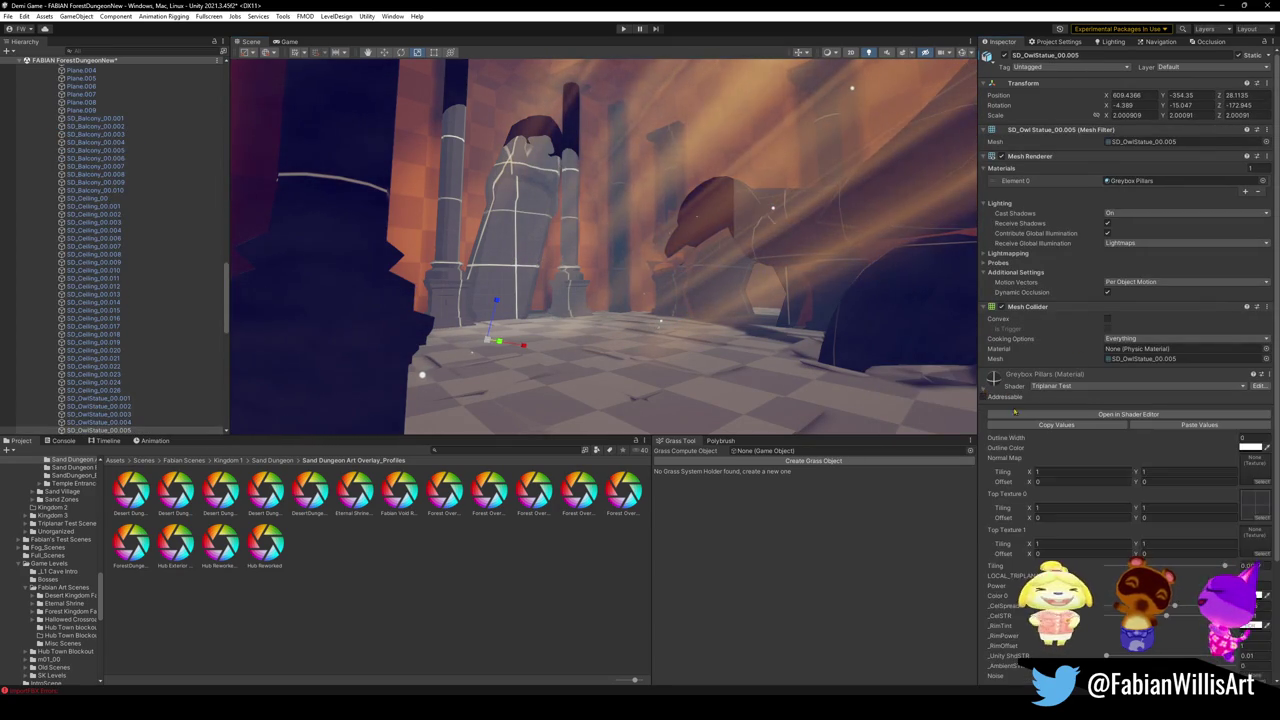
# Step: Raise the Greybox Pillars material's Unity ShdSTR slider and select the forest temple blockout group
pyautogui.moveTo(1106, 655)
pyautogui.mouseDown()
pyautogui.moveTo(1197, 656)
pyautogui.moveTo(1144, 656)
pyautogui.mouseUp()
pyautogui.moveTo(722, 374)
pyautogui.mouseDown()
pyautogui.moveTo(654, 300)
pyautogui.moveTo(678, 335)
pyautogui.mouseUp()
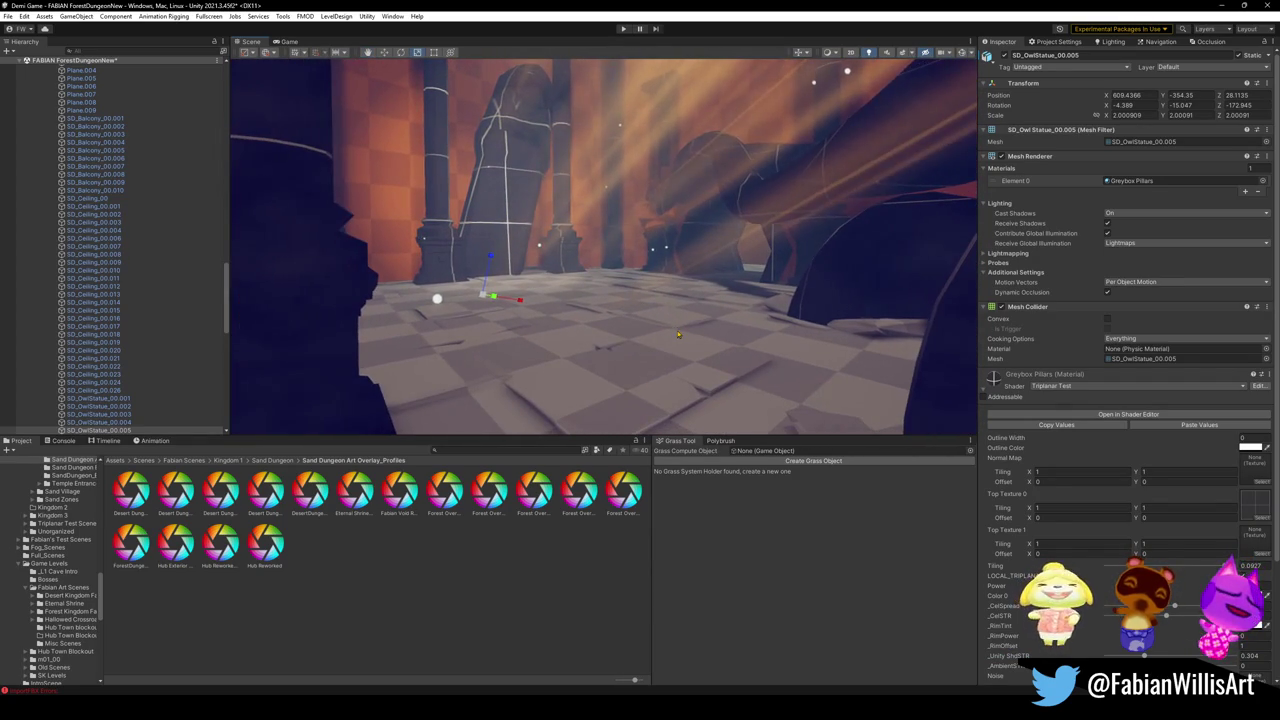
pyautogui.click(589, 383)
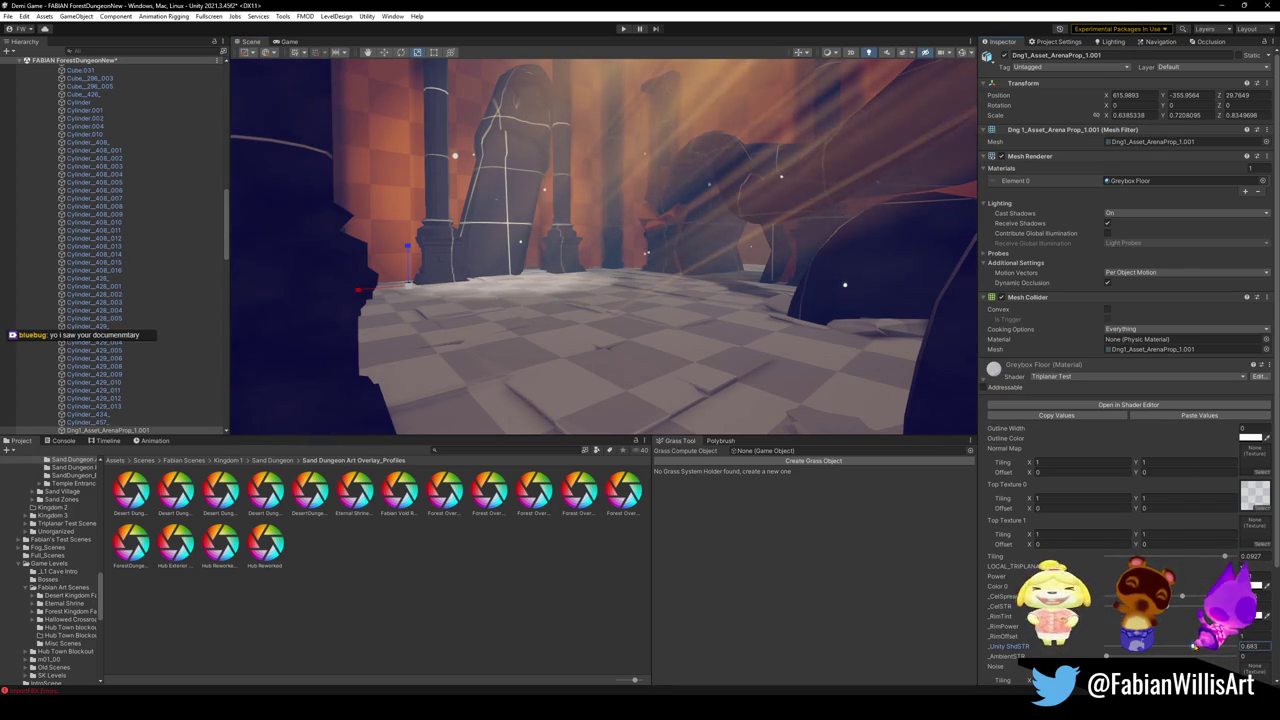
pyautogui.moveTo(600, 262); pyautogui.dragTo(800, 410)
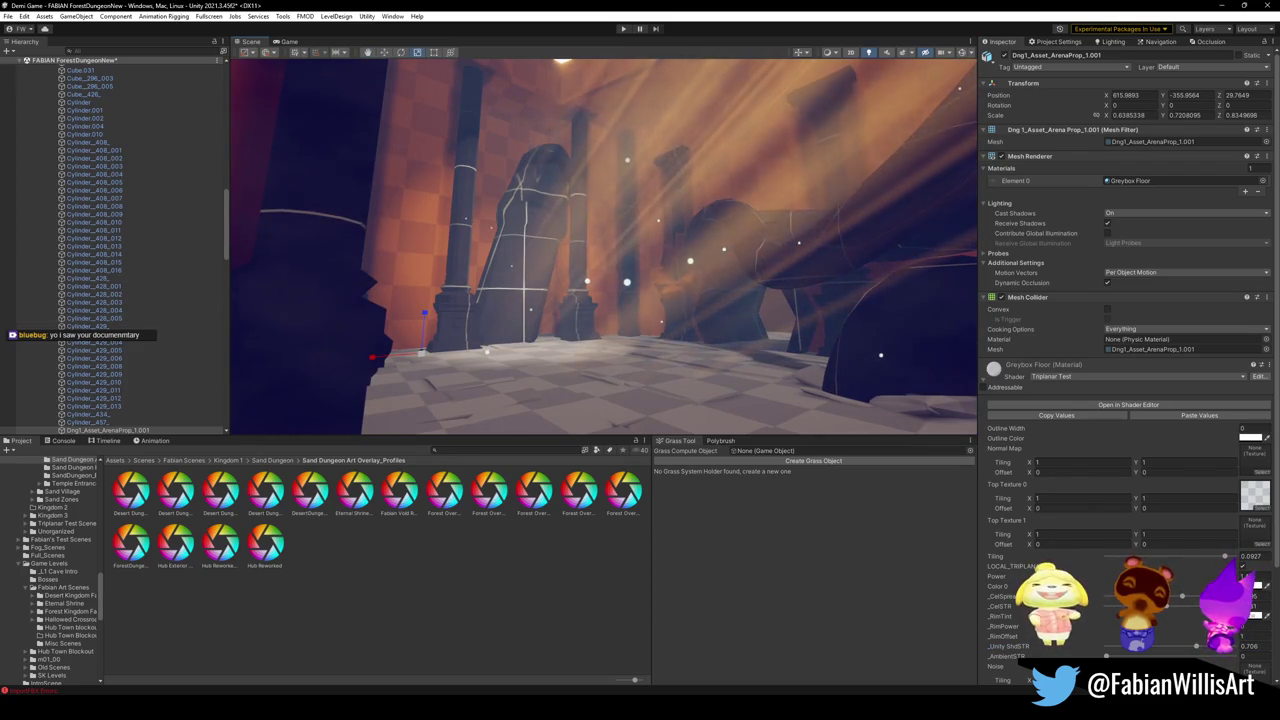
# Step: Select the god-ray particle system, then the arena wall cube piece of the room
pyautogui.click(759, 196)
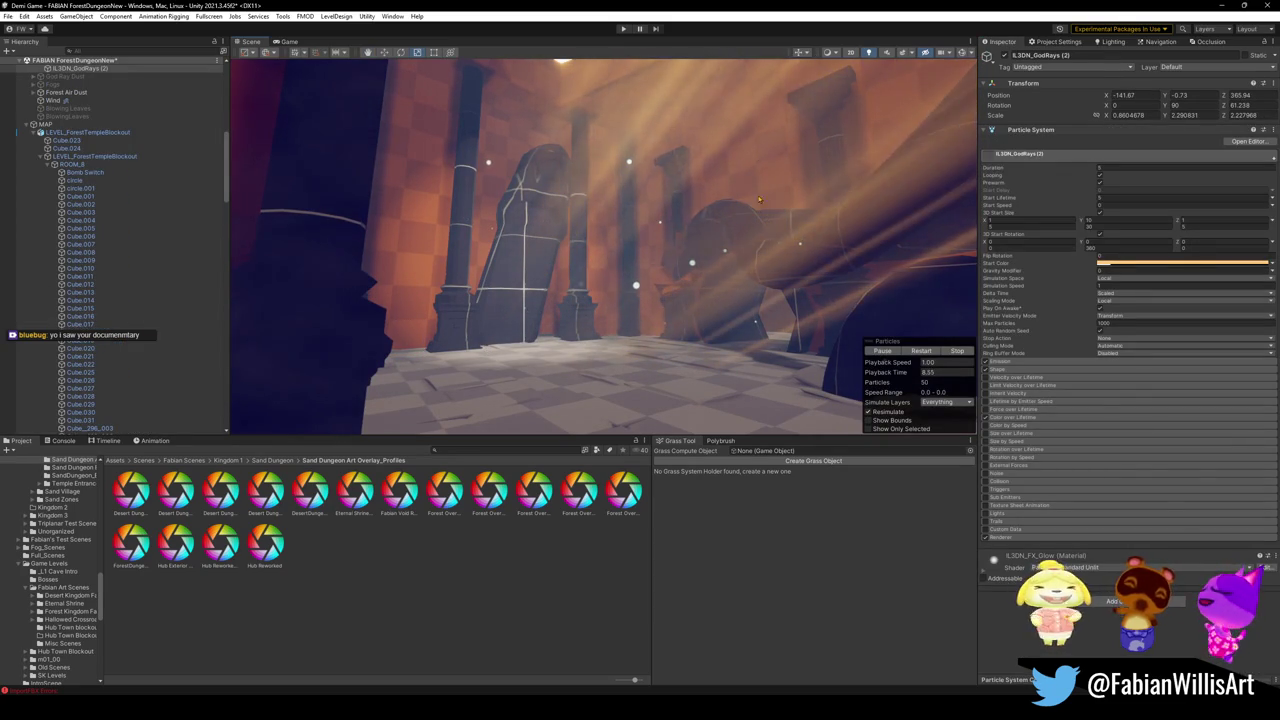
pyautogui.click(739, 280)
pyautogui.click(739, 280)
pyautogui.click(739, 280)
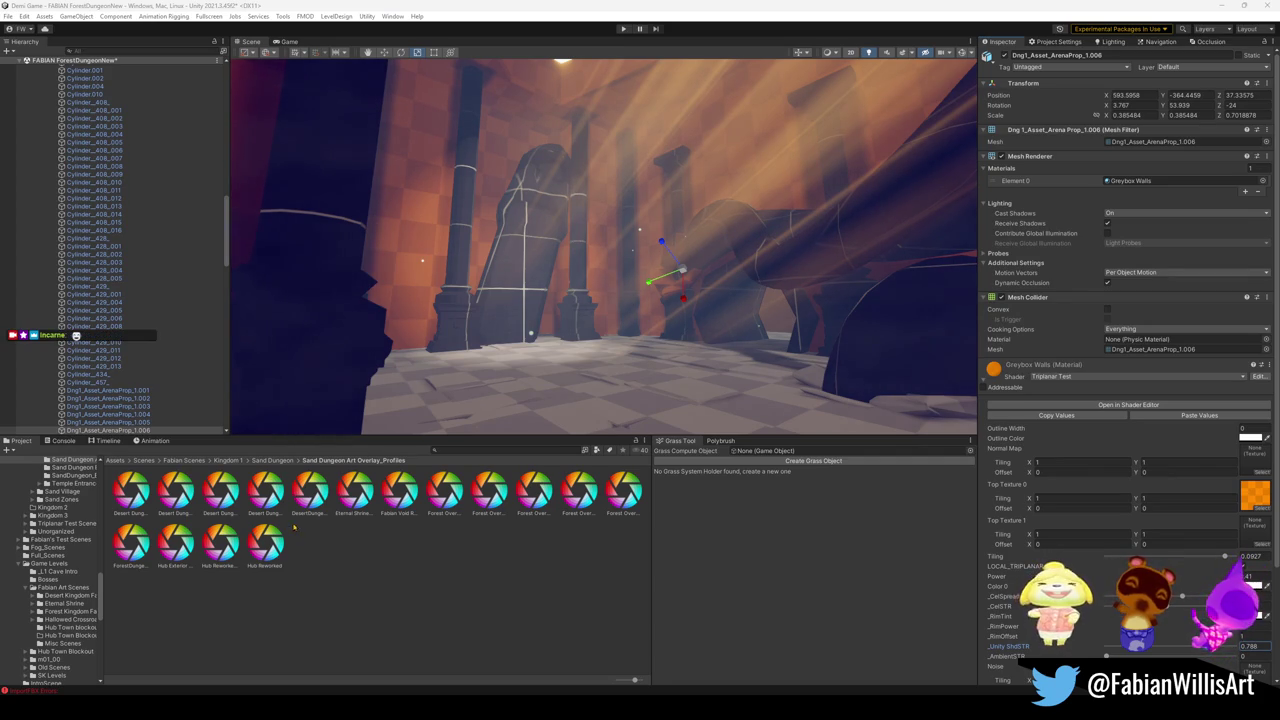
pyautogui.click(140, 264)
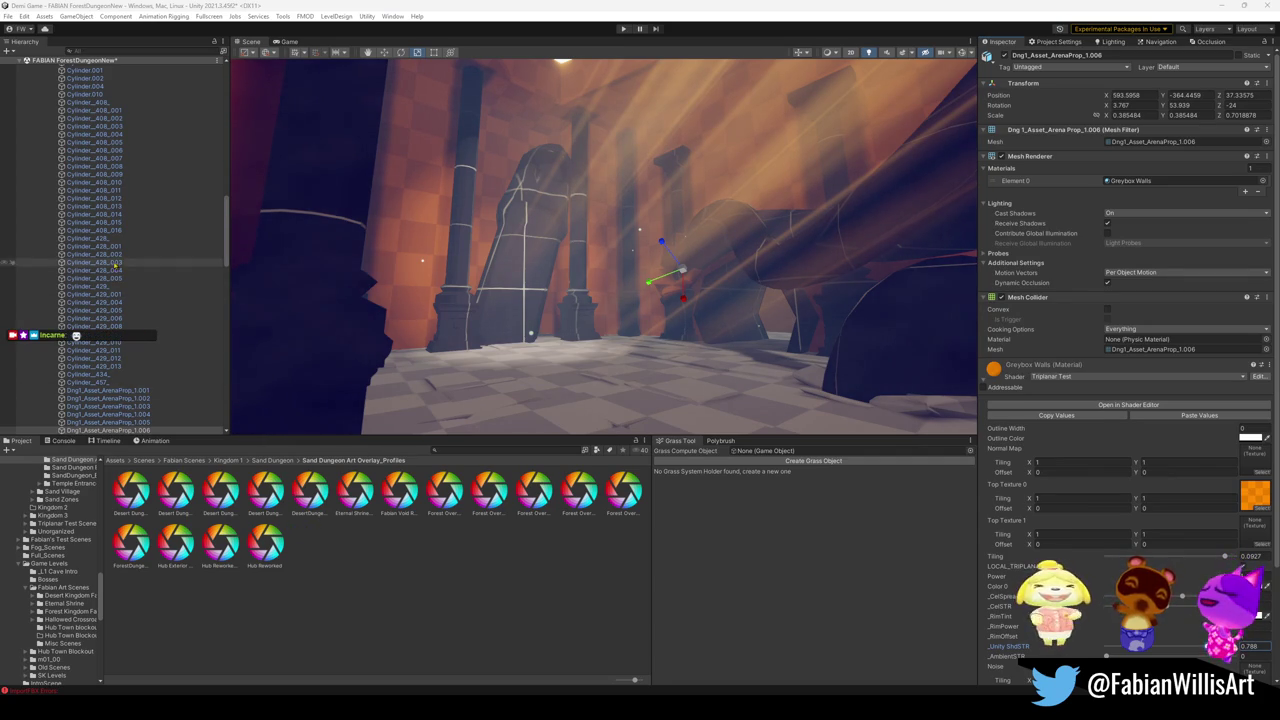
# Step: Collapse the Hierarchy to the scene list and clear the ForestDungeon_Geo1 selection
pyautogui.hotkey('ctrl', 'a')
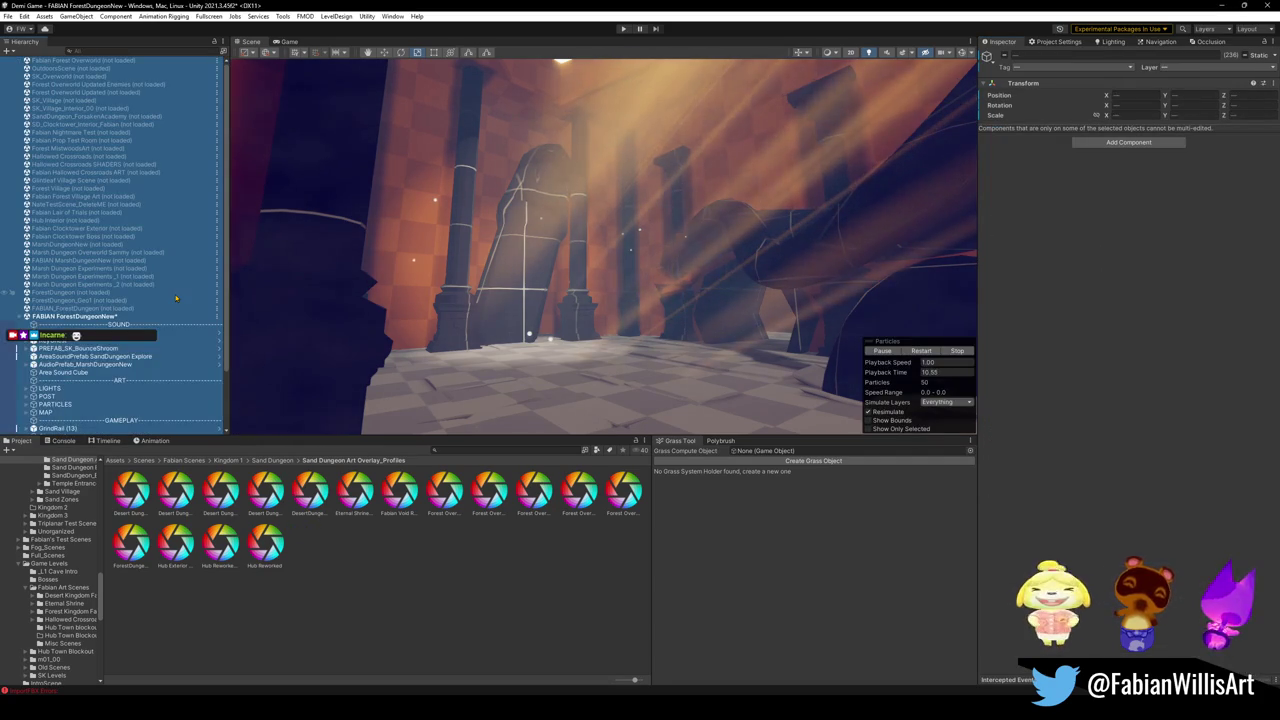
pyautogui.click(175, 299)
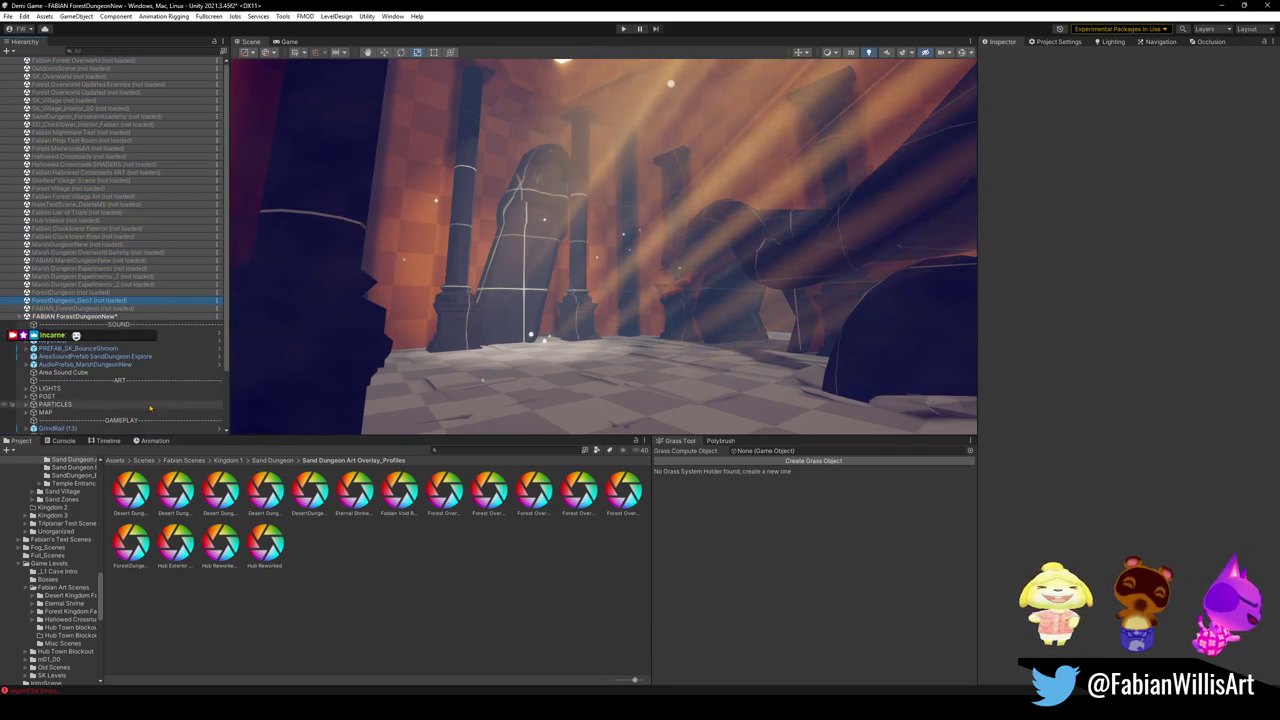
pyautogui.scroll(-2, 57, 383)
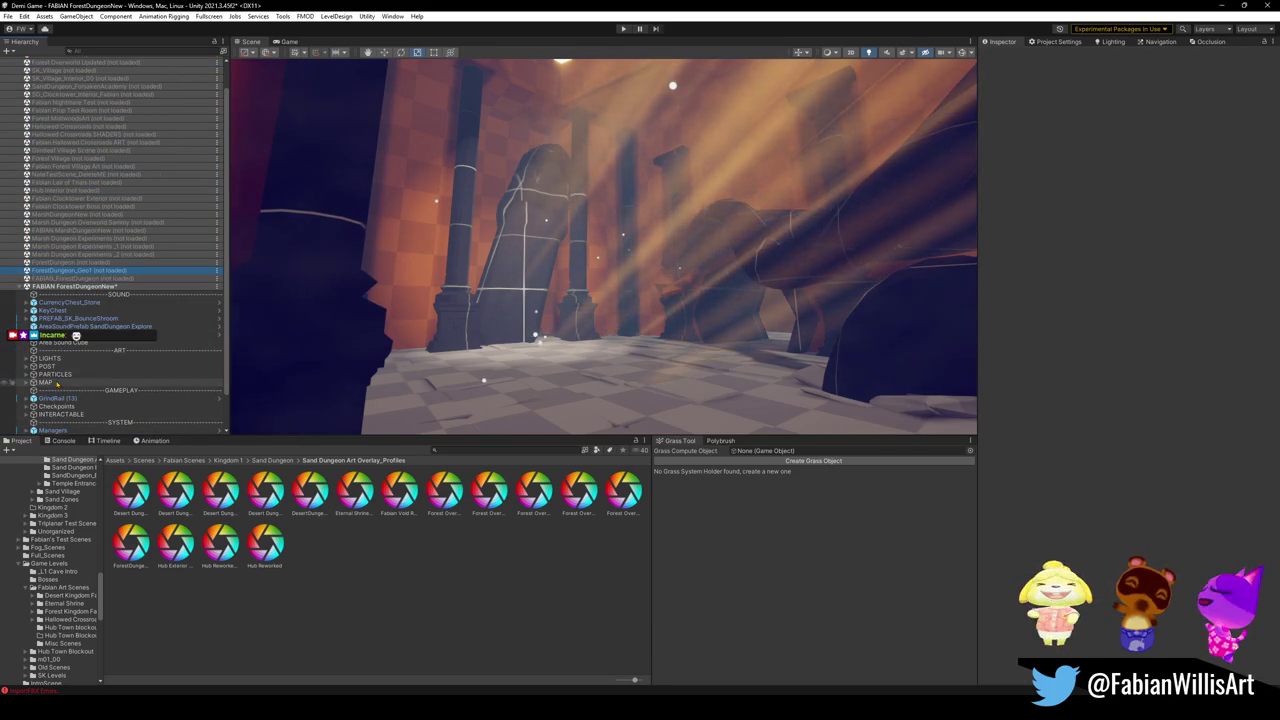
pyautogui.click(466, 331)
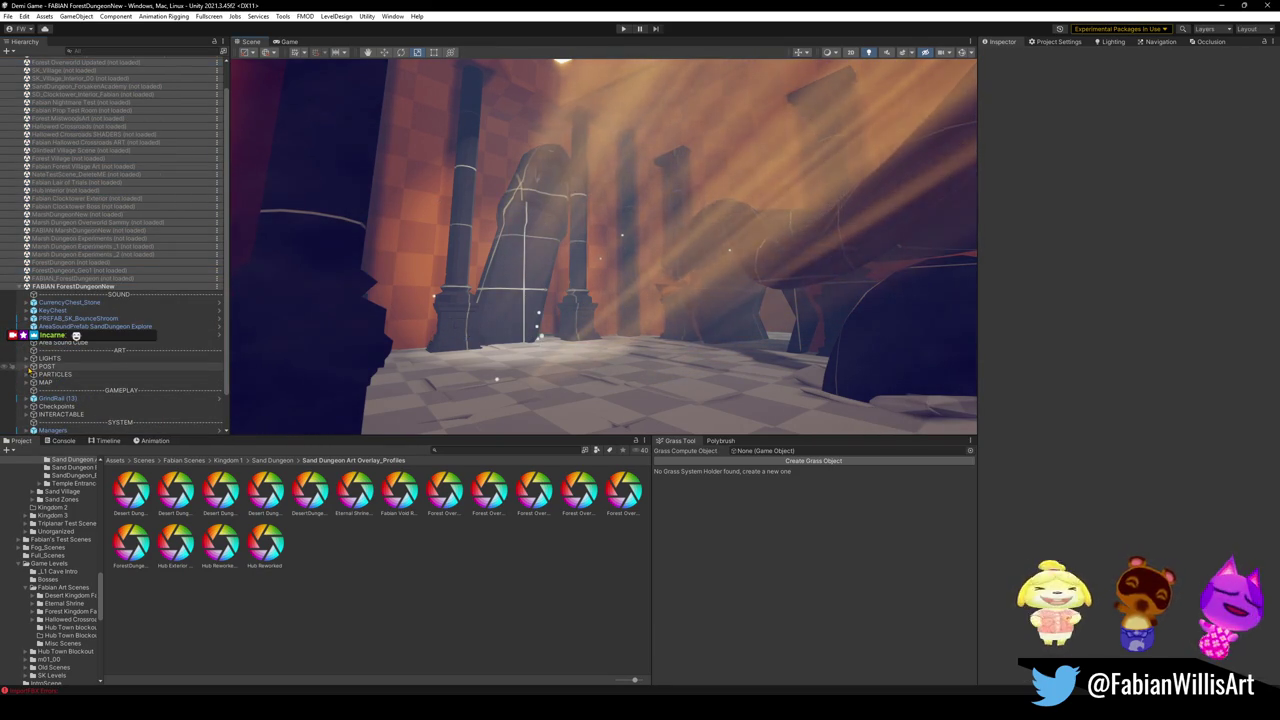
# Step: Select Post Cube under POST, review its Color Grading override, then collapse it
pyautogui.click(27, 366)
pyautogui.click(60, 374)
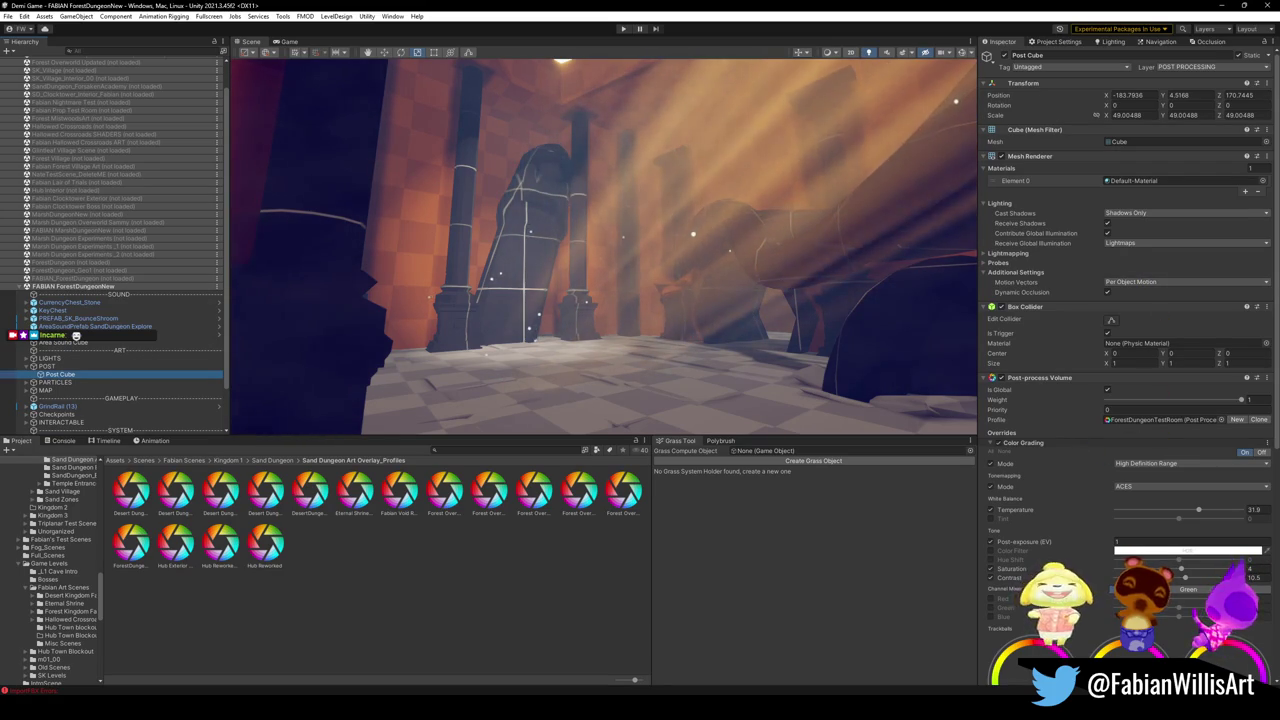
pyautogui.scroll(-3, 1125, 380)
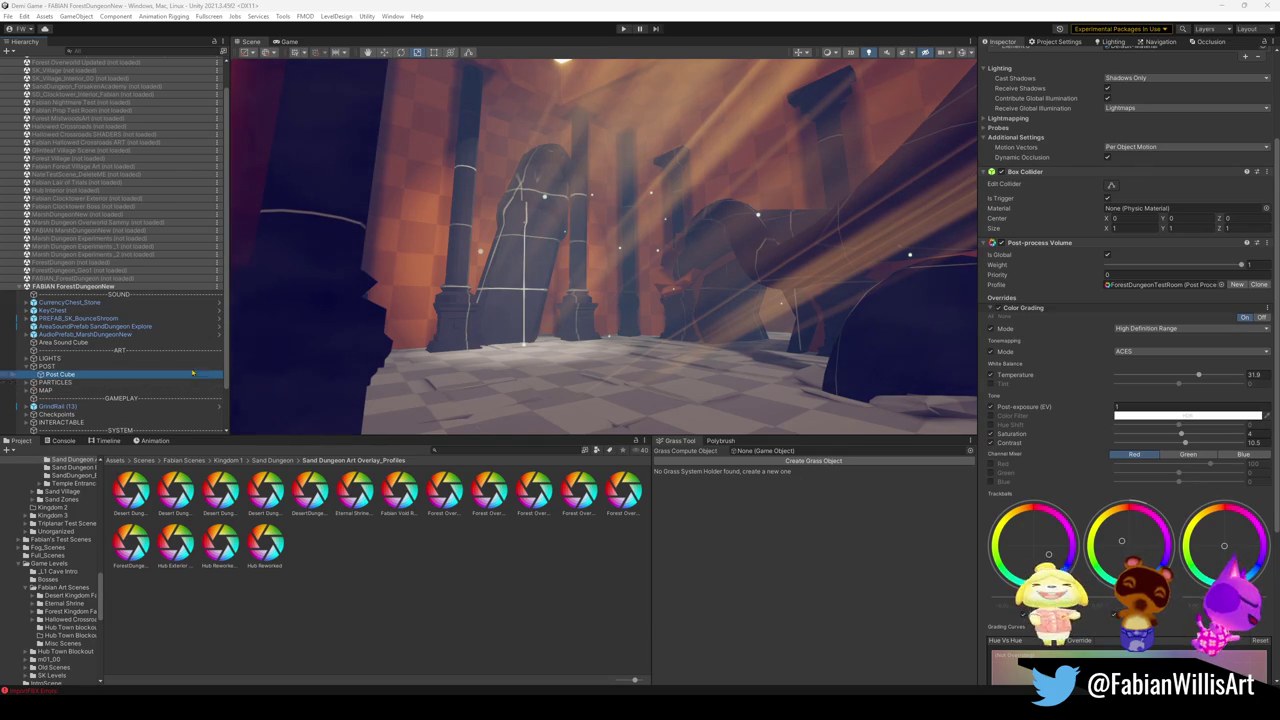
pyautogui.click(1039, 310)
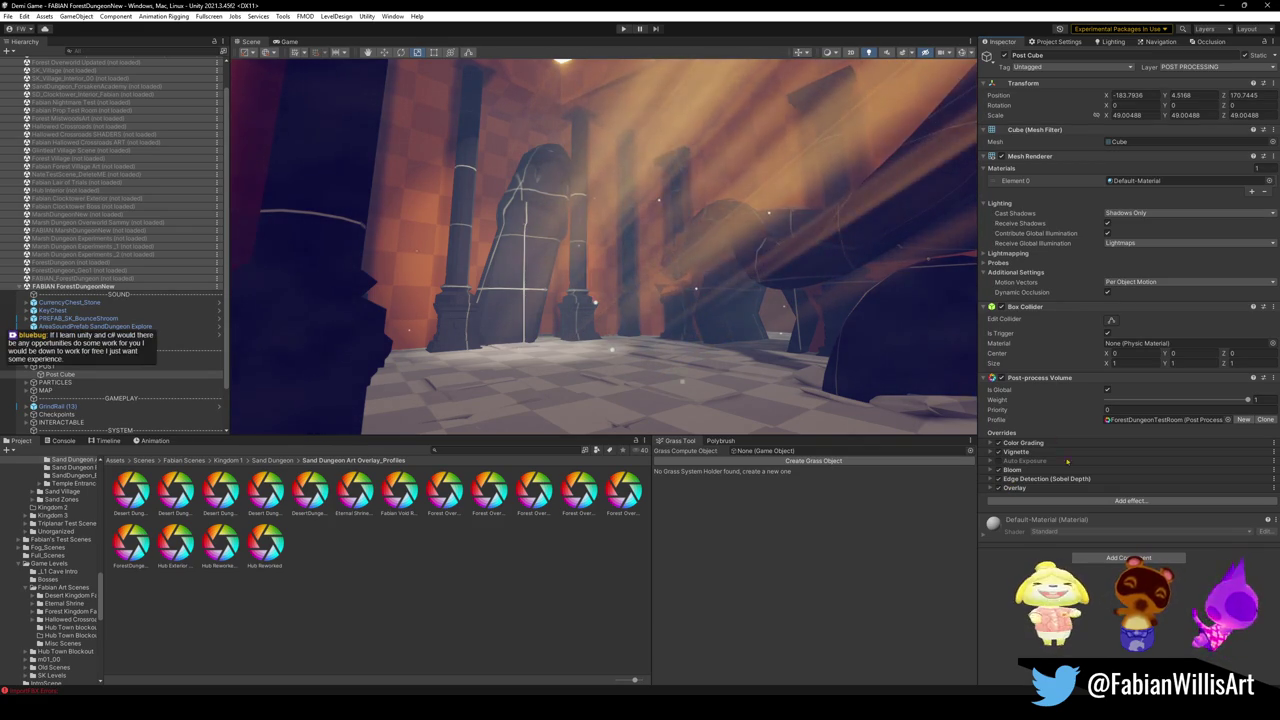
pyautogui.click(999, 453)
pyautogui.click(999, 453)
pyautogui.click(999, 479)
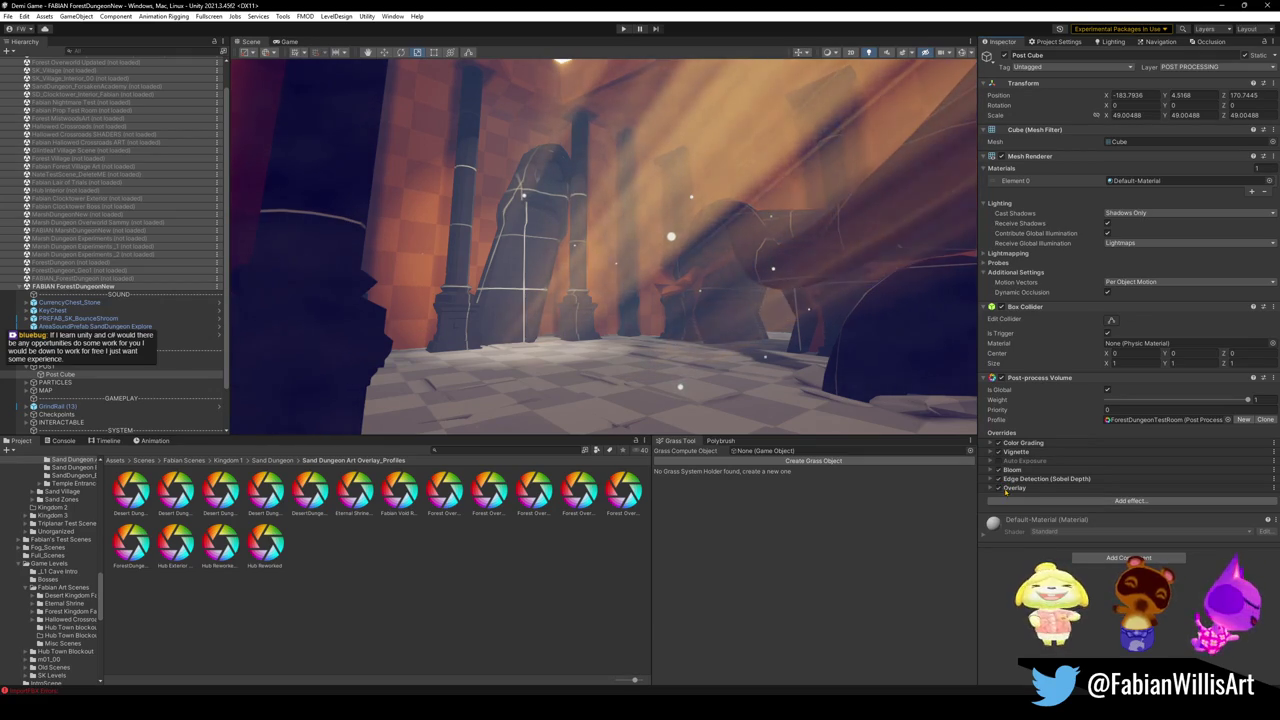
pyautogui.click(998, 479)
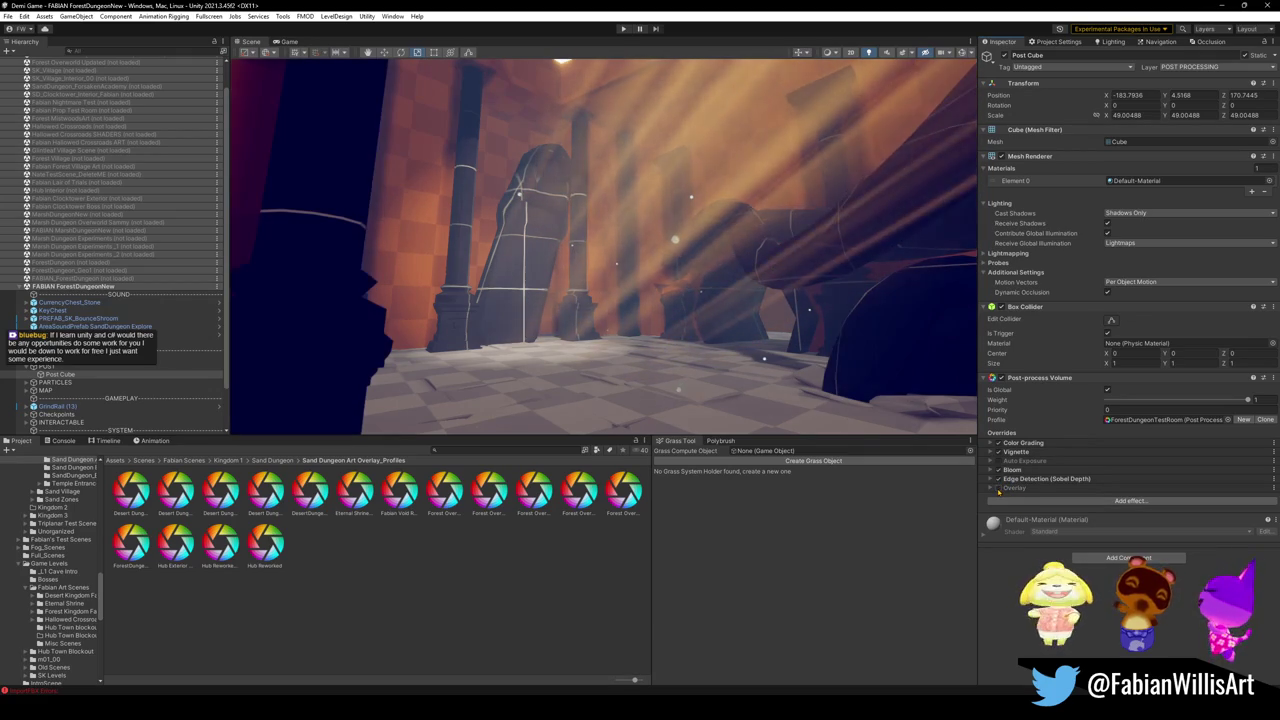
pyautogui.click(999, 489)
pyautogui.click(999, 489)
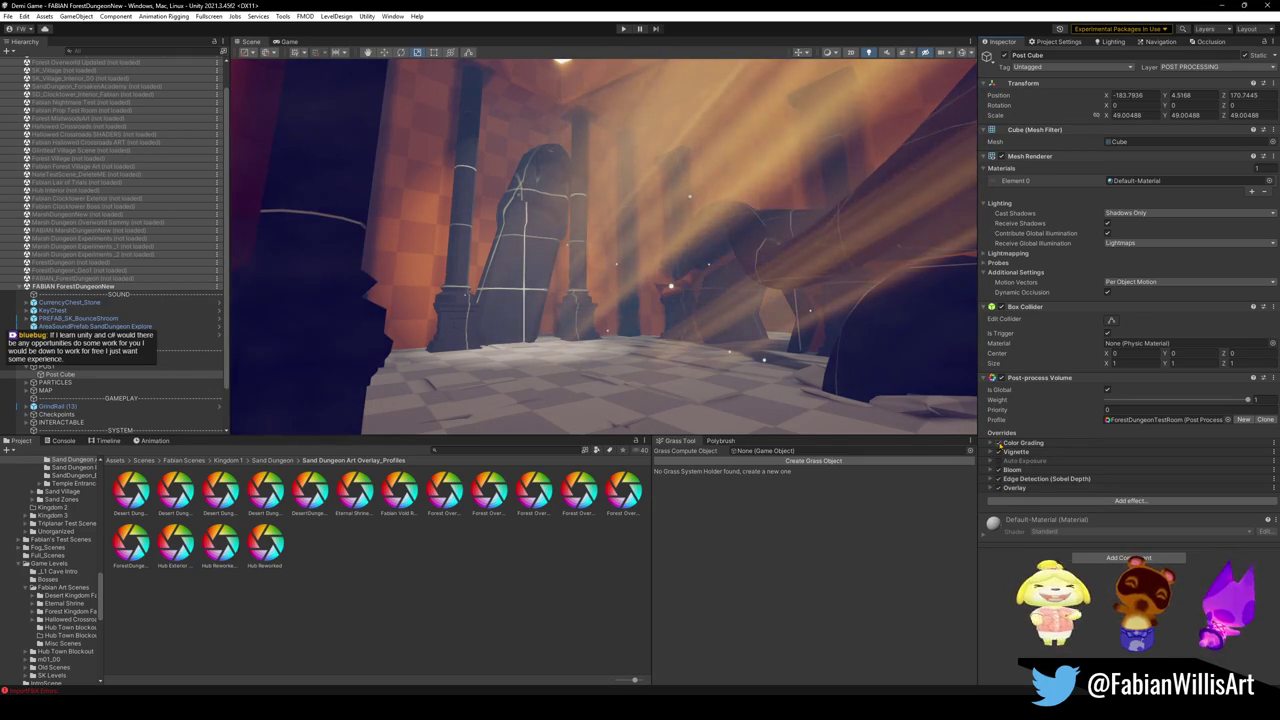
pyautogui.click(997, 443)
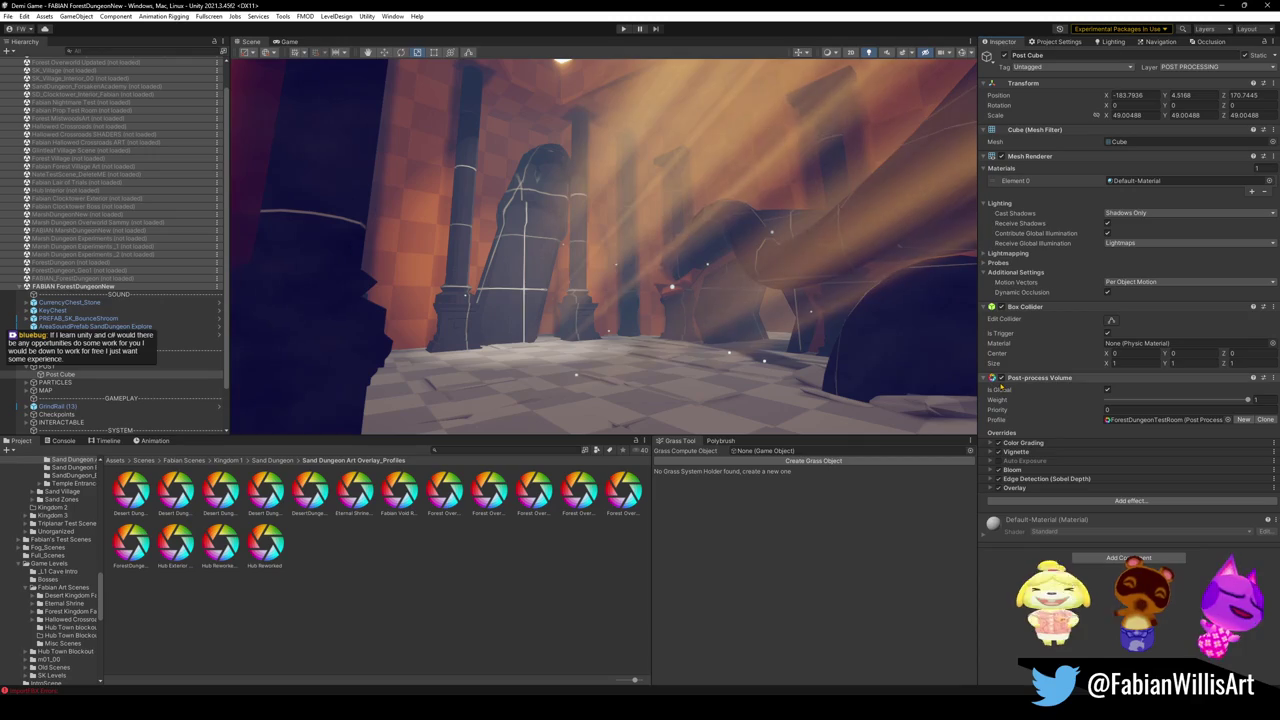
pyautogui.click(997, 443)
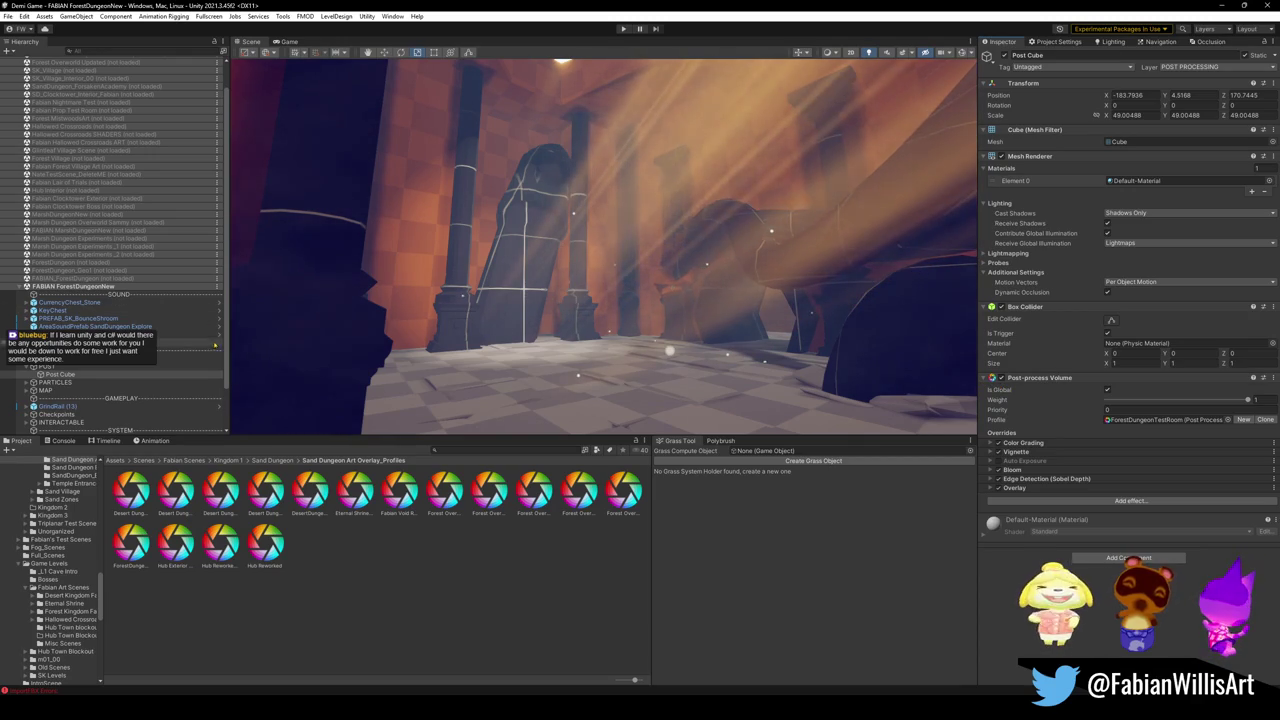
pyautogui.moveTo(440, 354)
pyautogui.mouseDown()
pyautogui.moveTo(480, 334)
pyautogui.moveTo(471, 329)
pyautogui.moveTo(437, 354)
pyautogui.moveTo(629, 323)
pyautogui.moveTo(718, 322)
pyautogui.moveTo(740, 336)
pyautogui.moveTo(842, 318)
pyautogui.moveTo(540, 322)
pyautogui.mouseUp()
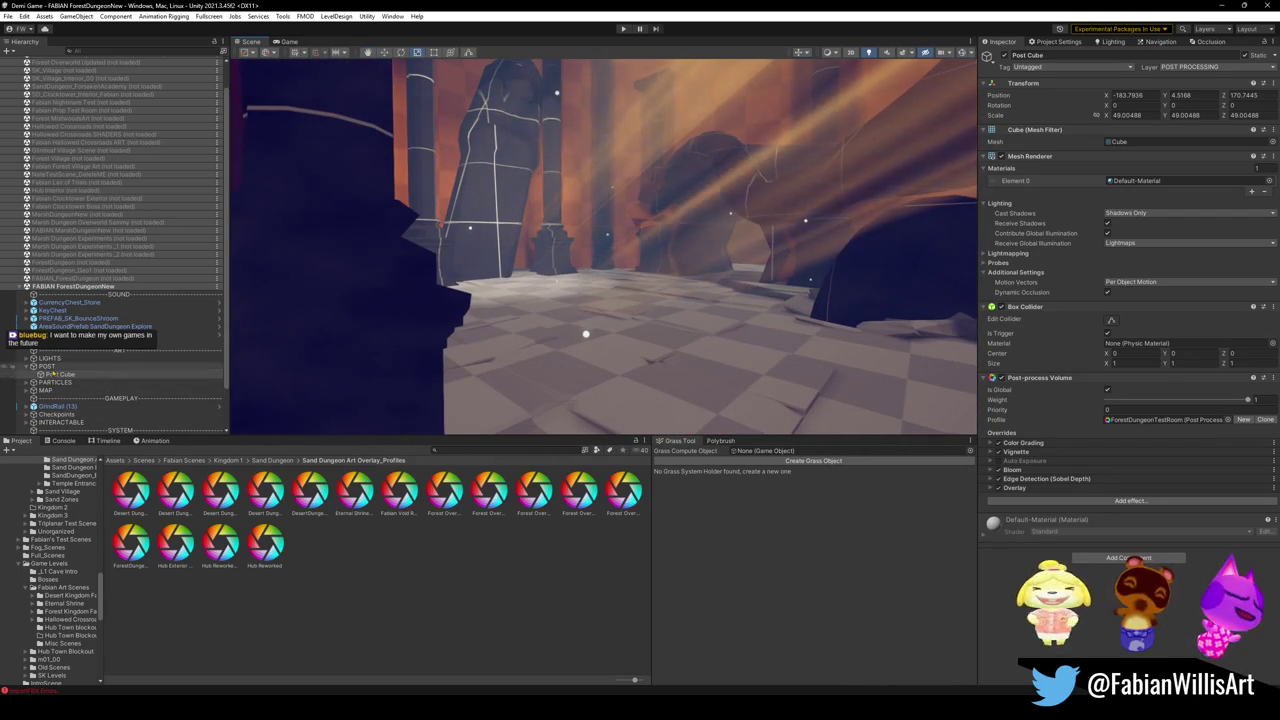
pyautogui.click(100, 350)
pyautogui.click(29, 358)
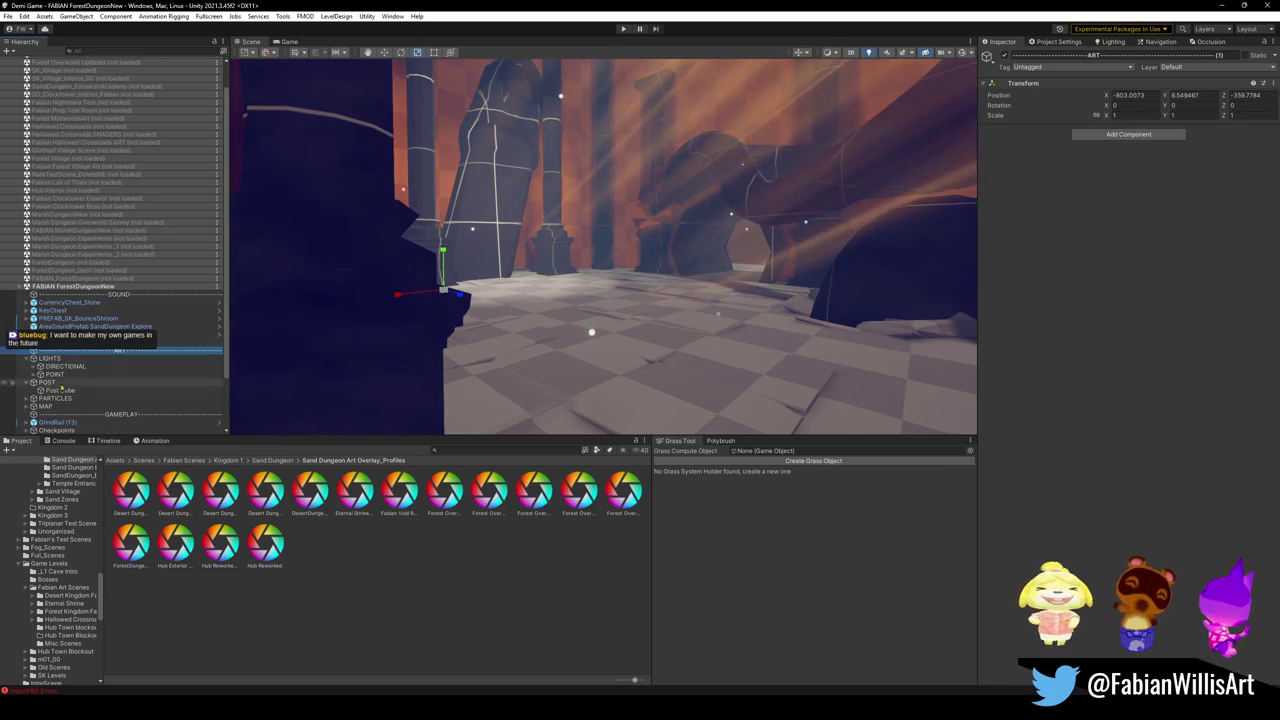
# Step: Select World Light under the expanded DIRECTIONAL group to show its Light and Transform settings
pyautogui.click(65, 366)
pyautogui.press('Right')
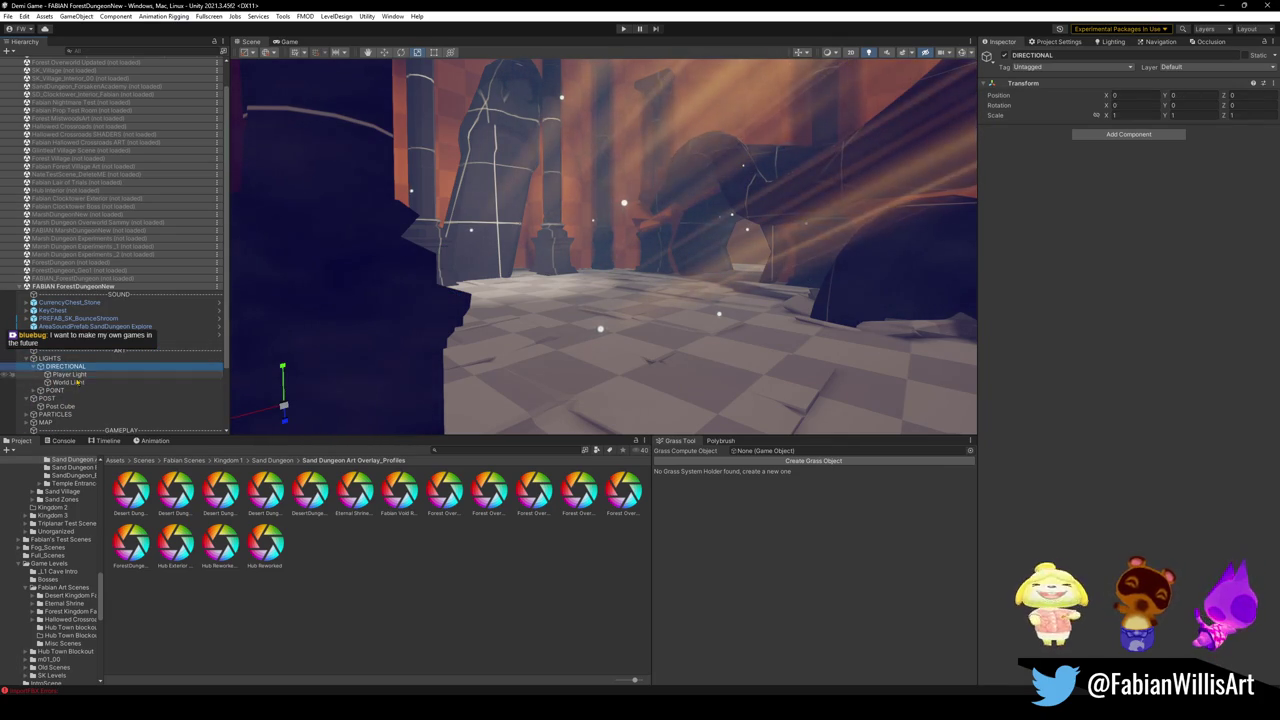
pyautogui.click(70, 382)
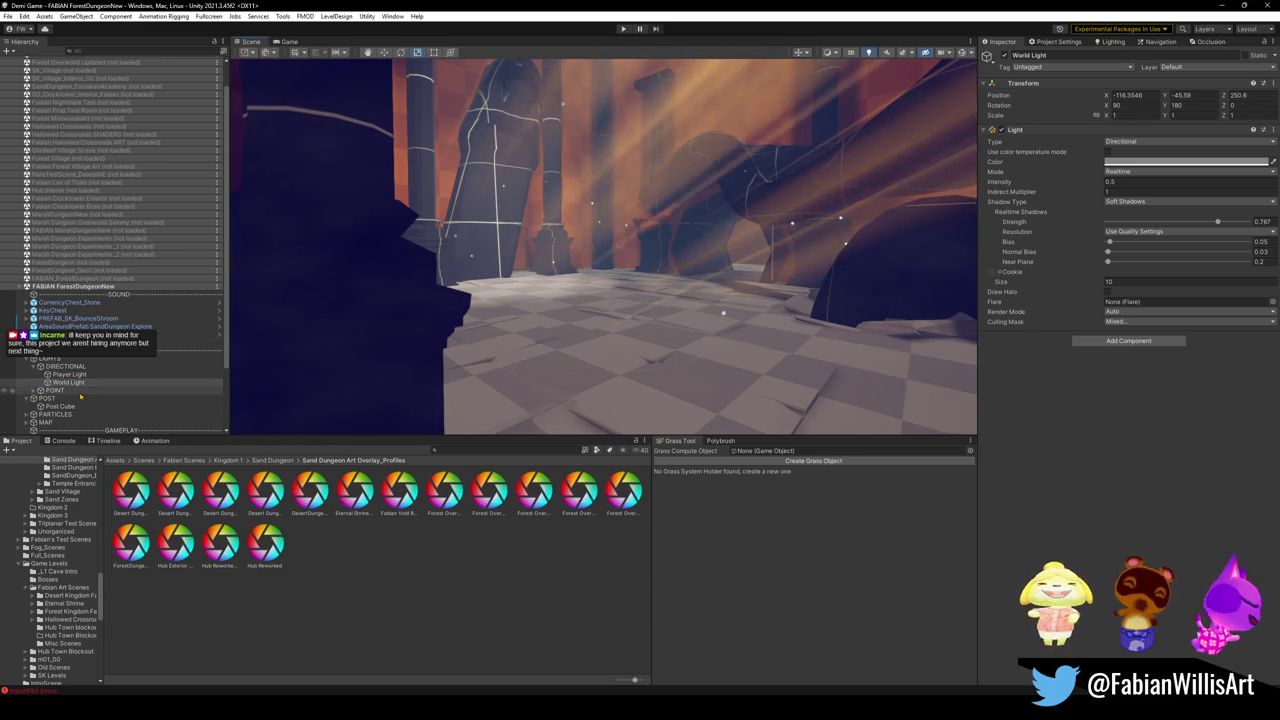
pyautogui.moveTo(1108, 112)
pyautogui.mouseDown()
pyautogui.moveTo(1224, 286)
pyautogui.moveTo(752, 246)
pyautogui.moveTo(462, 193)
pyautogui.moveTo(797, 413)
pyautogui.mouseUp()
# Step: Rotate World Light to 63.5, 180, 0 and lower its shadow strength to 0.009
pyautogui.moveTo(1164, 105); pyautogui.dragTo(1215, 122)
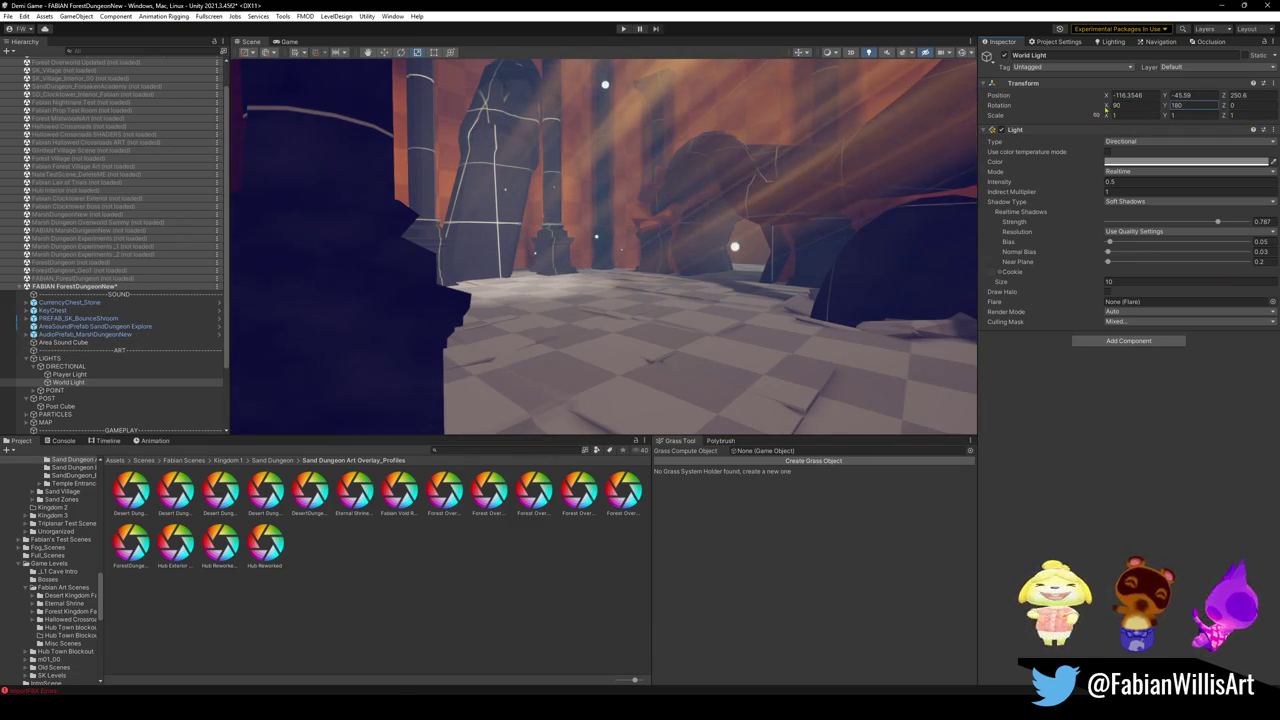
pyautogui.write('0')
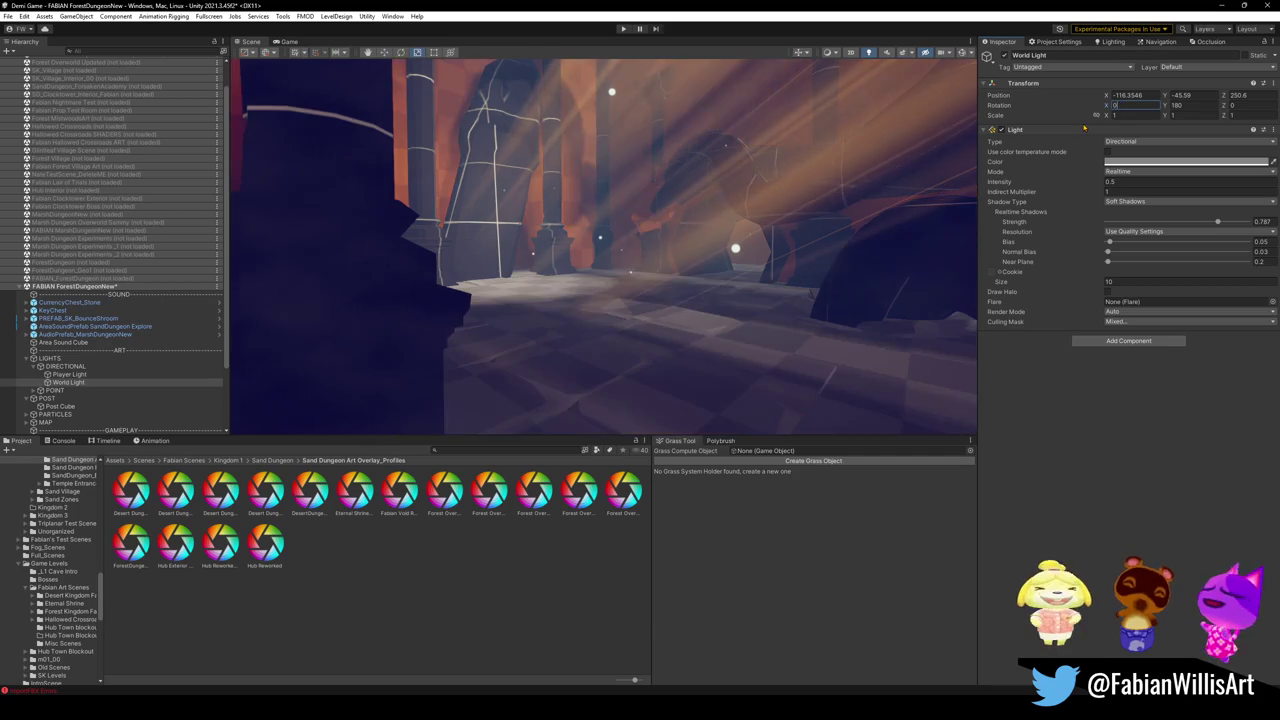
pyautogui.moveTo(1096, 112)
pyautogui.mouseDown()
pyautogui.moveTo(1220, 128)
pyautogui.moveTo(1188, 140)
pyautogui.mouseUp()
pyautogui.moveTo(1216, 220)
pyautogui.mouseDown()
pyautogui.moveTo(1050, 224)
pyautogui.moveTo(1140, 238)
pyautogui.moveTo(1107, 232)
pyautogui.mouseUp()
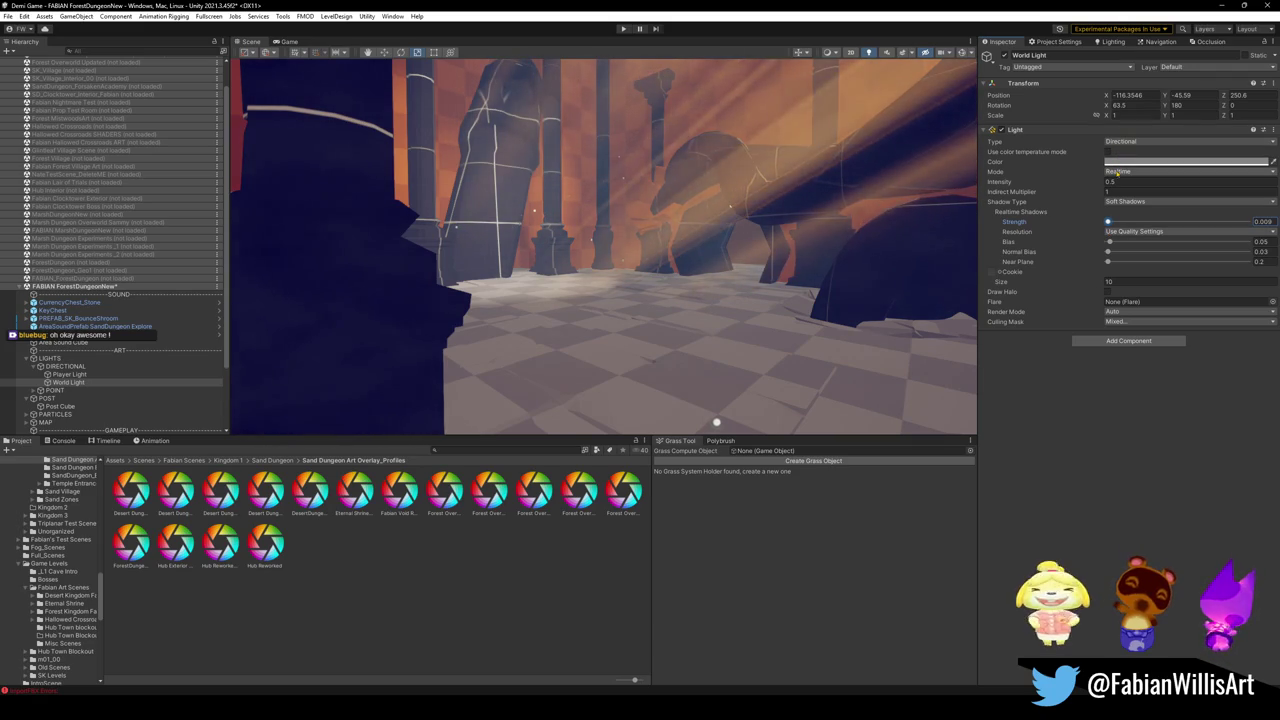
pyautogui.write('168')
pyautogui.moveTo(918, 201)
pyautogui.mouseDown()
pyautogui.moveTo(945, 280)
pyautogui.moveTo(661, 232)
pyautogui.moveTo(676, 220)
pyautogui.moveTo(702, 229)
pyautogui.mouseUp()
pyautogui.hotkey('ctrl', 'z')
pyautogui.hotkey('ctrl', 'z')
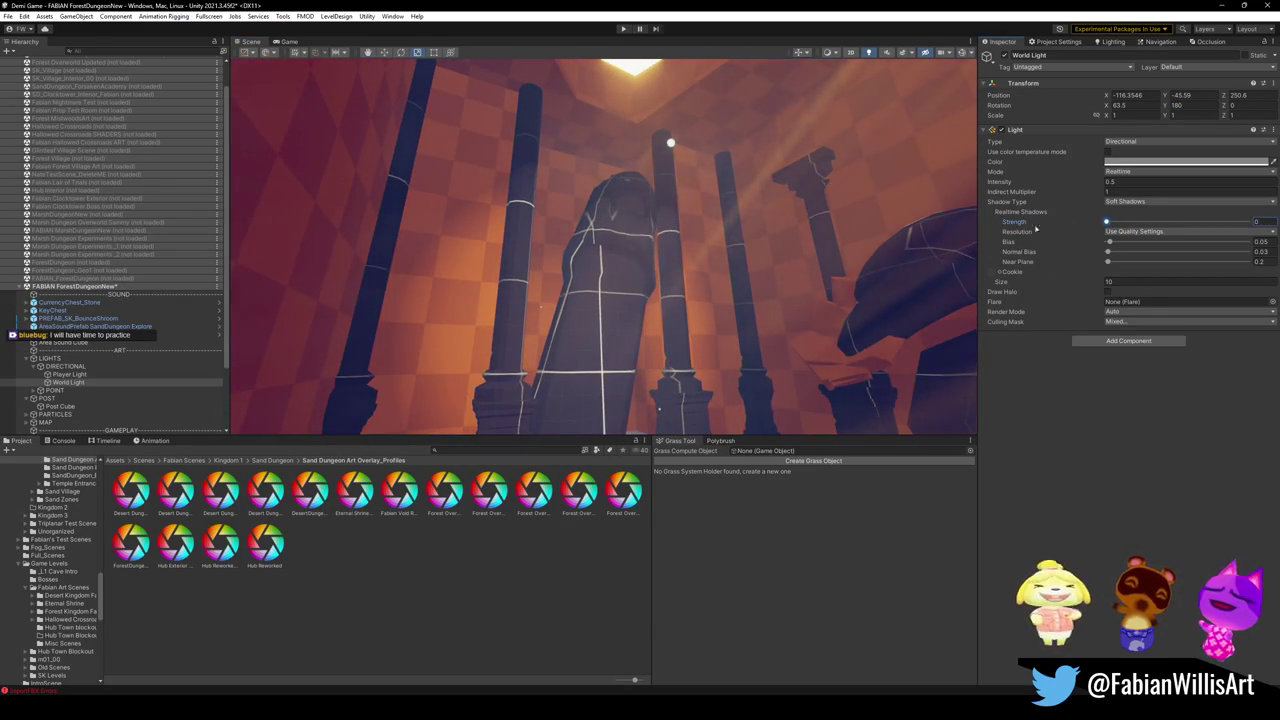
pyautogui.moveTo(946, 236)
pyautogui.mouseDown()
pyautogui.moveTo(741, 253)
pyautogui.moveTo(713, 277)
pyautogui.mouseUp()
# Step: Select the run of SD_Wall_08 wall pieces and turn off their Receive Shadows
pyautogui.click(713, 277)
pyautogui.click(716, 270)
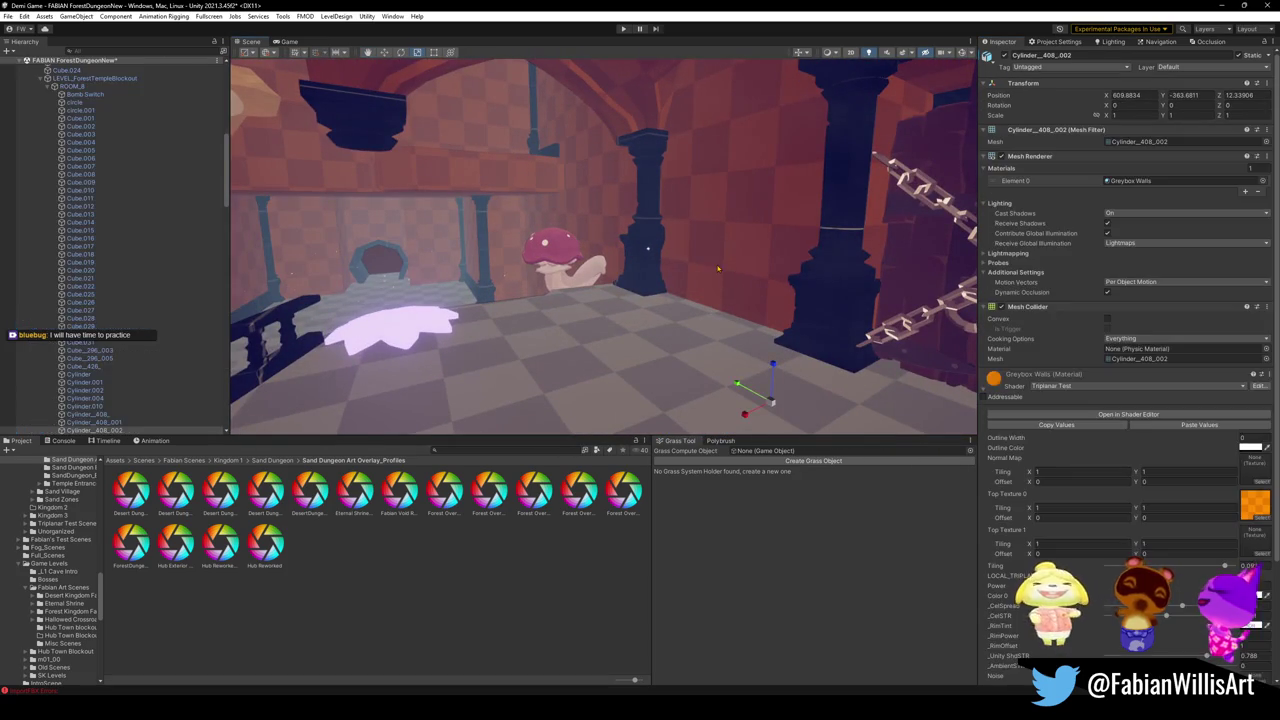
pyautogui.scroll(3, 100, 250)
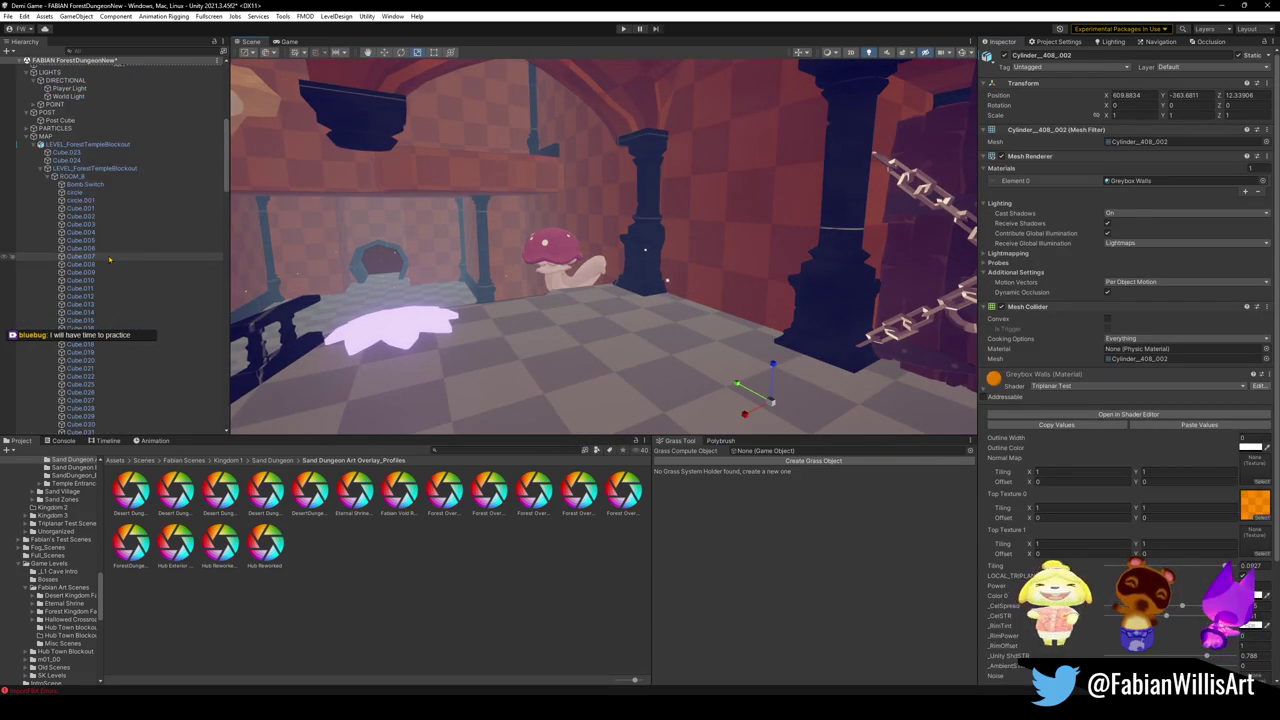
pyautogui.click(60, 177)
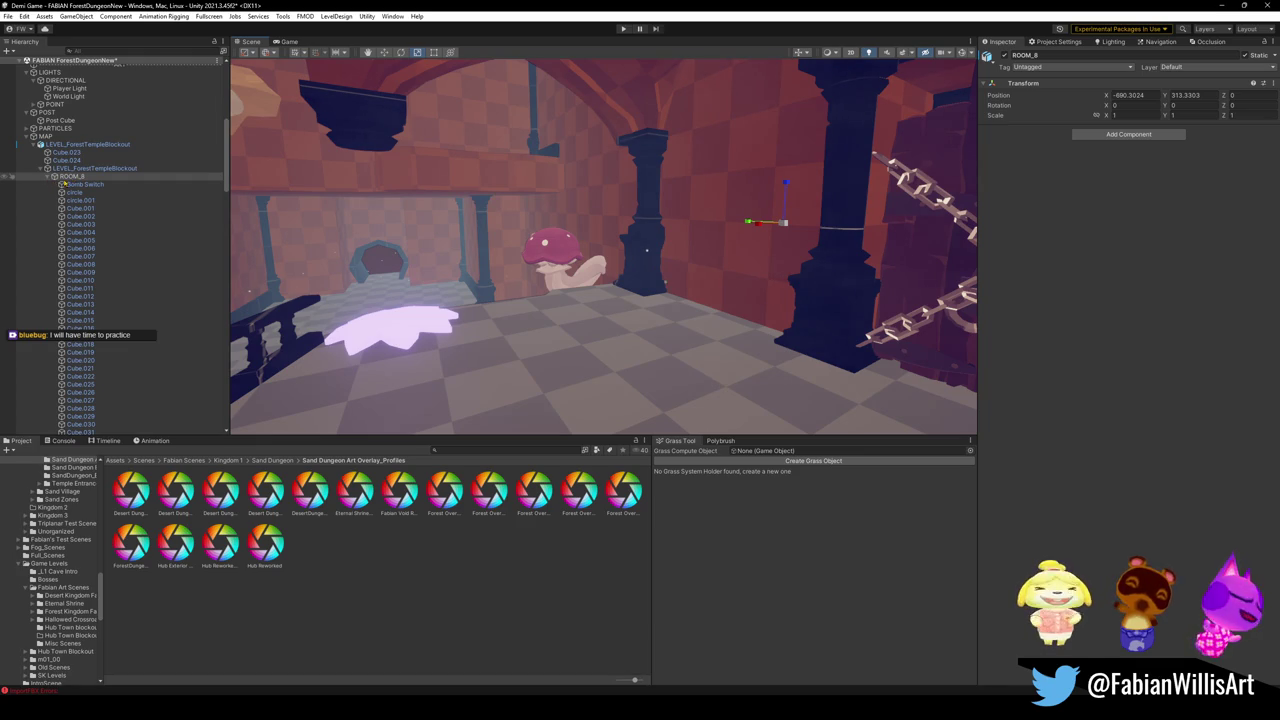
pyautogui.click(80, 184)
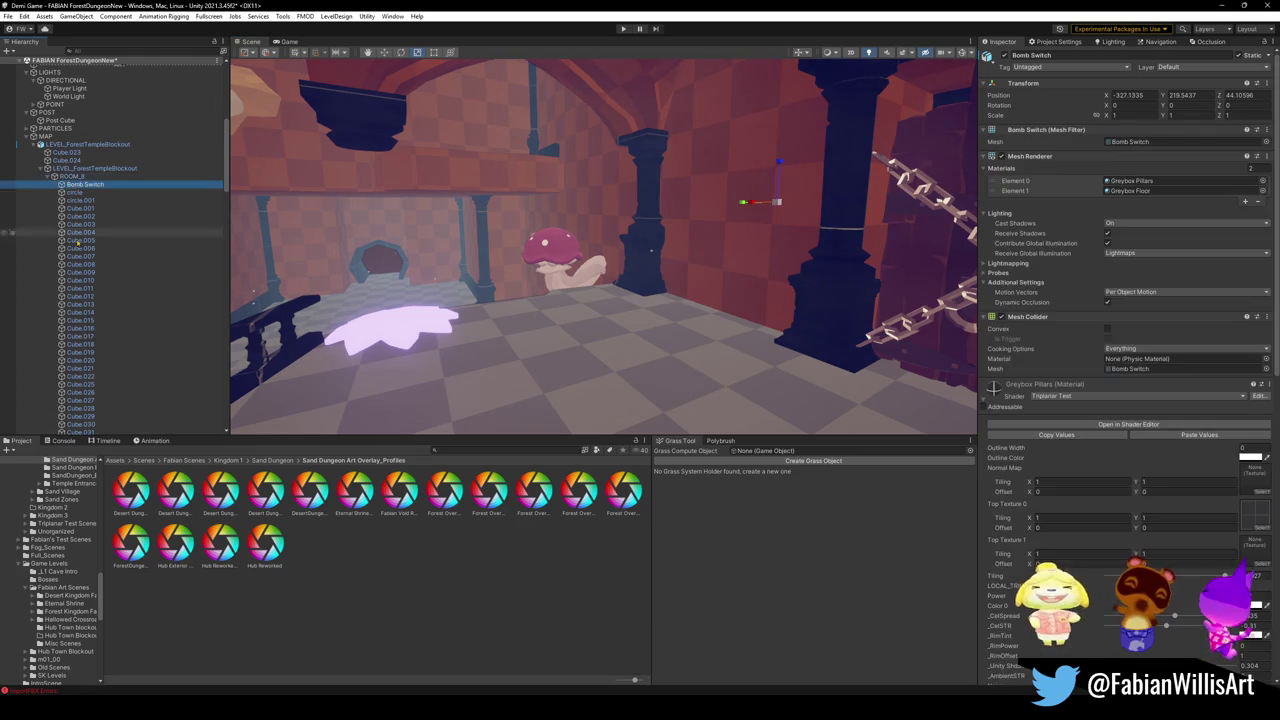
pyautogui.scroll(-10, 124, 336)
pyautogui.scroll(-15, 124, 336)
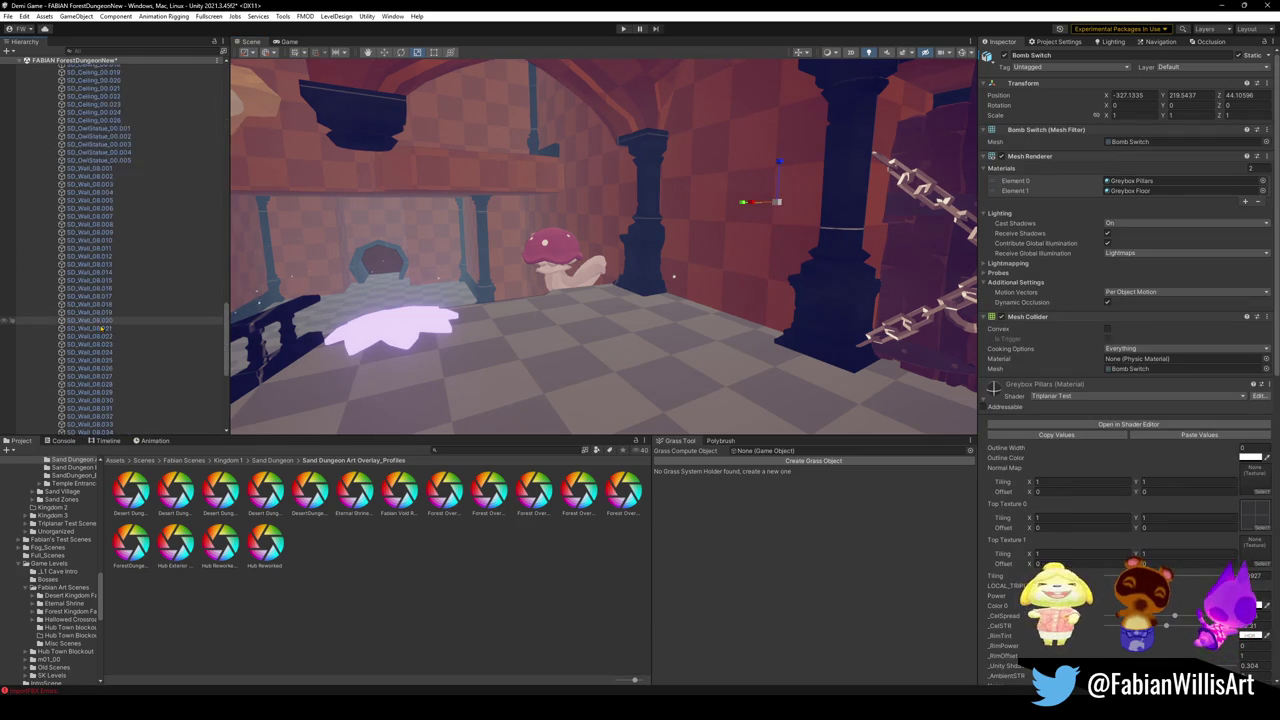
pyautogui.keyDown('shift'); pyautogui.click(90, 342); pyautogui.keyUp('shift')
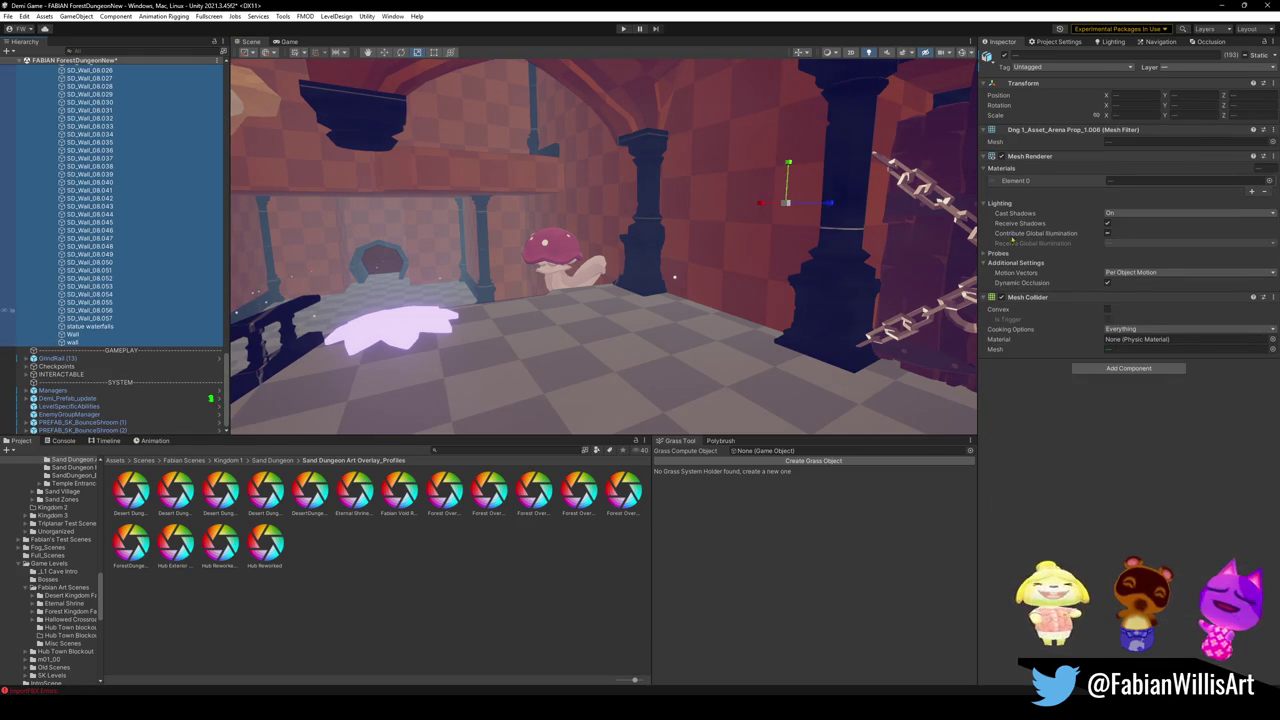
pyautogui.click(1107, 225)
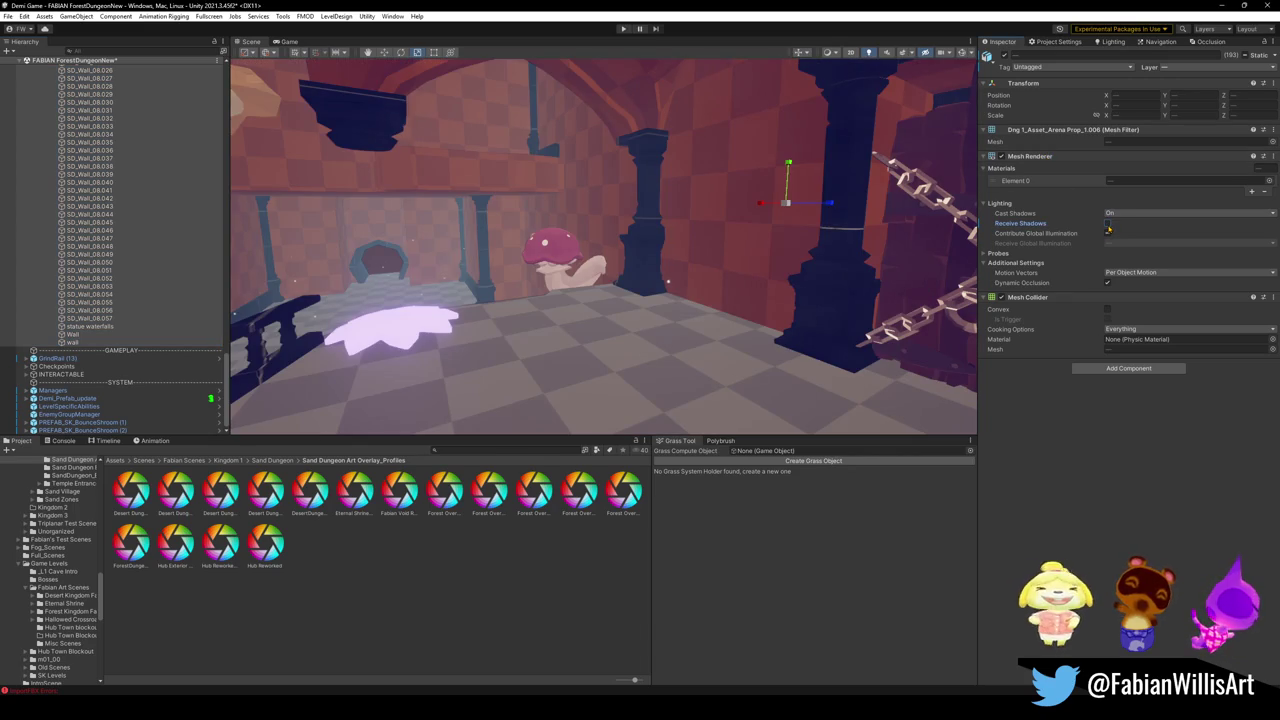
# Step: Fly to the skylit pillars and reselect World Light in the Hierarchy
pyautogui.moveTo(900, 210)
pyautogui.mouseDown()
pyautogui.moveTo(914, 211)
pyautogui.moveTo(775, 207)
pyautogui.moveTo(800, 210)
pyautogui.mouseUp()
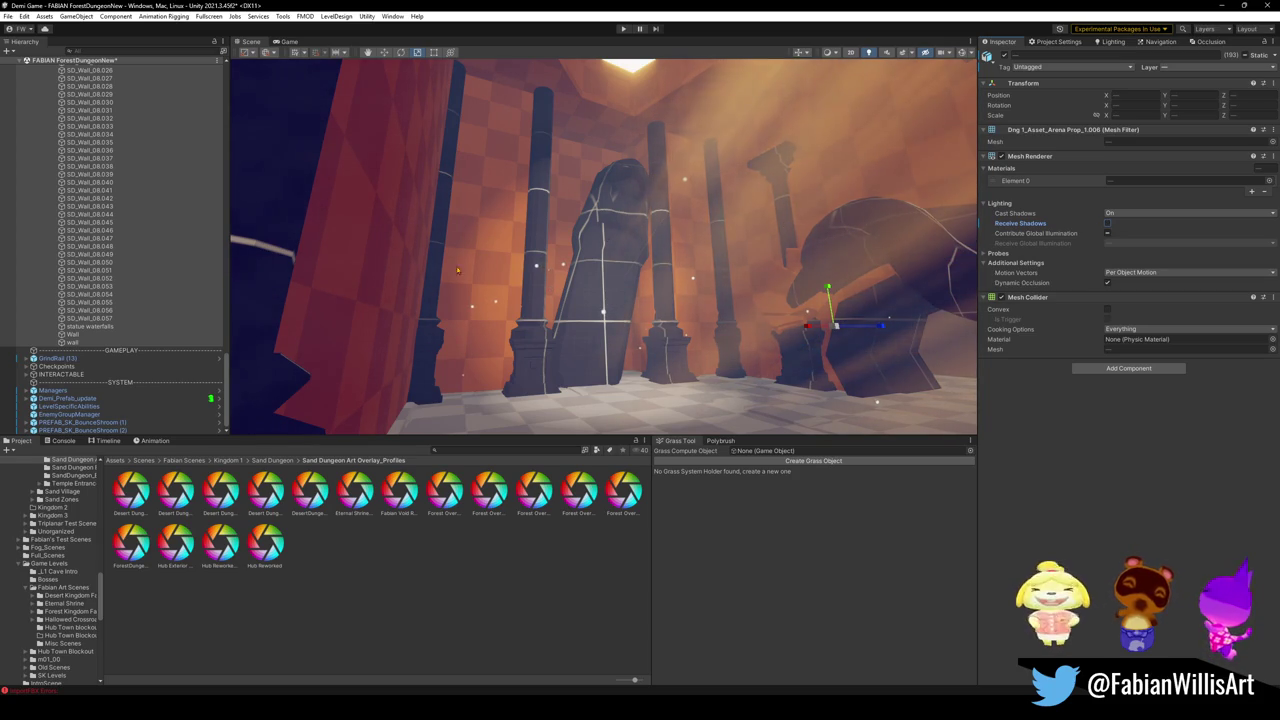
pyautogui.click(60, 374)
pyautogui.scroll(5, 150, 365)
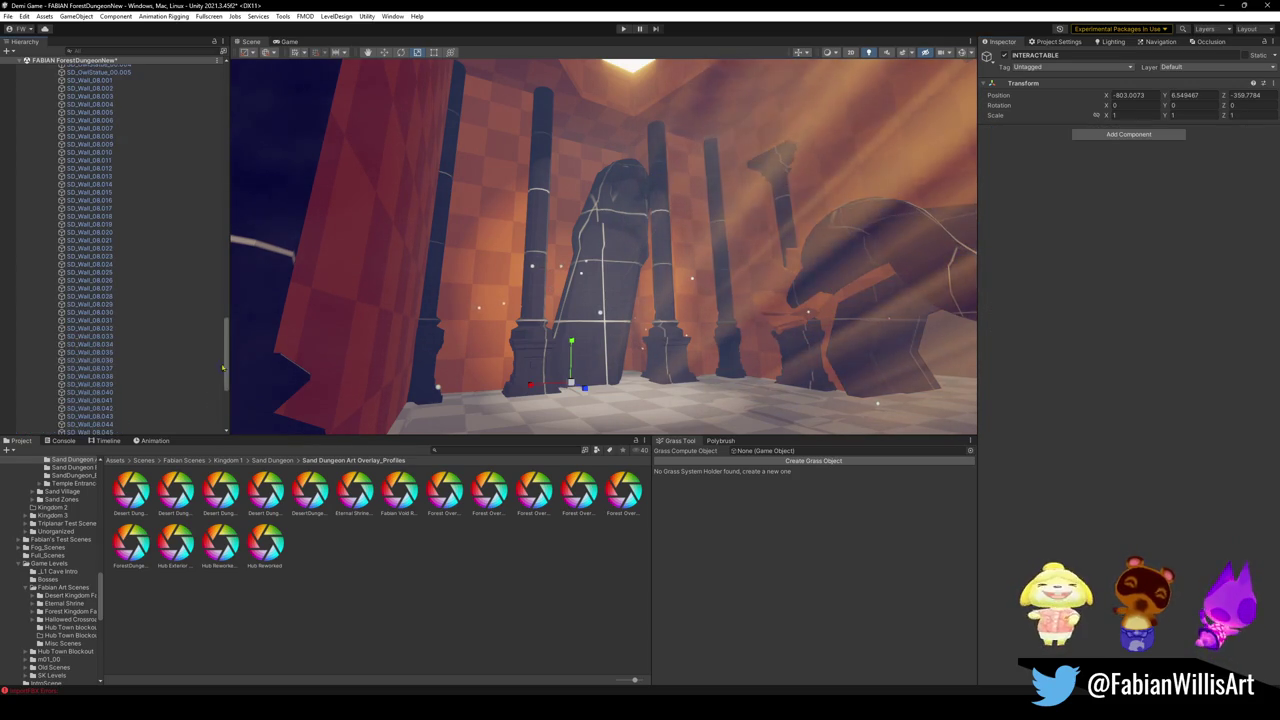
pyautogui.scroll(15, 113, 346)
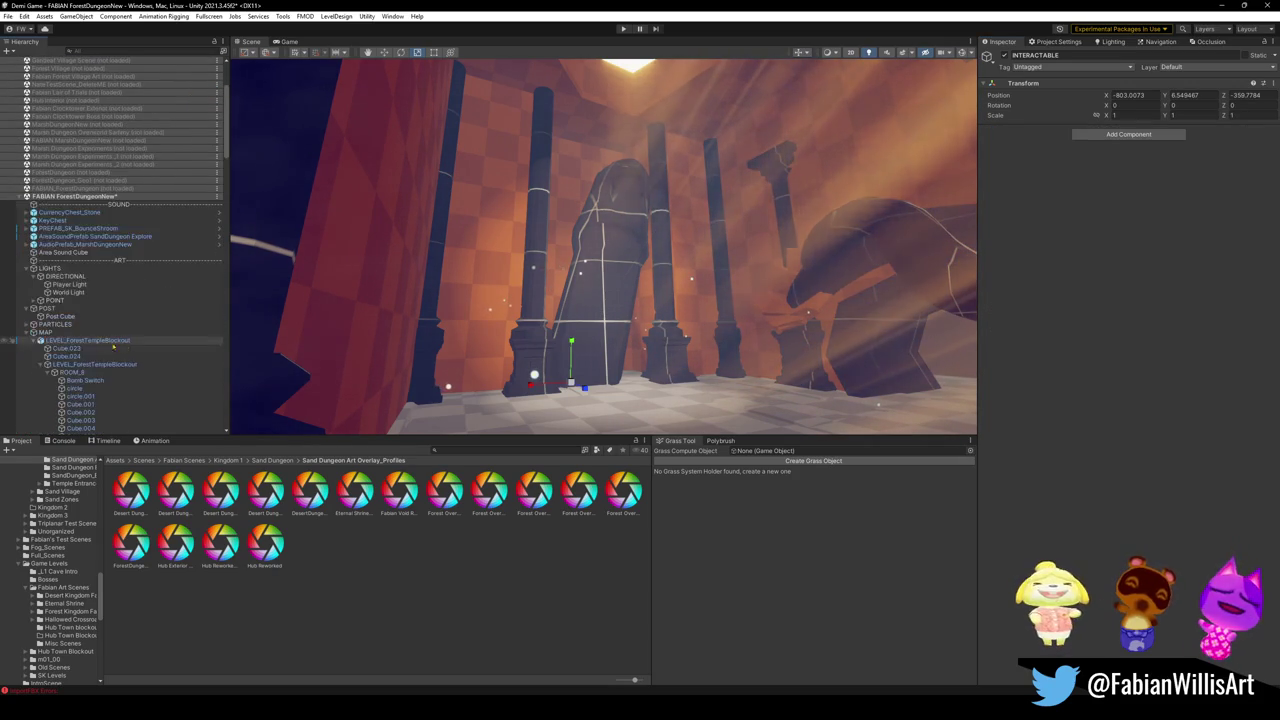
pyautogui.click(68, 292)
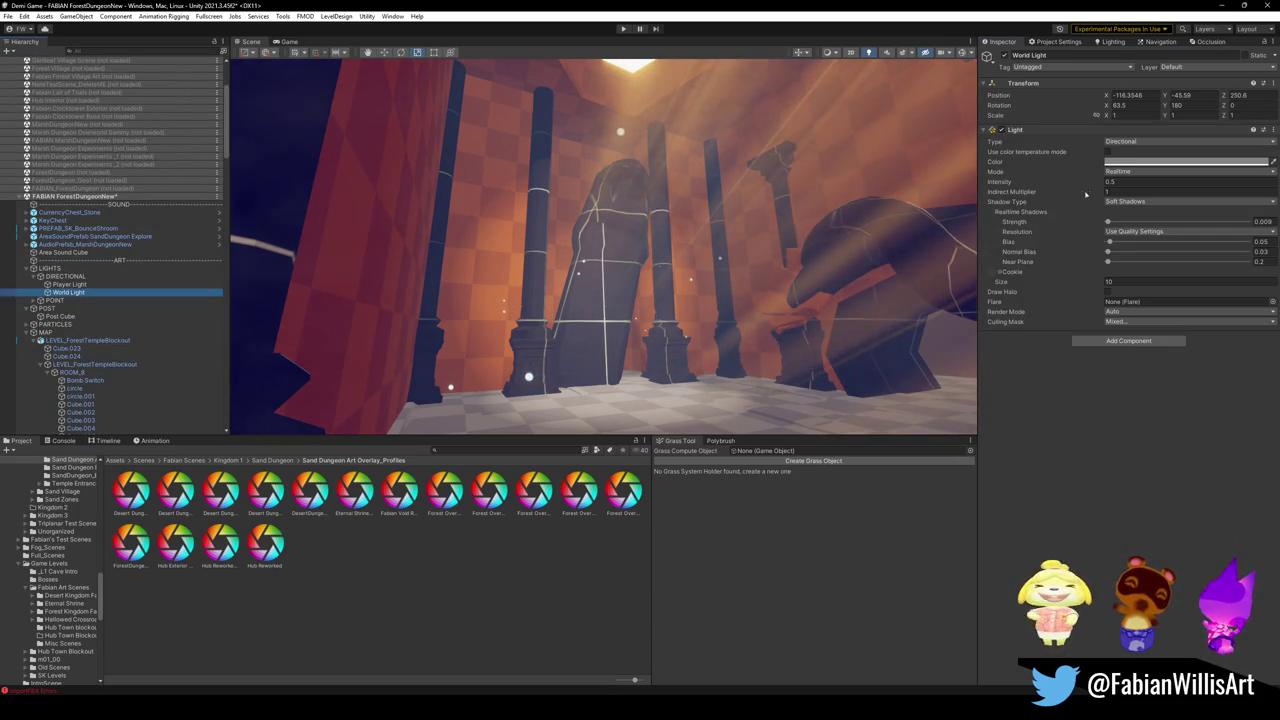
# Step: Nudge World Light's shadow strength up, then add a Spot Light under the POINT group
pyautogui.moveTo(1108, 222); pyautogui.dragTo(1203, 222)
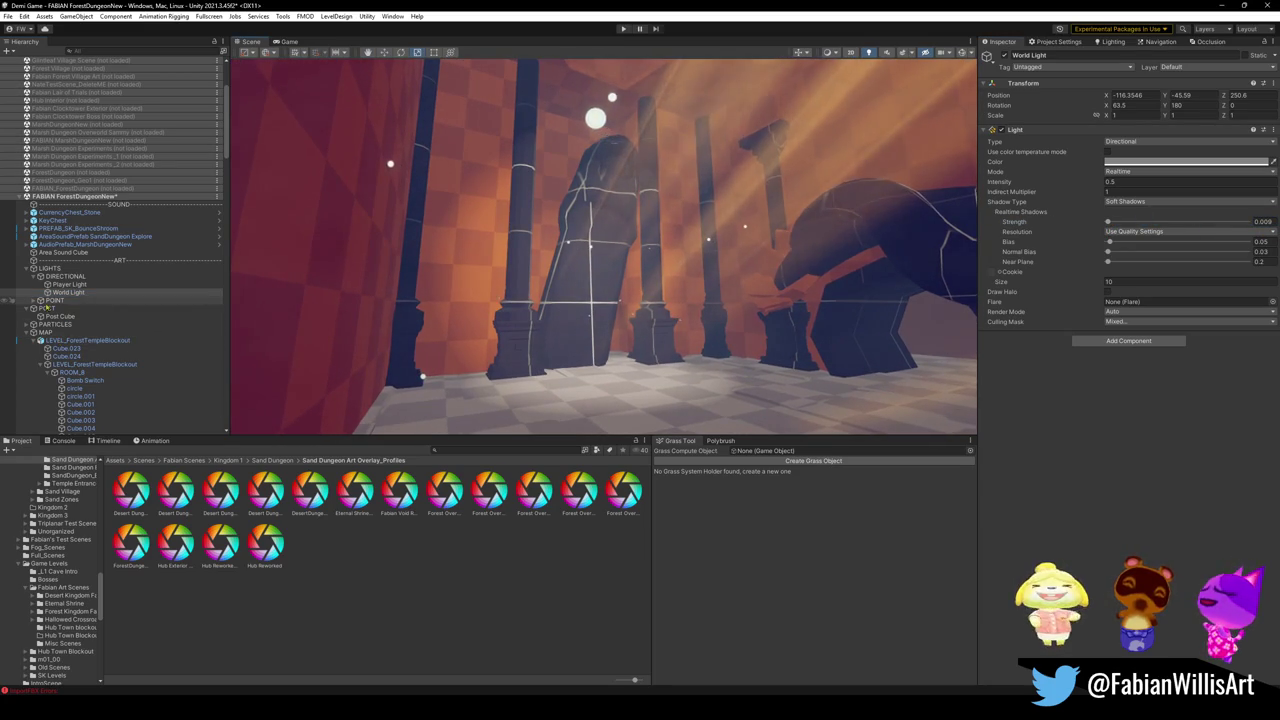
pyautogui.click(34, 300)
pyautogui.click(55, 300)
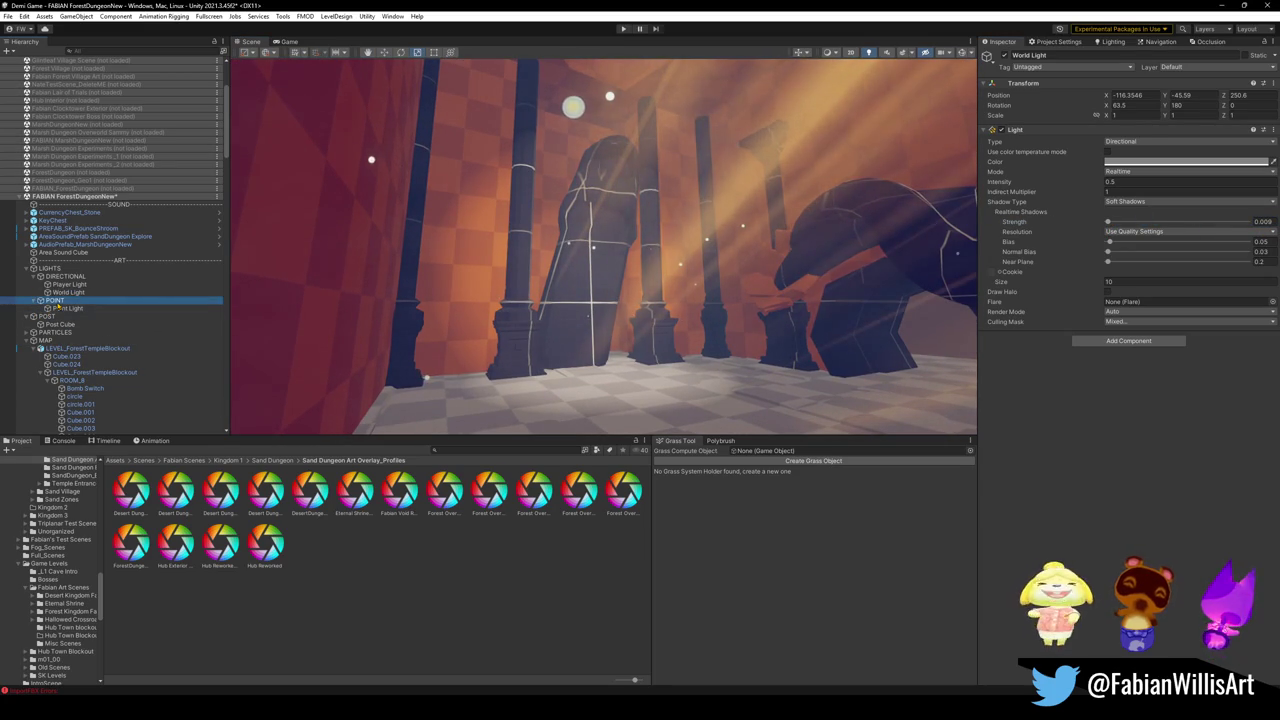
pyautogui.rightClick(58, 306)
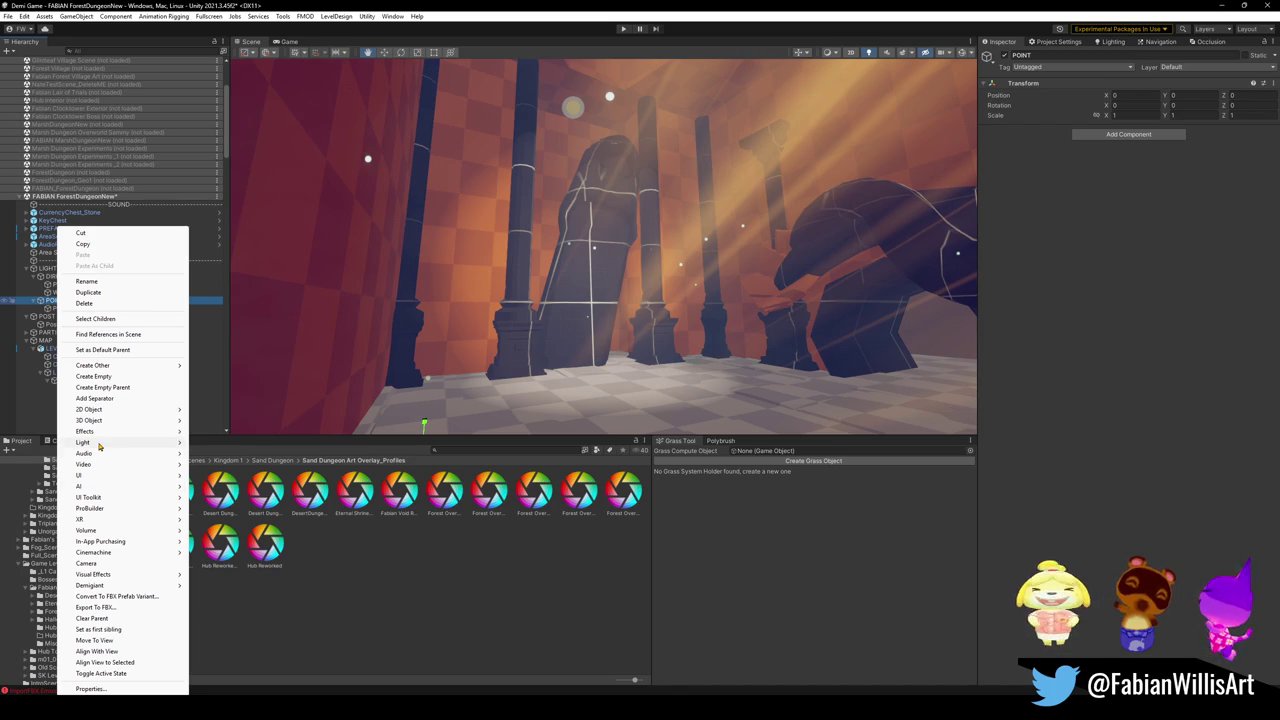
pyautogui.moveTo(100, 446)
pyautogui.click(222, 465)
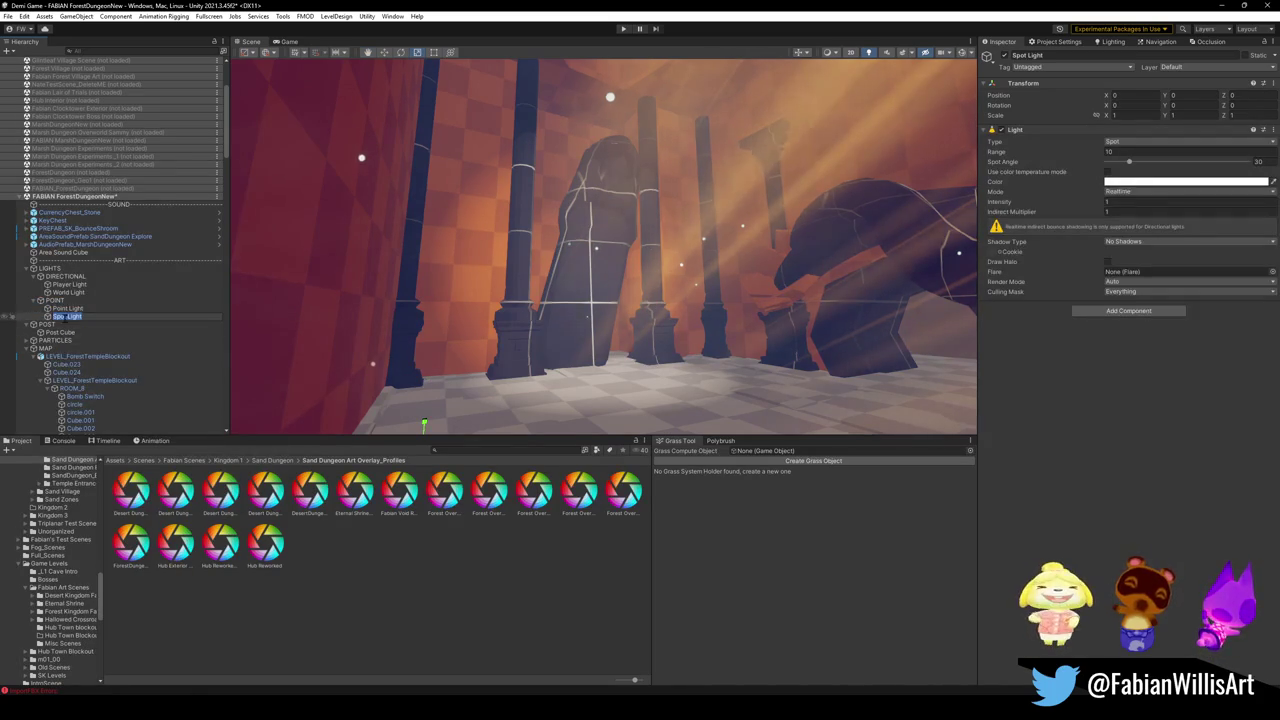
pyautogui.click(80, 301)
# Step: Disable the existing Point Light and select the new Spot Light
pyautogui.click(80, 310)
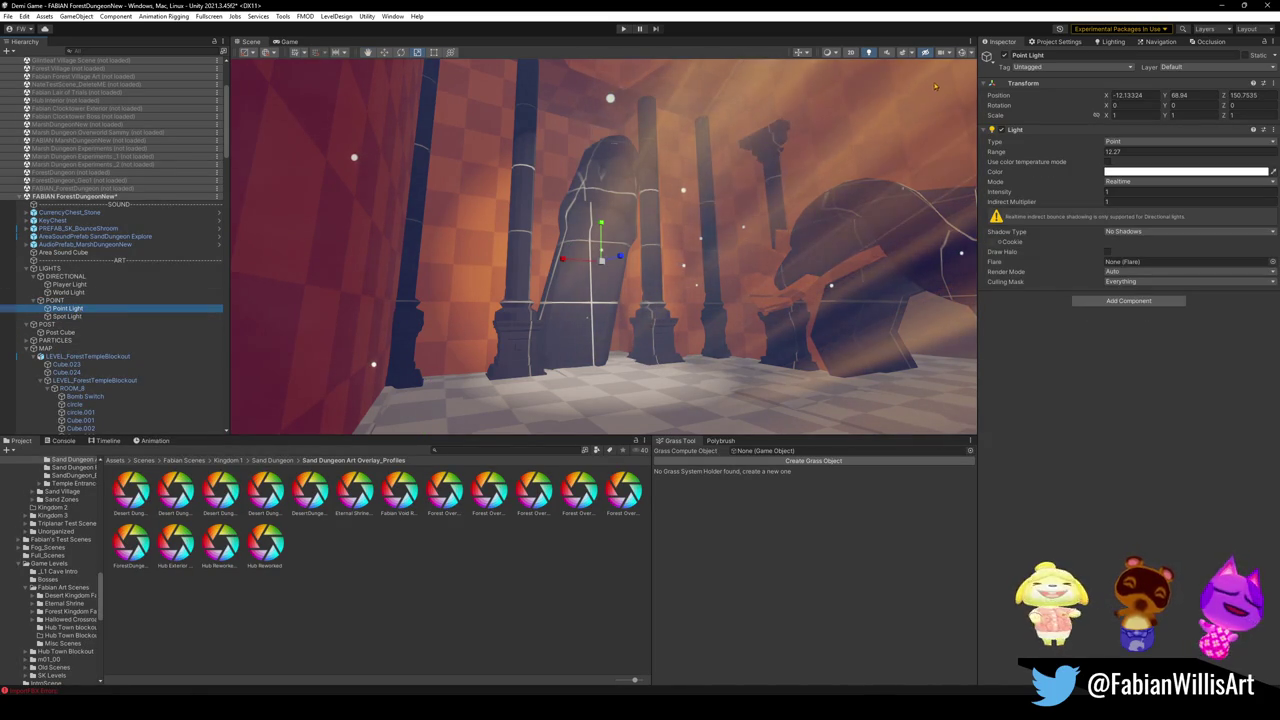
pyautogui.click(1004, 56)
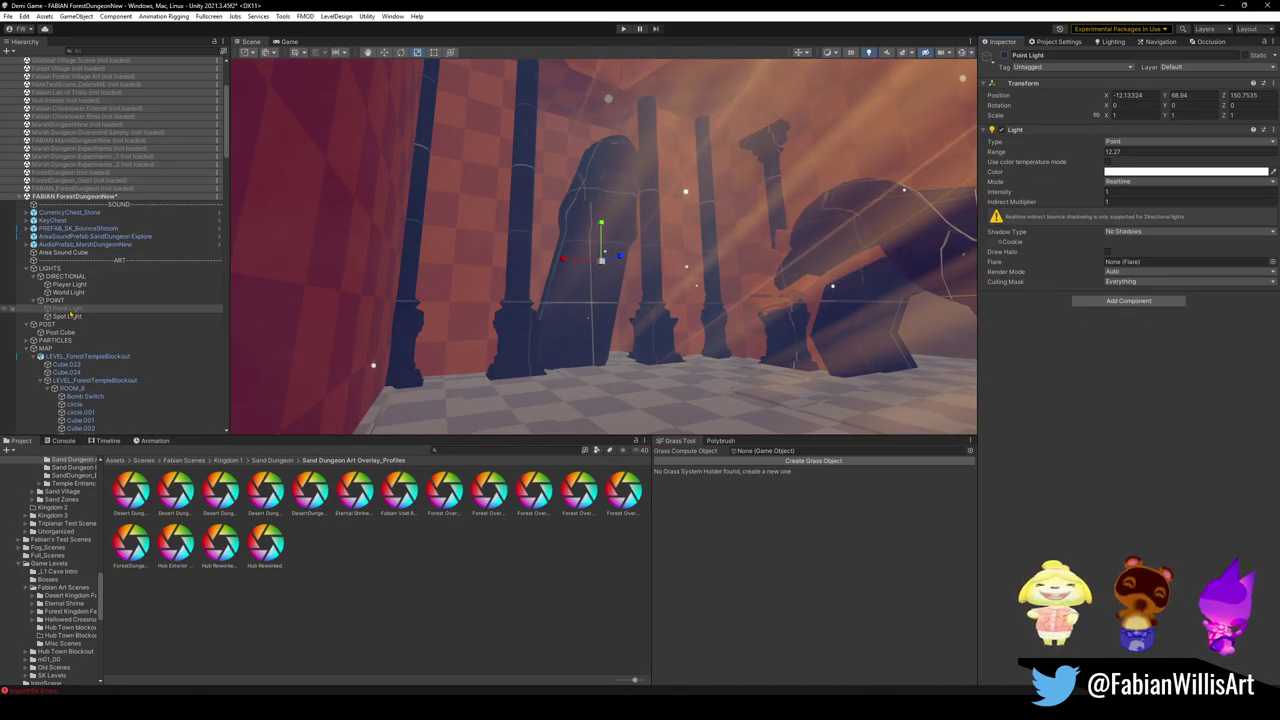
pyautogui.click(66, 316)
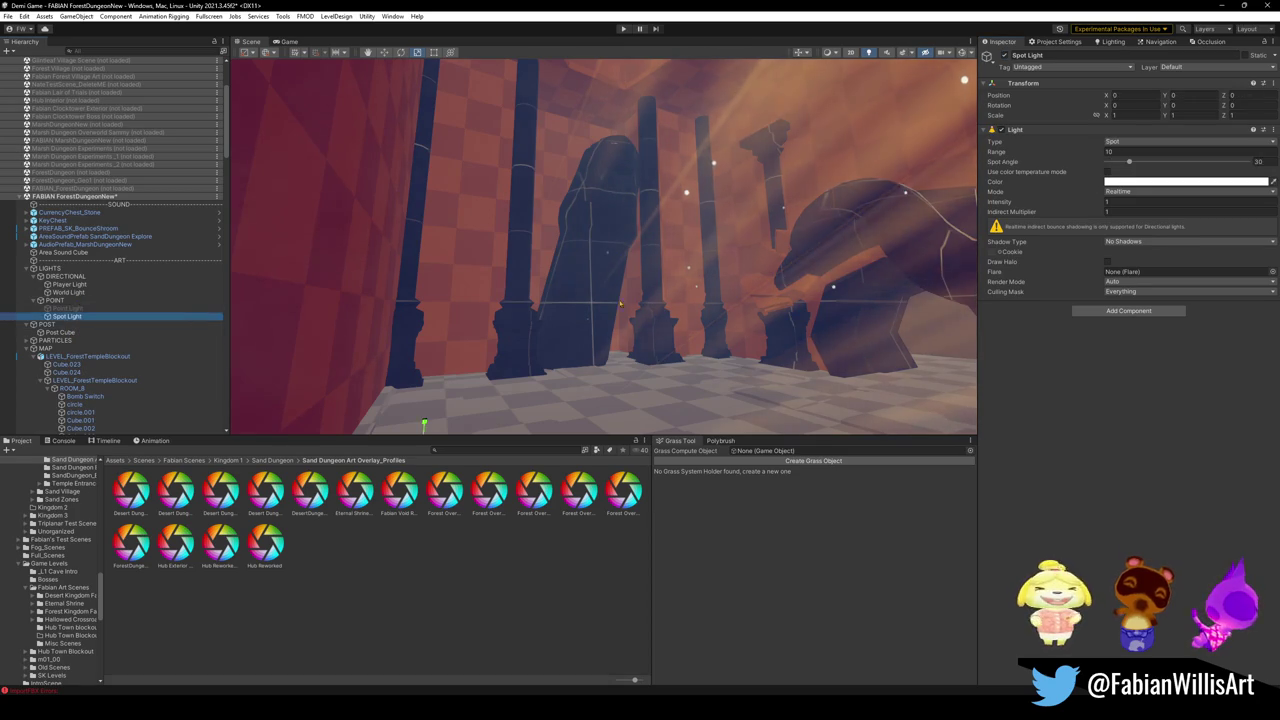
# Step: Move the Spot Light high above the room floor and angle it downward
pyautogui.press('f')
pyautogui.moveTo(502, 343)
pyautogui.mouseDown()
pyautogui.moveTo(694, 309)
pyautogui.moveTo(657, 271)
pyautogui.moveTo(655, 287)
pyautogui.moveTo(666, 158)
pyautogui.mouseUp()
pyautogui.moveTo(667, 212)
pyautogui.mouseDown()
pyautogui.moveTo(664, 264)
pyautogui.moveTo(655, 195)
pyautogui.moveTo(664, 296)
pyautogui.mouseUp()
pyautogui.press('e')
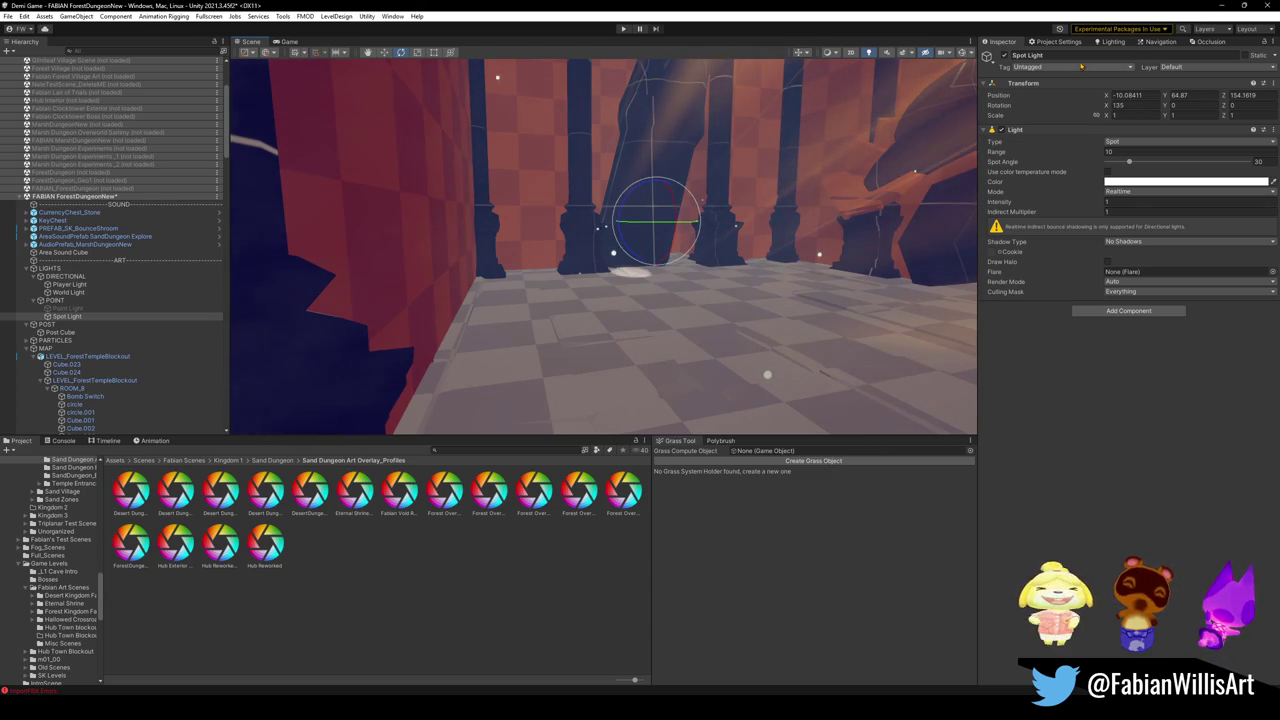
pyautogui.press('w')
pyautogui.moveTo(657, 227)
pyautogui.mouseDown()
pyautogui.moveTo(592, 275)
pyautogui.moveTo(820, 400)
pyautogui.moveTo(682, 196)
pyautogui.moveTo(712, 228)
pyautogui.moveTo(818, 254)
pyautogui.moveTo(823, 220)
pyautogui.moveTo(790, 205)
pyautogui.moveTo(849, 212)
pyautogui.mouseUp()
# Step: Extend the Spot Light's range to about 30, tilt it further down, and narrow its cone to ~33°
pyautogui.moveTo(605, 390)
pyautogui.mouseDown()
pyautogui.moveTo(560, 346)
pyautogui.moveTo(739, 270)
pyautogui.moveTo(798, 128)
pyautogui.moveTo(705, 152)
pyautogui.mouseUp()
pyautogui.moveTo(516, 293)
pyautogui.mouseDown()
pyautogui.moveTo(699, 291)
pyautogui.moveTo(568, 302)
pyautogui.moveTo(588, 308)
pyautogui.mouseUp()
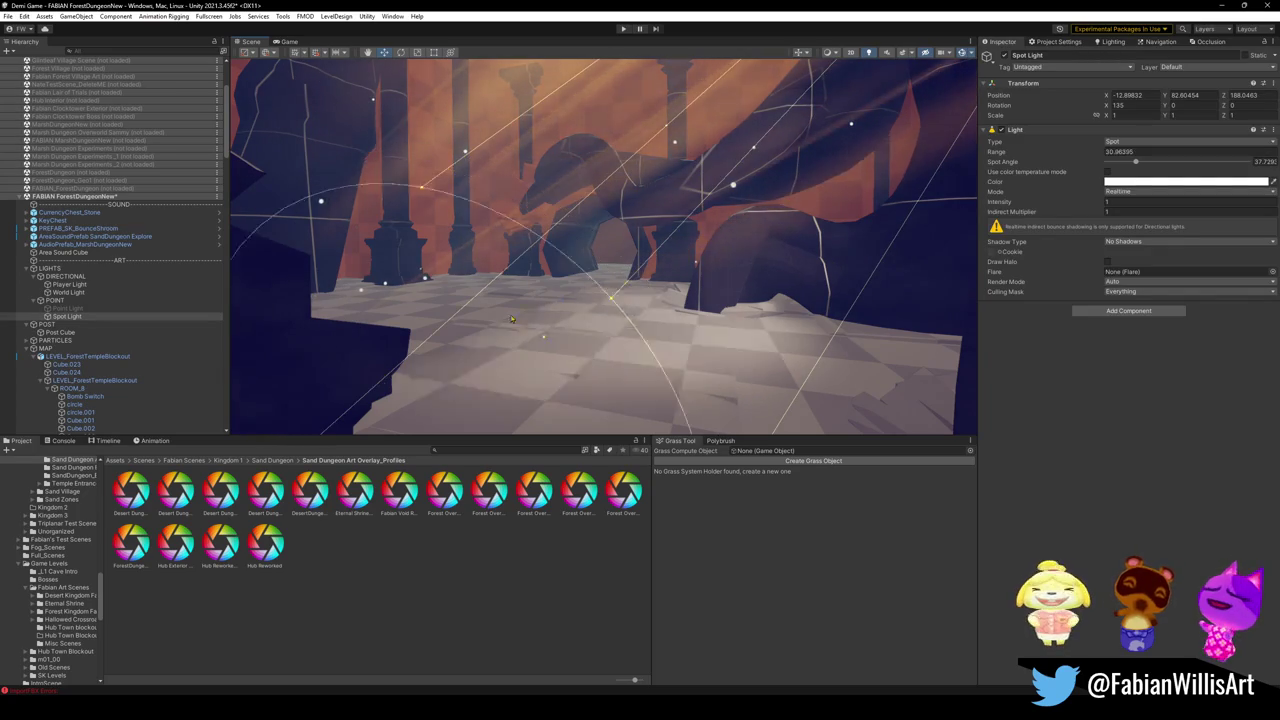
pyautogui.moveTo(423, 348)
pyautogui.mouseDown()
pyautogui.moveTo(649, 289)
pyautogui.moveTo(686, 229)
pyautogui.moveTo(672, 301)
pyautogui.moveTo(698, 265)
pyautogui.mouseUp()
pyautogui.moveTo(822, 113)
pyautogui.mouseDown()
pyautogui.moveTo(645, 126)
pyautogui.moveTo(829, 171)
pyautogui.moveTo(737, 163)
pyautogui.moveTo(764, 117)
pyautogui.moveTo(840, 113)
pyautogui.moveTo(780, 120)
pyautogui.moveTo(677, 188)
pyautogui.moveTo(725, 193)
pyautogui.mouseUp()
pyautogui.moveTo(371, 365); pyautogui.dragTo(411, 377)
pyautogui.click(67, 308)
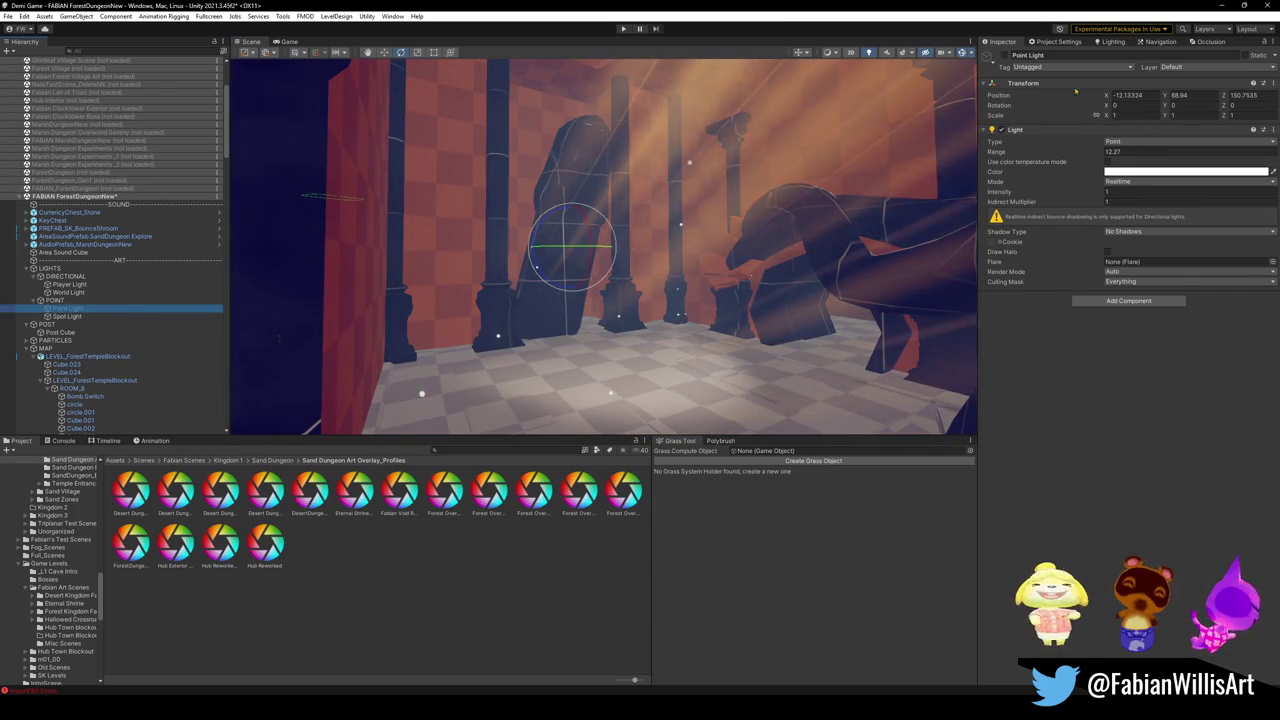
# Step: Re-enable the Point Light, shrink its range to about 12.9, and shift it to X -13.54
pyautogui.click(1003, 56)
pyautogui.press('w')
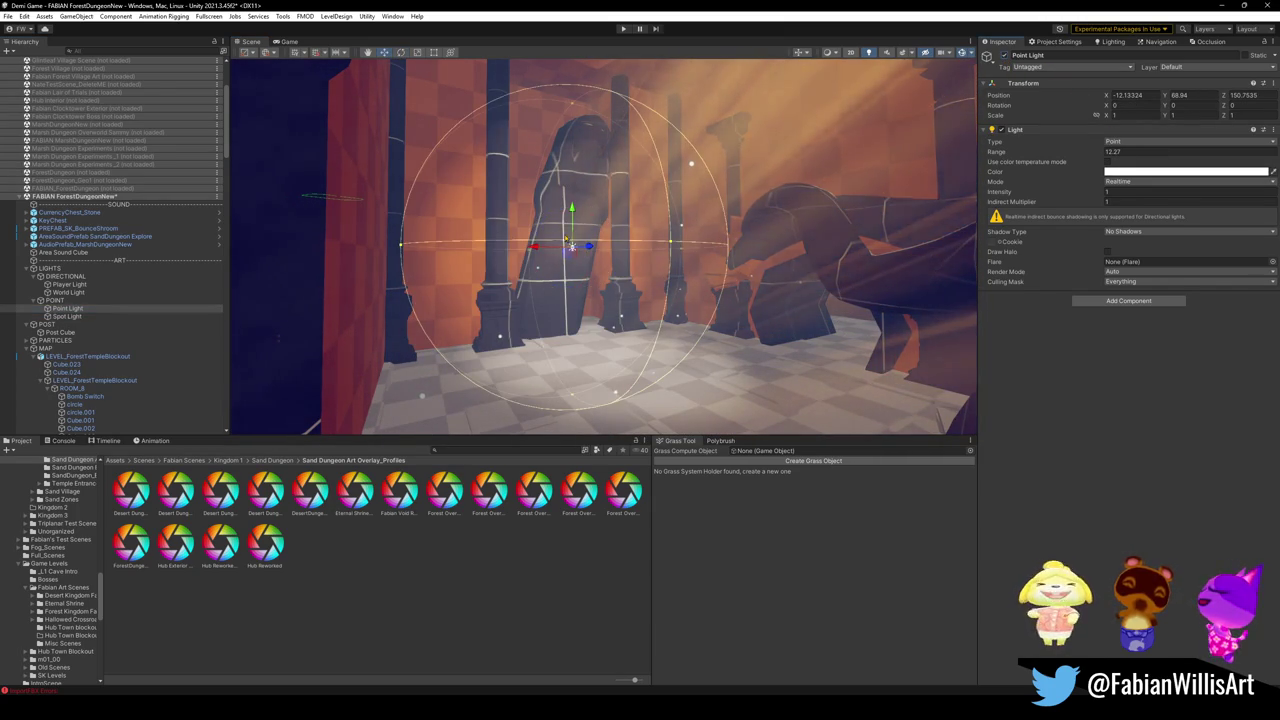
pyautogui.moveTo(573, 213)
pyautogui.mouseDown()
pyautogui.moveTo(572, 167)
pyautogui.moveTo(624, 198)
pyautogui.moveTo(600, 203)
pyautogui.moveTo(580, 97)
pyautogui.moveTo(580, 283)
pyautogui.moveTo(580, 265)
pyautogui.mouseUp()
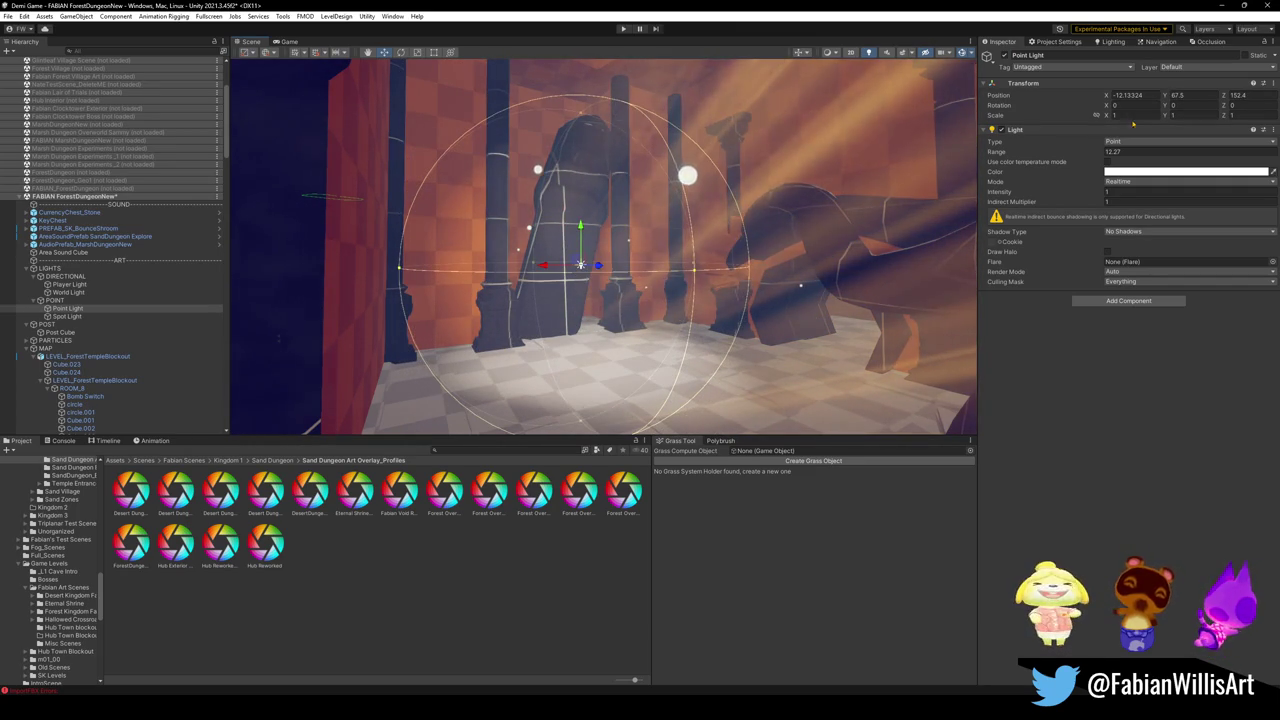
pyautogui.click(1106, 152)
pyautogui.moveTo(1111, 161); pyautogui.dragTo(1108, 158)
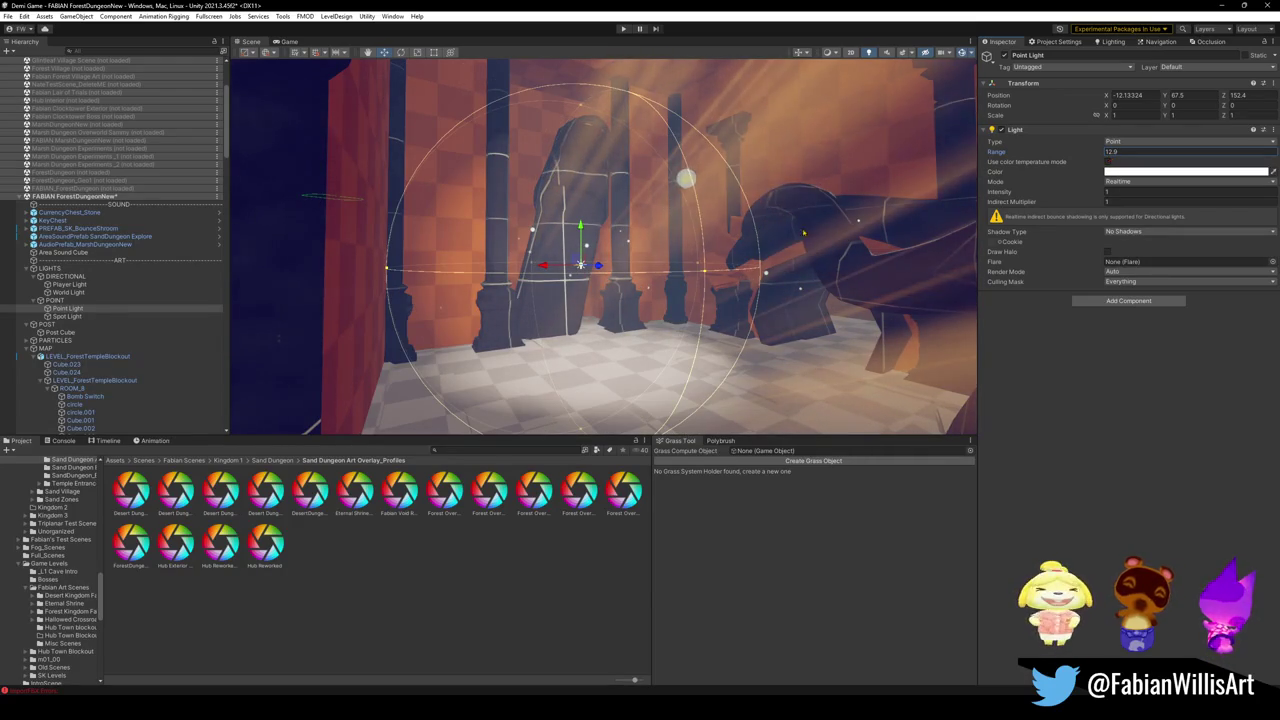
pyautogui.moveTo(580, 265)
pyautogui.mouseDown()
pyautogui.moveTo(607, 281)
pyautogui.moveTo(631, 274)
pyautogui.moveTo(860, 61)
pyautogui.mouseUp()
pyautogui.moveTo(620, 220)
pyautogui.mouseDown()
pyautogui.moveTo(648, 214)
pyautogui.moveTo(673, 236)
pyautogui.mouseUp()
# Step: Try the Point Light's Render Mode as Not Important, then set it back to Auto
pyautogui.scroll(-5, 673, 236)
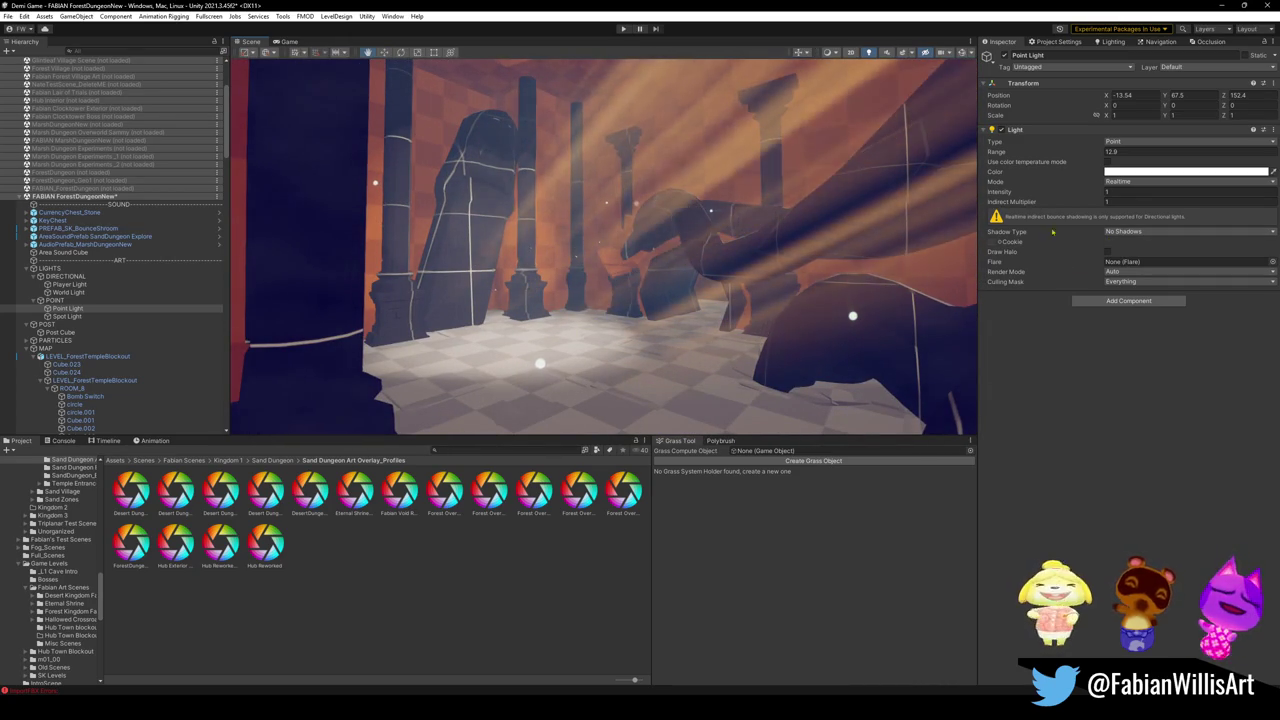
pyautogui.click(1128, 272)
pyautogui.click(1137, 305)
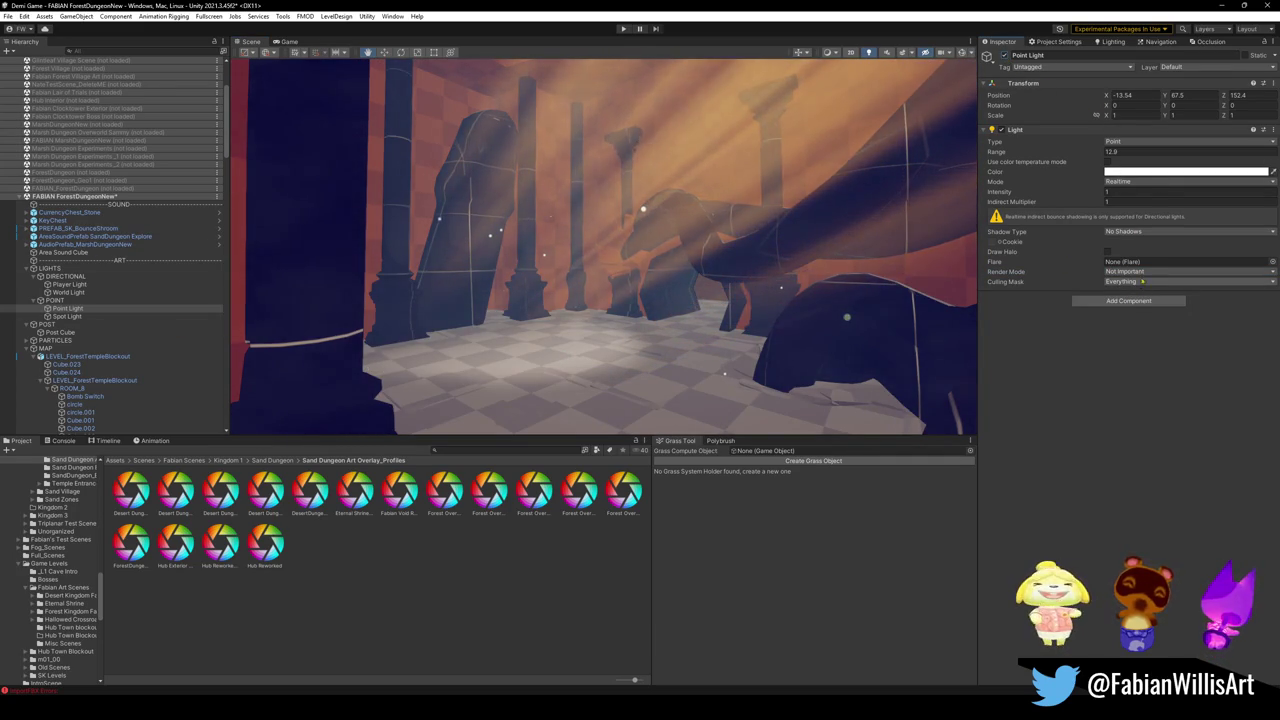
pyautogui.click(1140, 271)
pyautogui.click(1138, 285)
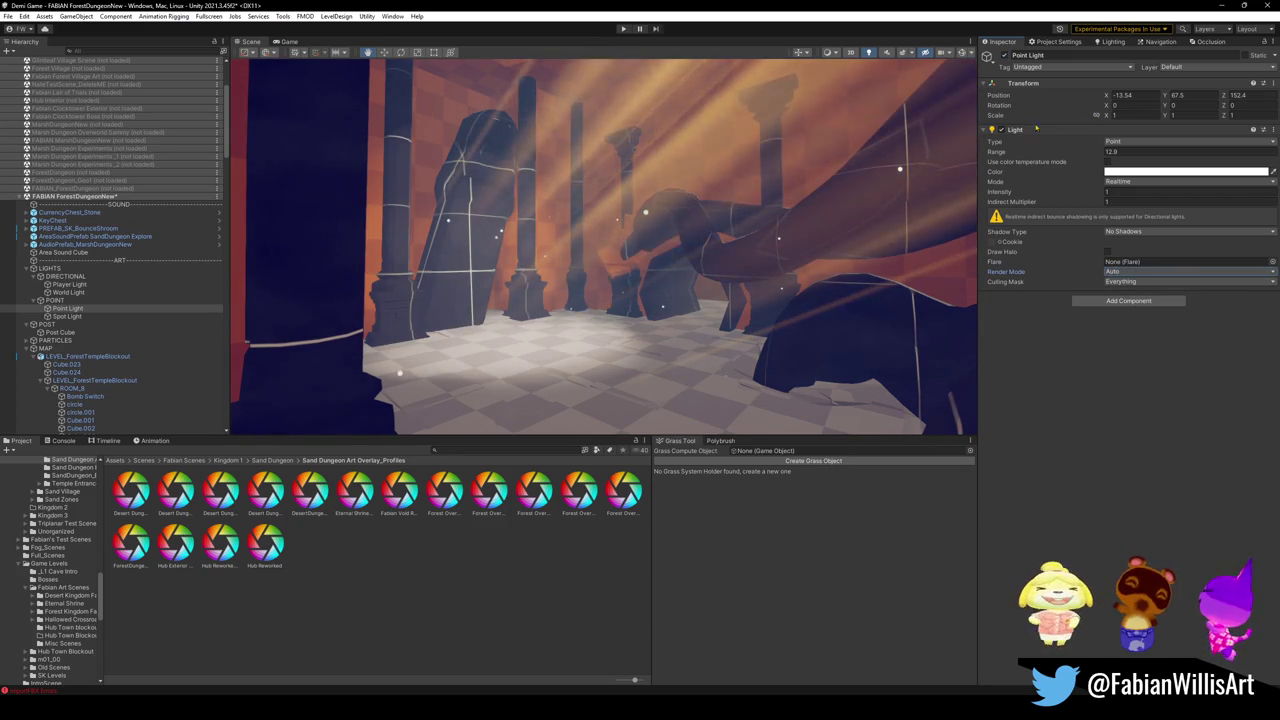
pyautogui.click(67, 316)
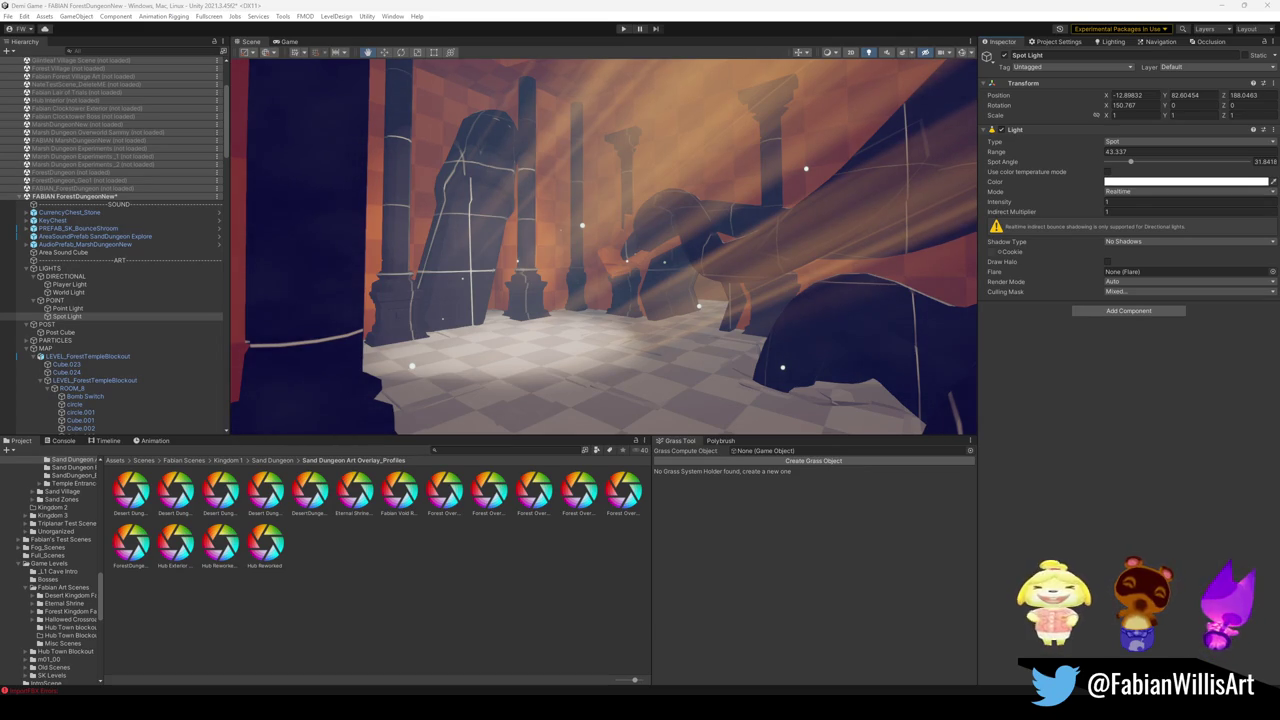
# Step: Search 'tablet' in the Project panel while orbiting the Scene view around the room
pyautogui.moveTo(600, 250)
pyautogui.mouseDown()
pyautogui.moveTo(580, 200)
pyautogui.moveTo(600, 260)
pyautogui.moveTo(560, 330)
pyautogui.mouseUp()
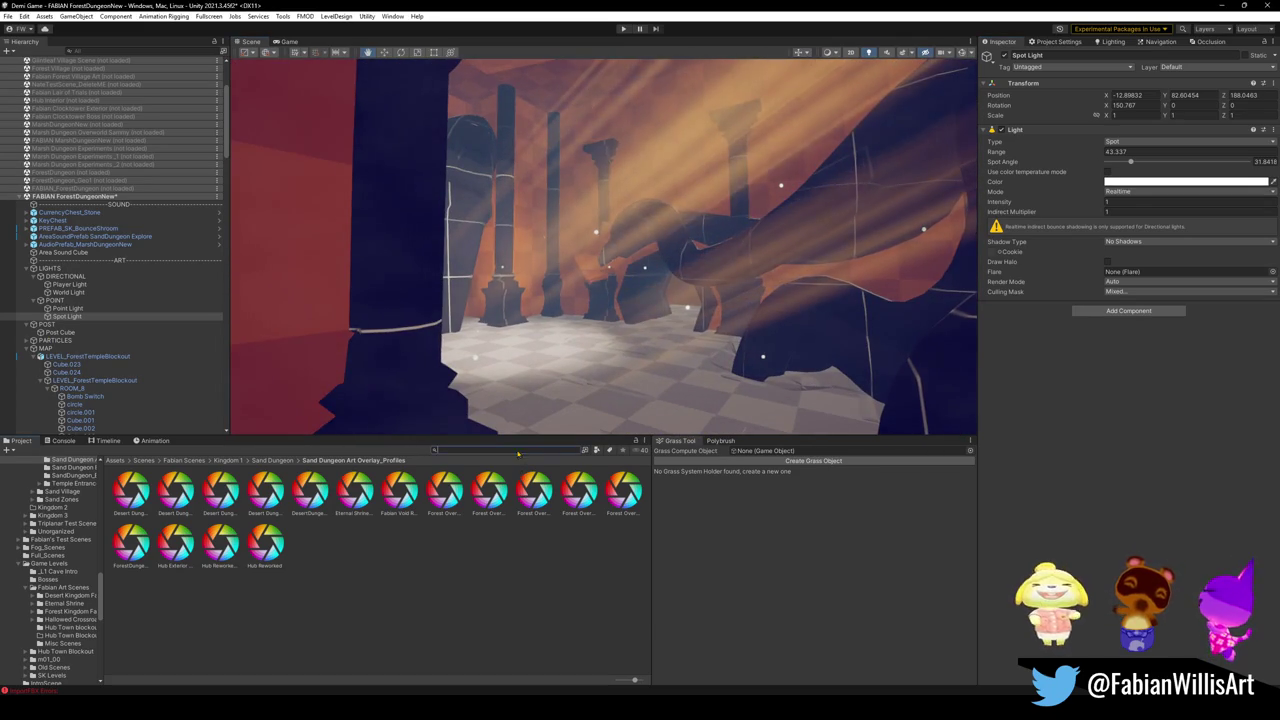
pyautogui.write('tablet')
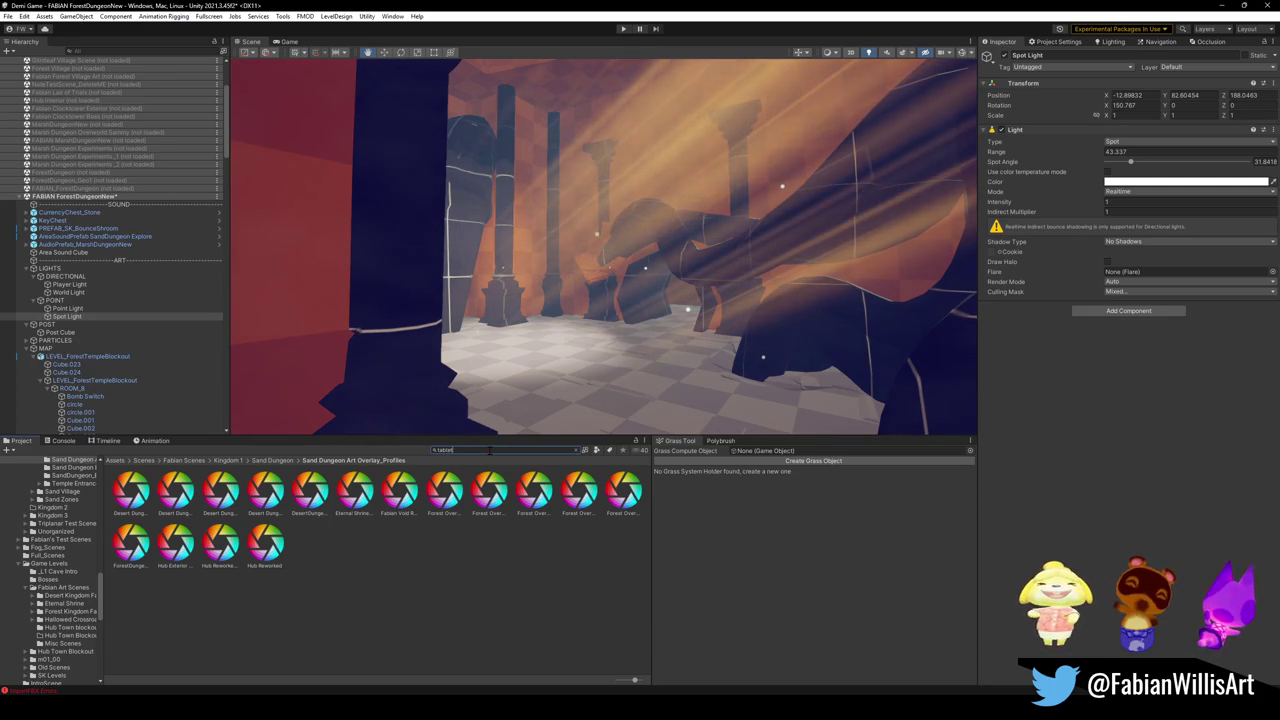
pyautogui.moveTo(540, 380)
pyautogui.mouseDown()
pyautogui.moveTo(559, 393)
pyautogui.moveTo(320, 438)
pyautogui.mouseUp()
# Step: Drop PREFAB_TabletofPurpose into the room, lower it toward the floor, and begin turning it
pyautogui.moveTo(135, 485)
pyautogui.mouseDown()
pyautogui.moveTo(630, 322)
pyautogui.moveTo(565, 338)
pyautogui.mouseUp()
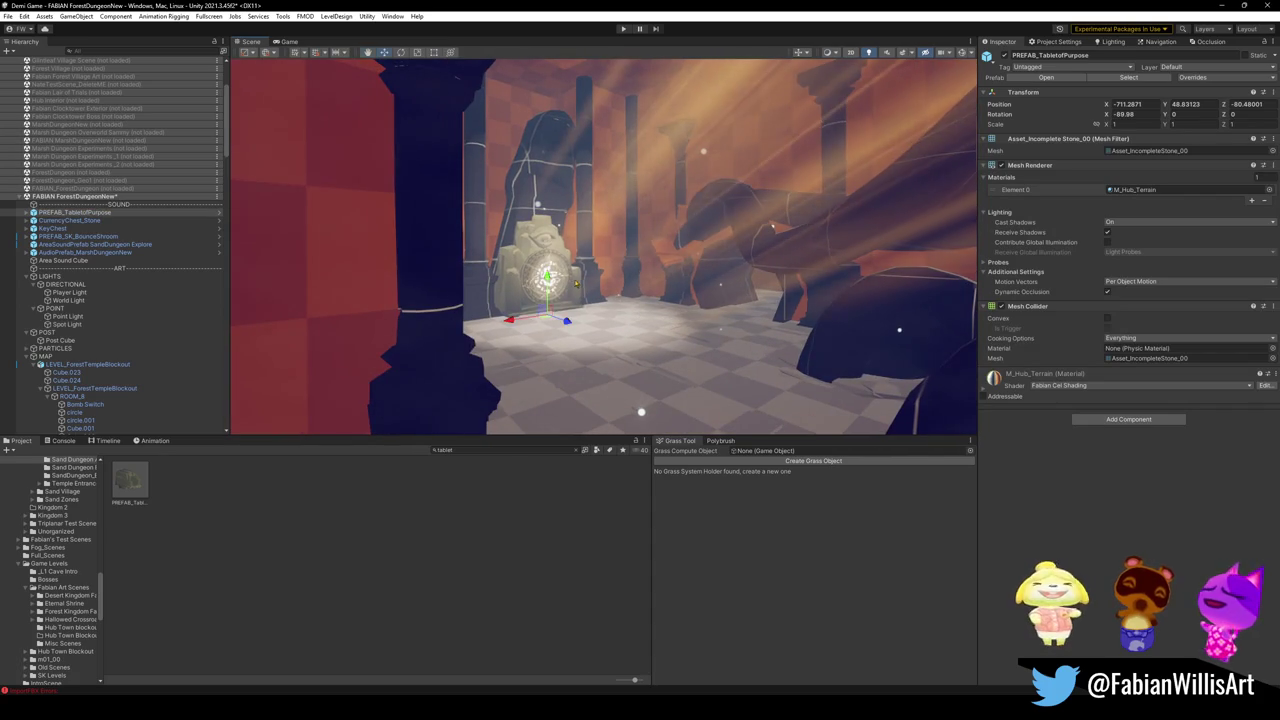
pyautogui.moveTo(550, 274); pyautogui.dragTo(558, 292)
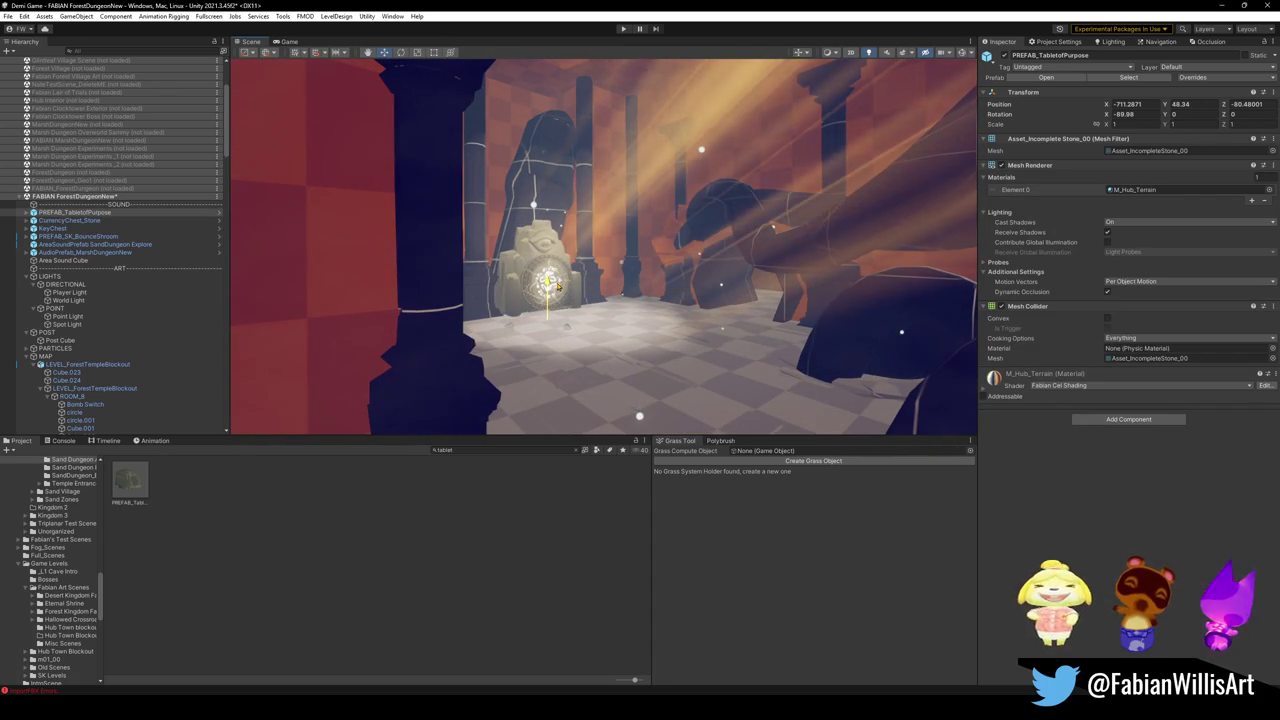
pyautogui.press('e')
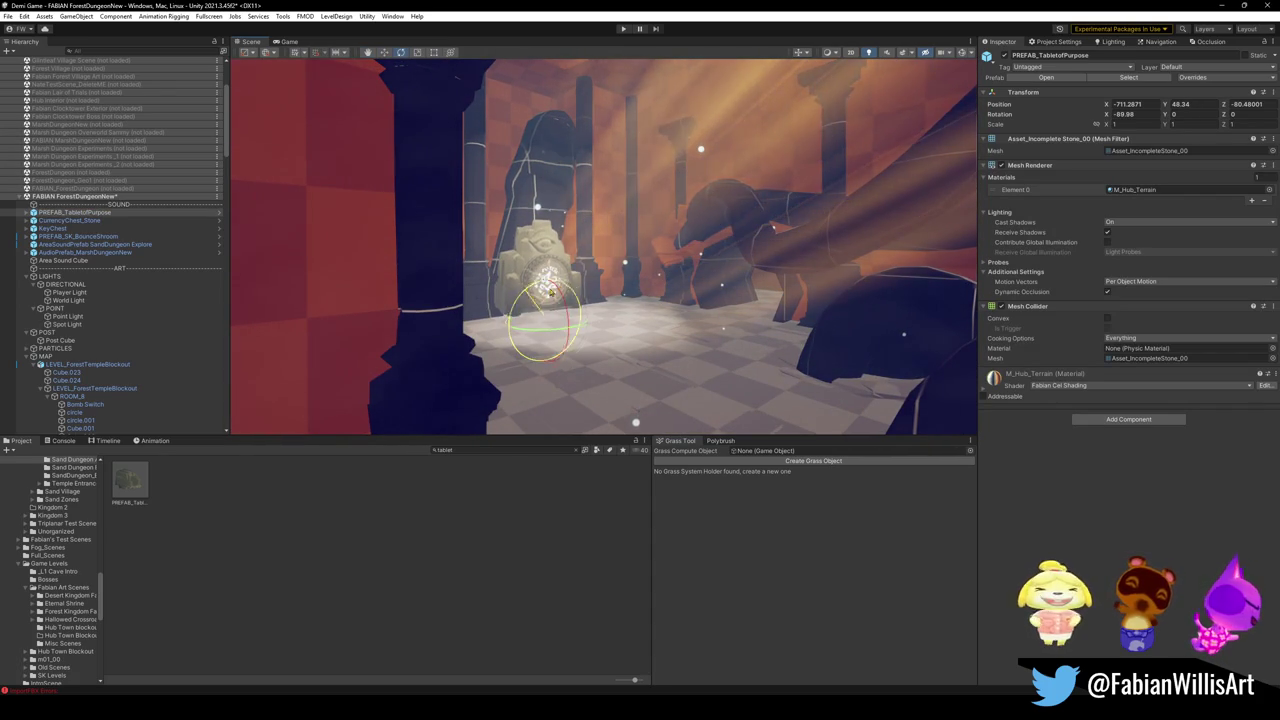
pyautogui.moveTo(540, 300)
pyautogui.mouseDown()
pyautogui.moveTo(557, 292)
pyautogui.moveTo(568, 330)
pyautogui.moveTo(592, 340)
pyautogui.moveTo(615, 329)
pyautogui.mouseUp()
pyautogui.press('w')
pyautogui.press('e')
pyautogui.moveTo(575, 262)
pyautogui.mouseDown()
pyautogui.moveTo(584, 234)
pyautogui.moveTo(556, 214)
pyautogui.moveTo(572, 255)
pyautogui.moveTo(557, 228)
pyautogui.moveTo(585, 258)
pyautogui.moveTo(556, 226)
pyautogui.moveTo(675, 285)
pyautogui.moveTo(645, 306)
pyautogui.moveTo(664, 319)
pyautogui.moveTo(642, 308)
pyautogui.mouseUp()
pyautogui.press('w')
# Step: Fine-tune the tablet's height and rotation until it faces the room at Y about -97.6
pyautogui.press('e')
pyautogui.press('w')
pyautogui.press('e')
pyautogui.press('w')
pyautogui.press('e')
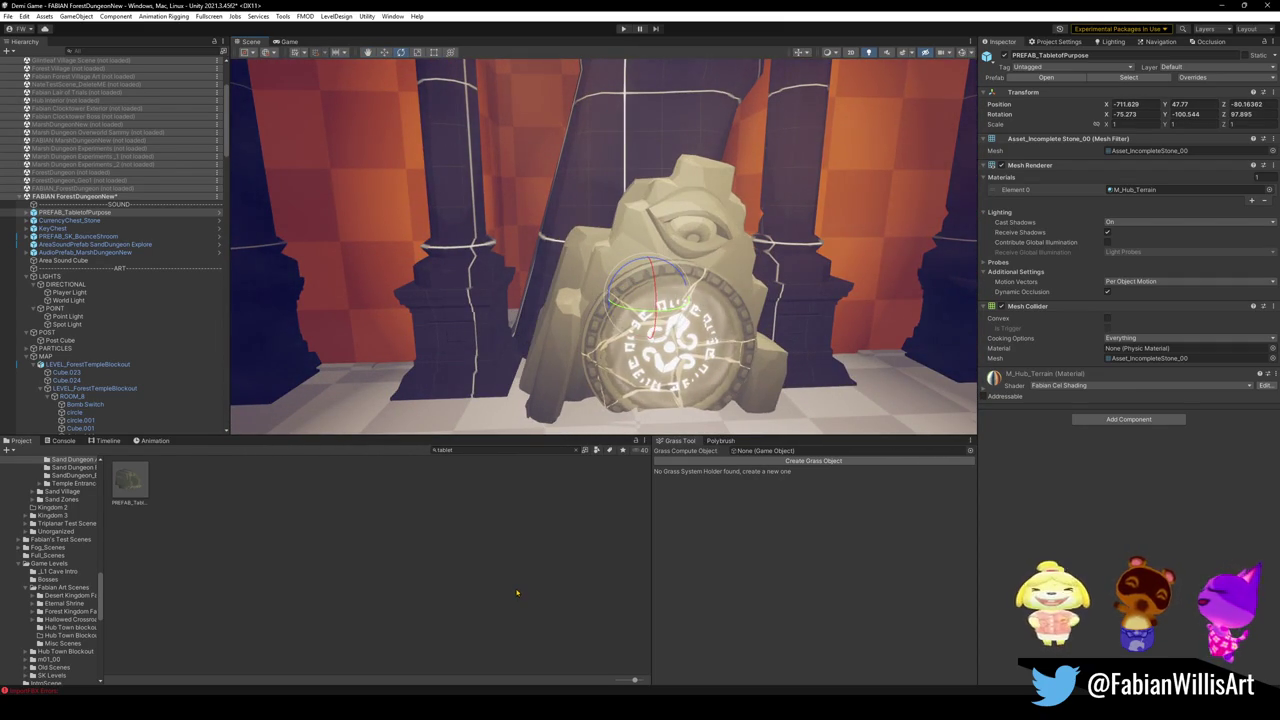
pyautogui.hotkey('ctrl', 'z')
pyautogui.moveTo(644, 350)
pyautogui.mouseDown()
pyautogui.moveTo(567, 270)
pyautogui.moveTo(505, 278)
pyautogui.mouseUp()
pyautogui.press('w')
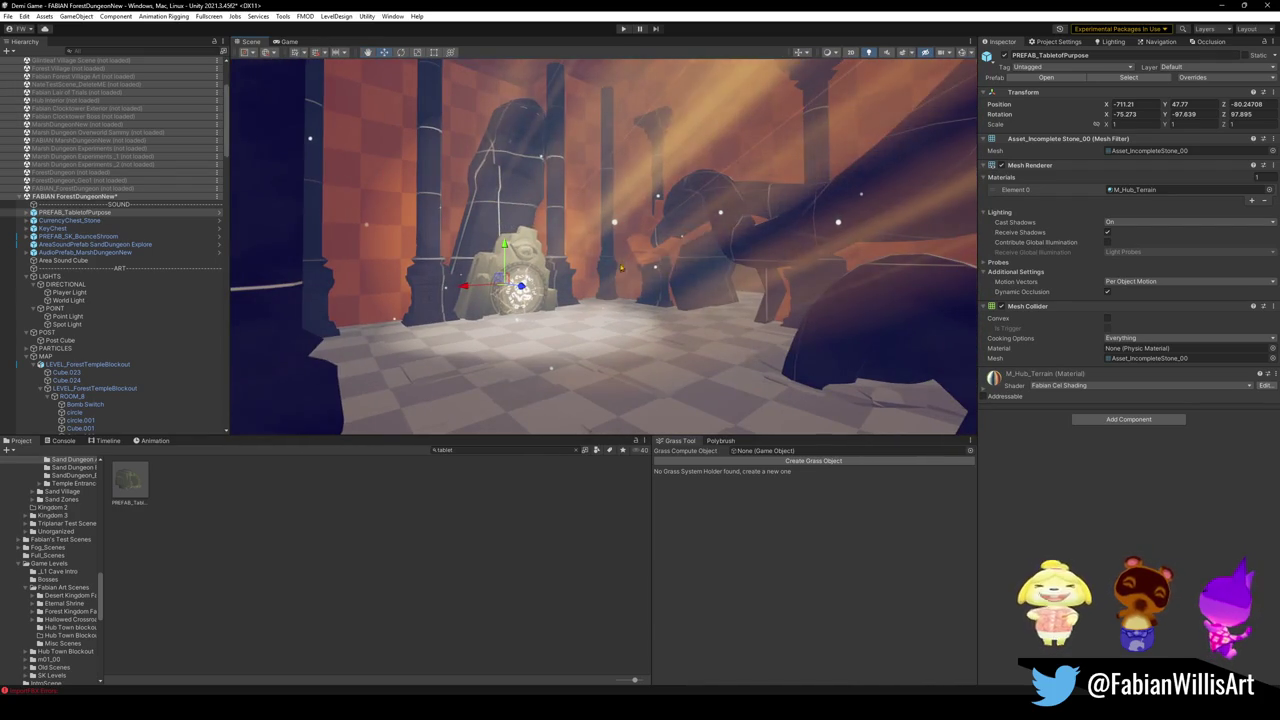
pyautogui.click(525, 255)
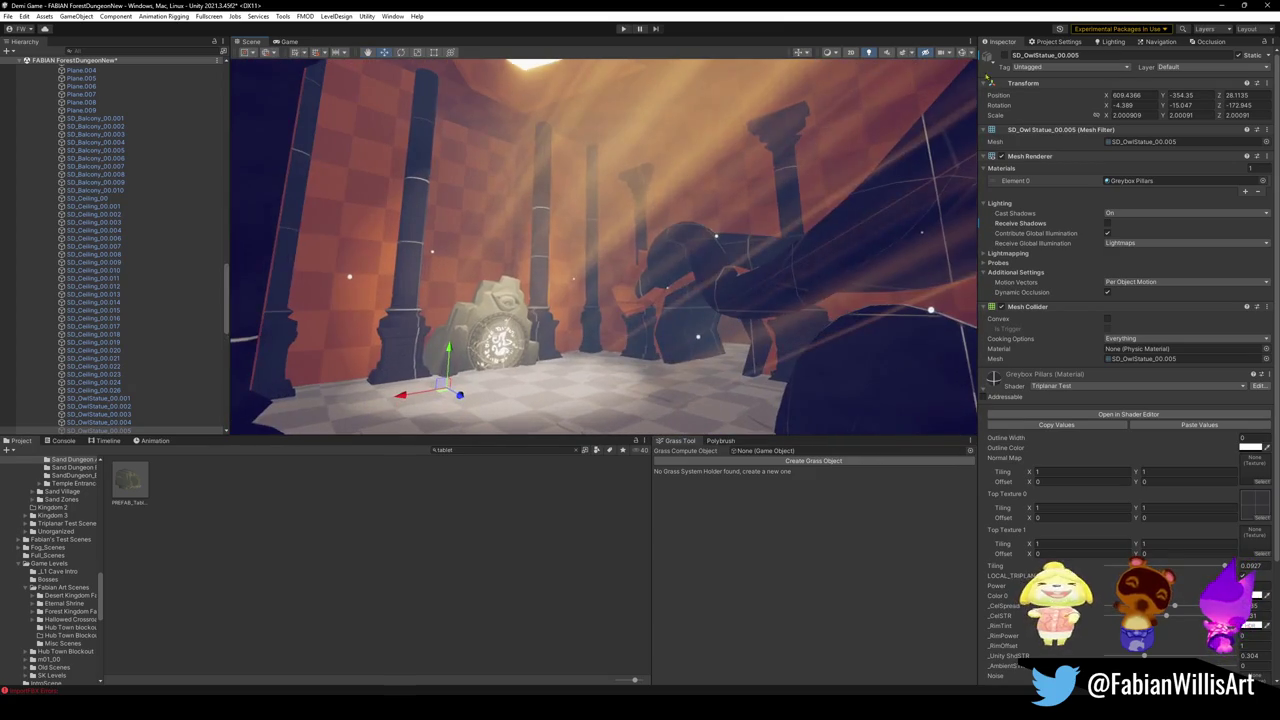
# Step: Rotate the owl statue behind the tablet to about Y 0 so it faces the room
pyautogui.click(1004, 56)
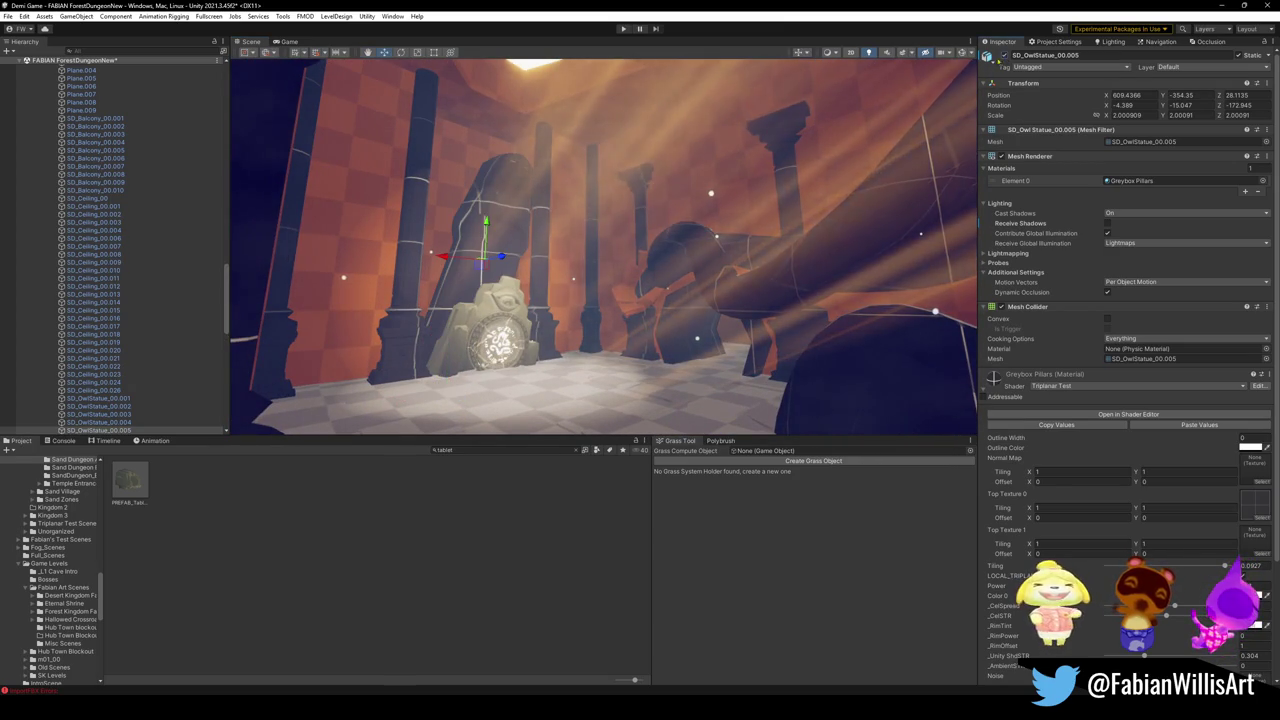
pyautogui.press('e')
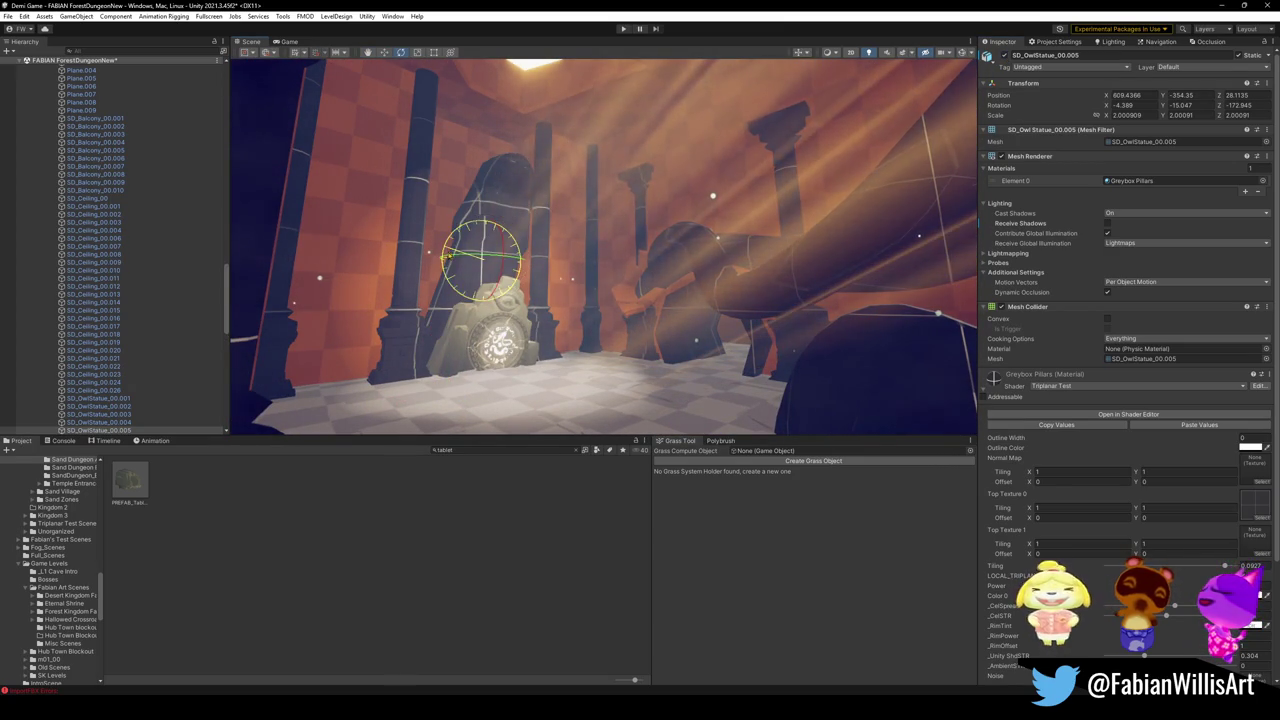
pyautogui.moveTo(448, 258); pyautogui.dragTo(470, 240)
pyautogui.click(569, 309)
pyautogui.moveTo(570, 309)
pyautogui.mouseDown()
pyautogui.moveTo(508, 331)
pyautogui.moveTo(578, 250)
pyautogui.mouseUp()
pyautogui.press('w')
pyautogui.click(575, 255)
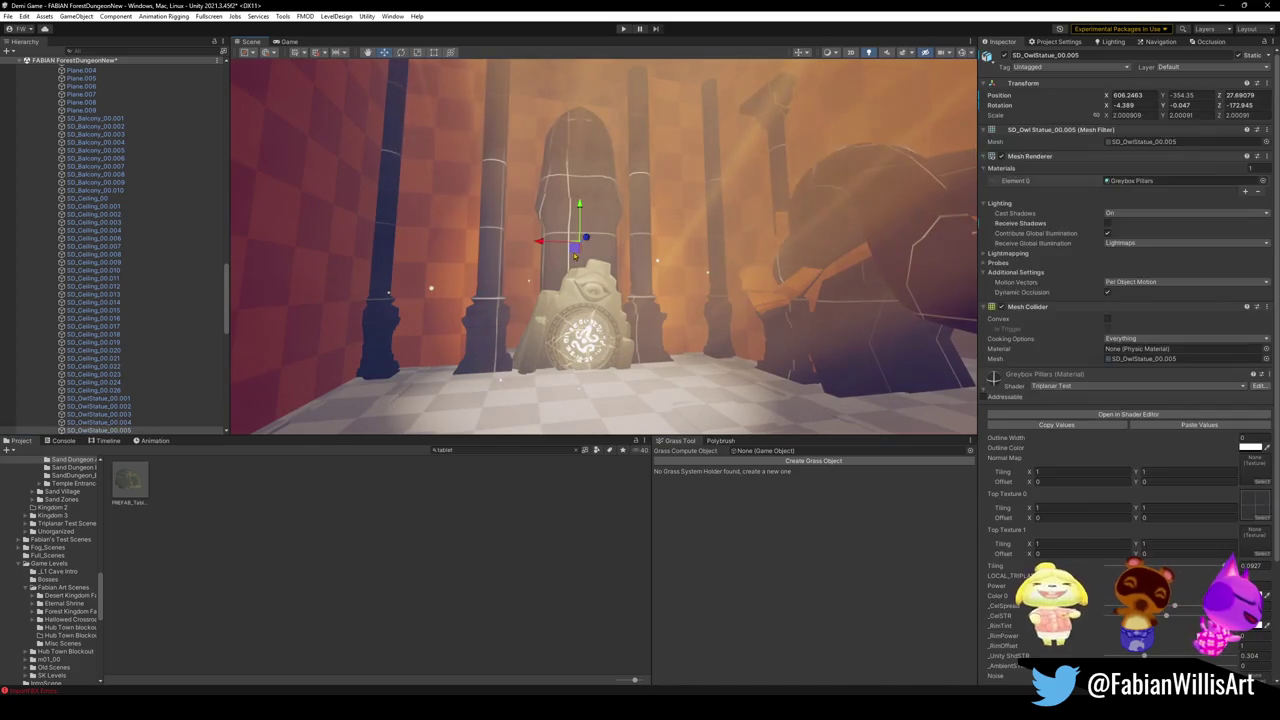
pyautogui.moveTo(466, 284)
pyautogui.mouseDown()
pyautogui.moveTo(452, 281)
pyautogui.moveTo(537, 348)
pyautogui.mouseUp()
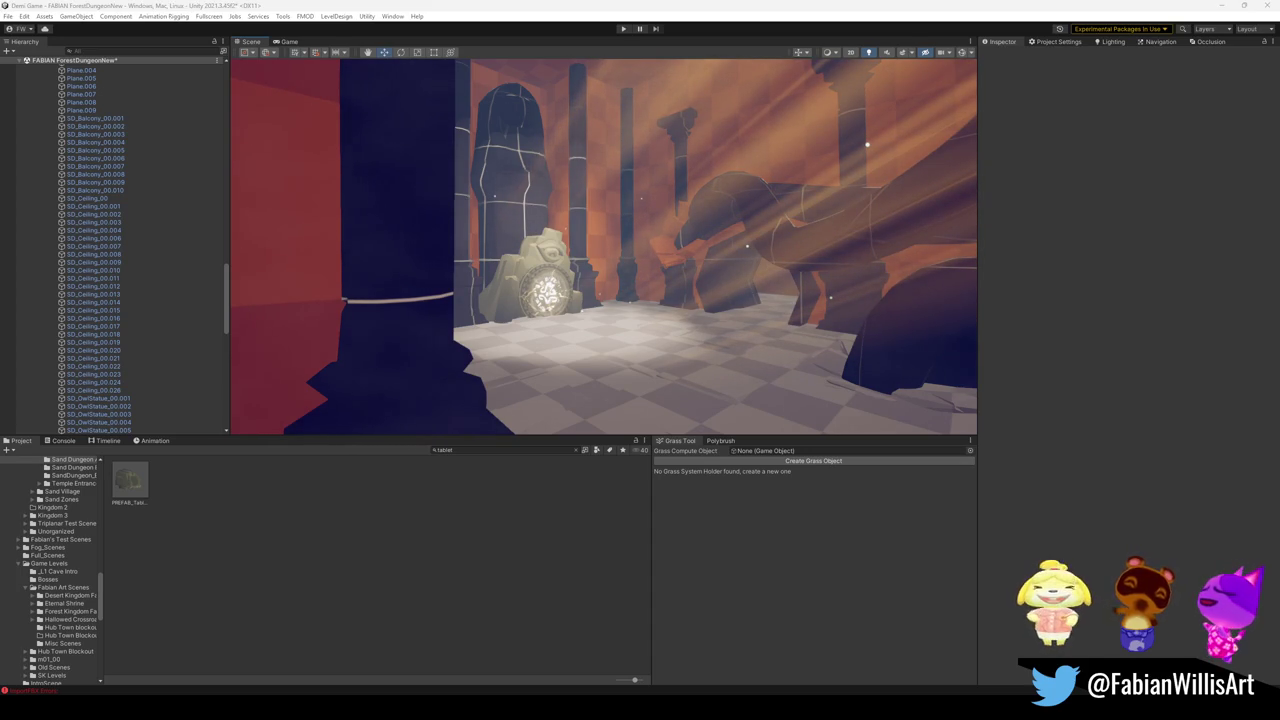
pyautogui.press('f')
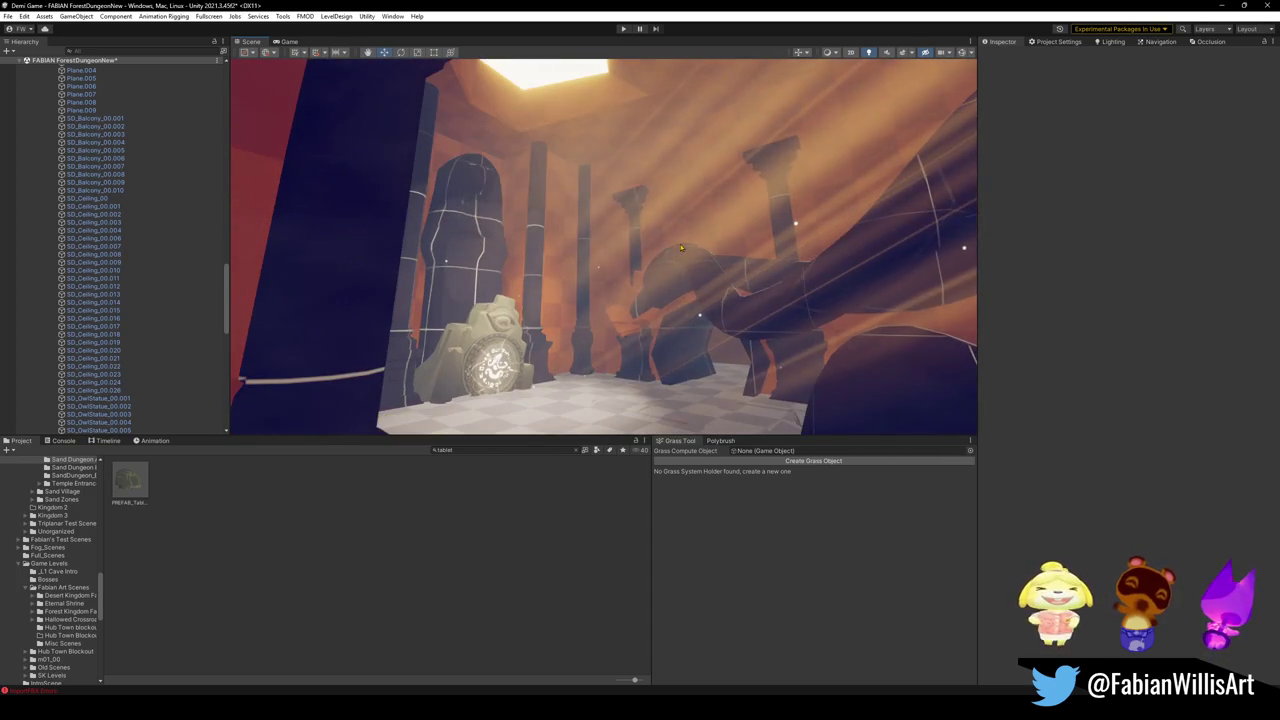
# Step: Filter Project assets by 'zone', Prefab type and 'yello', then drag BasicZoneYellow into the scene
pyautogui.click(473, 450)
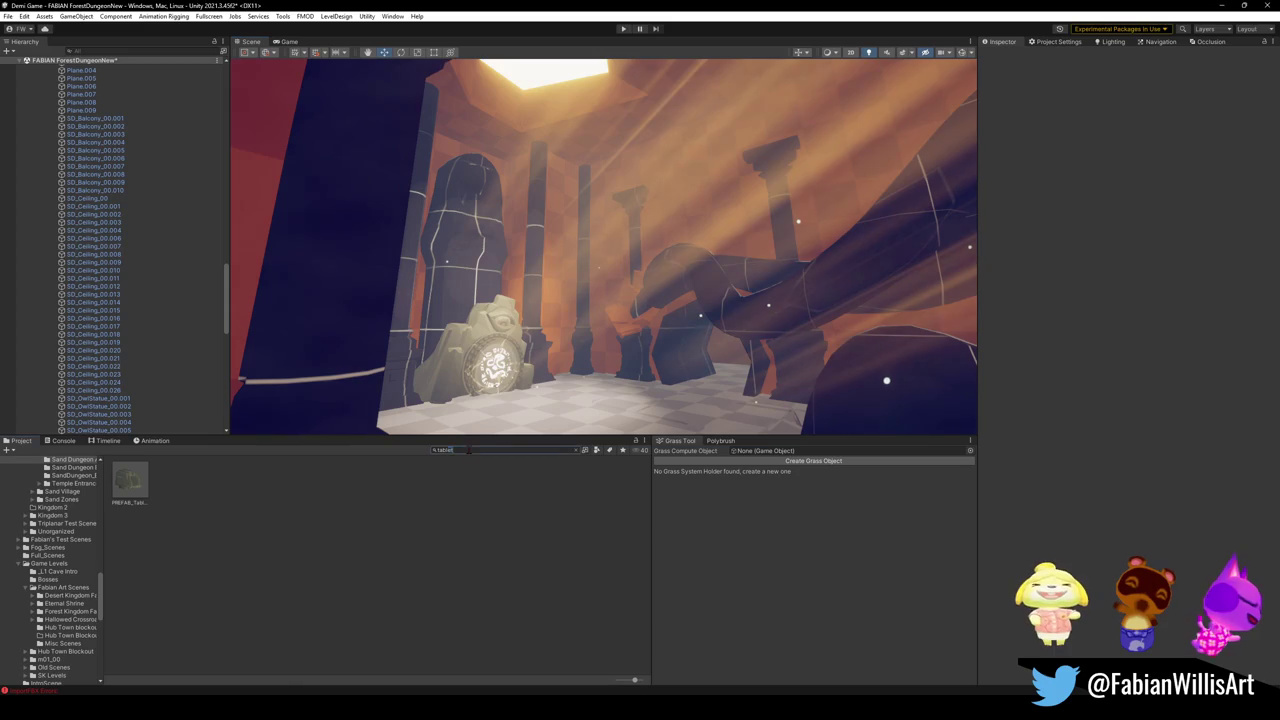
pyautogui.write('zone')
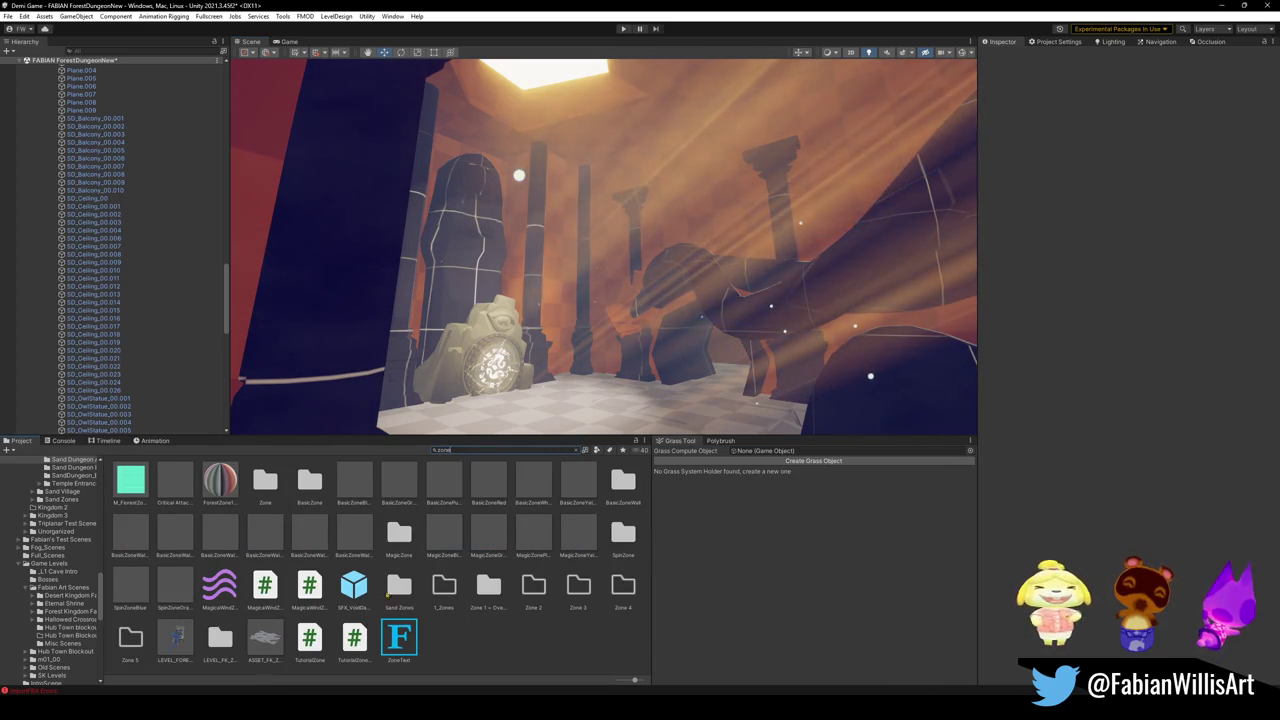
pyautogui.click(597, 450)
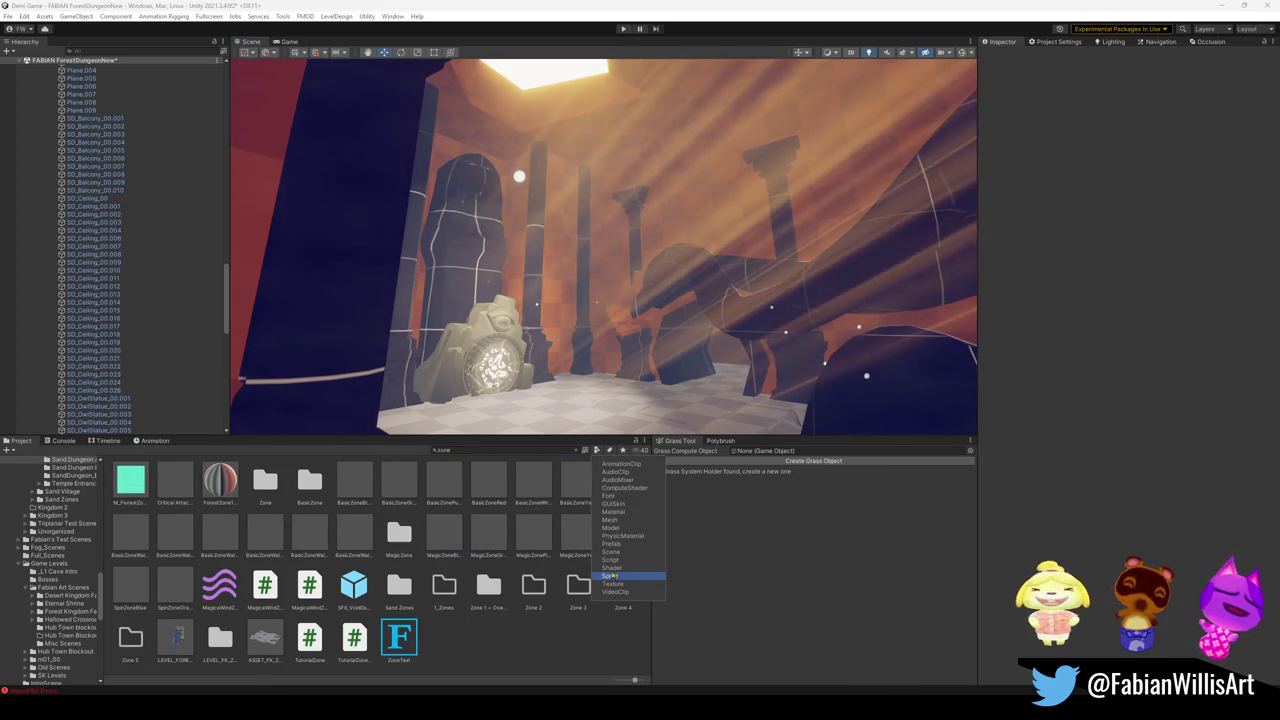
pyautogui.click(610, 543)
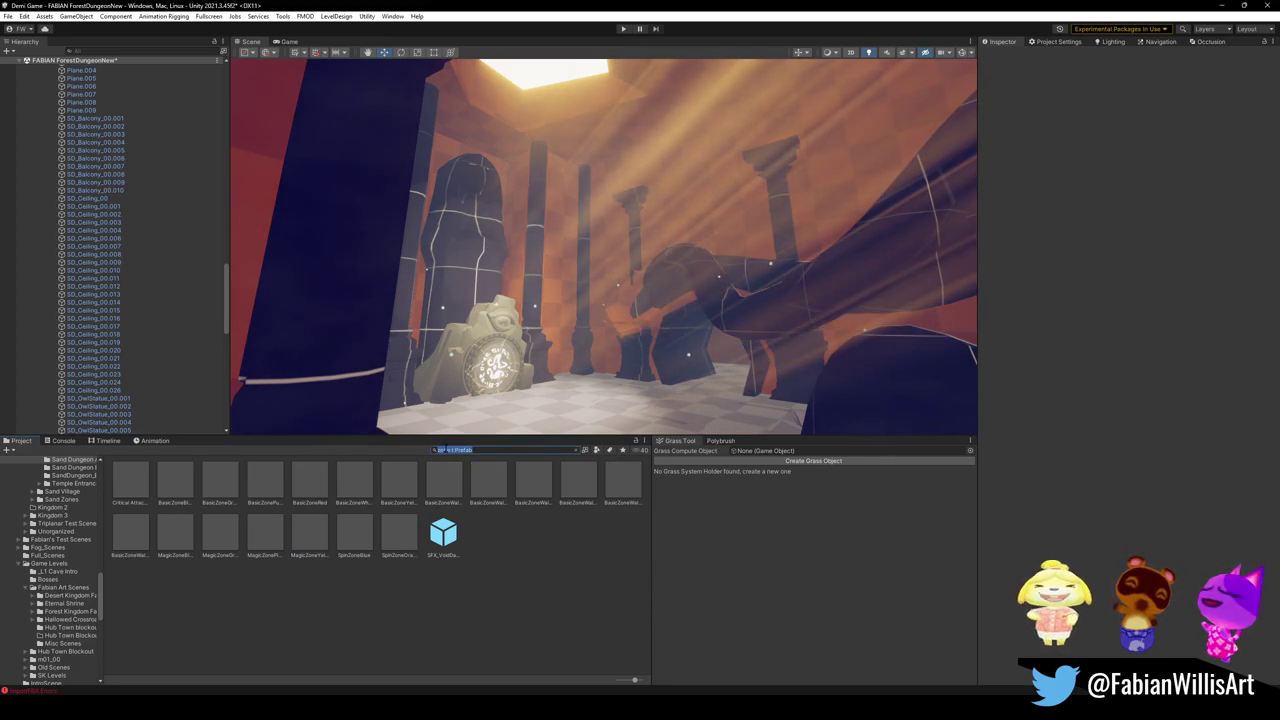
pyautogui.click(478, 461)
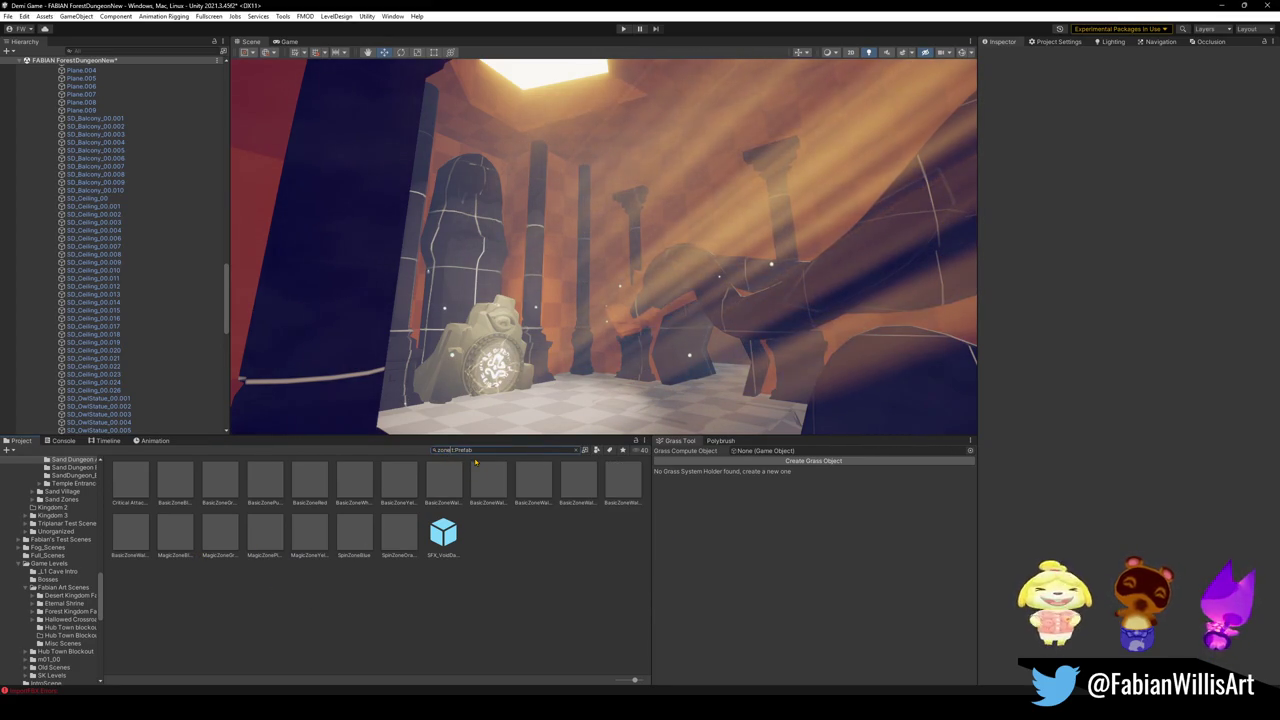
pyautogui.write('yello')
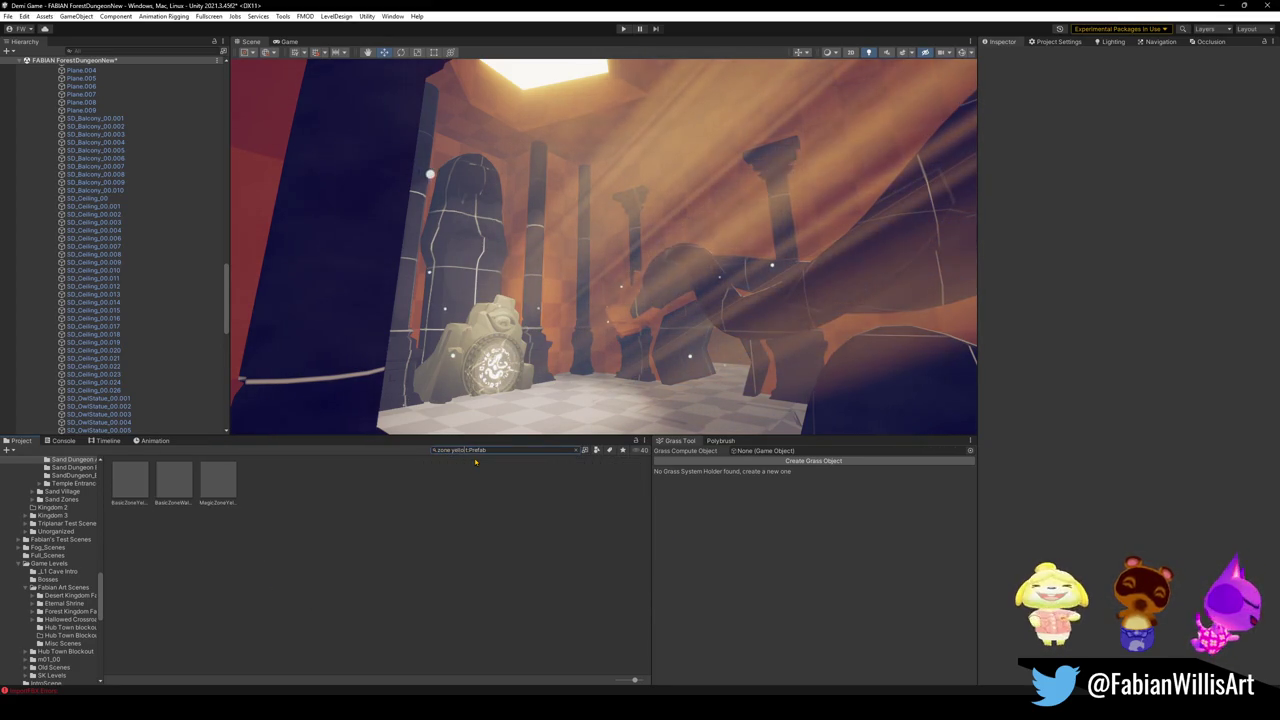
pyautogui.moveTo(218, 482)
pyautogui.mouseDown()
pyautogui.moveTo(685, 427)
pyautogui.moveTo(661, 432)
pyautogui.mouseUp()
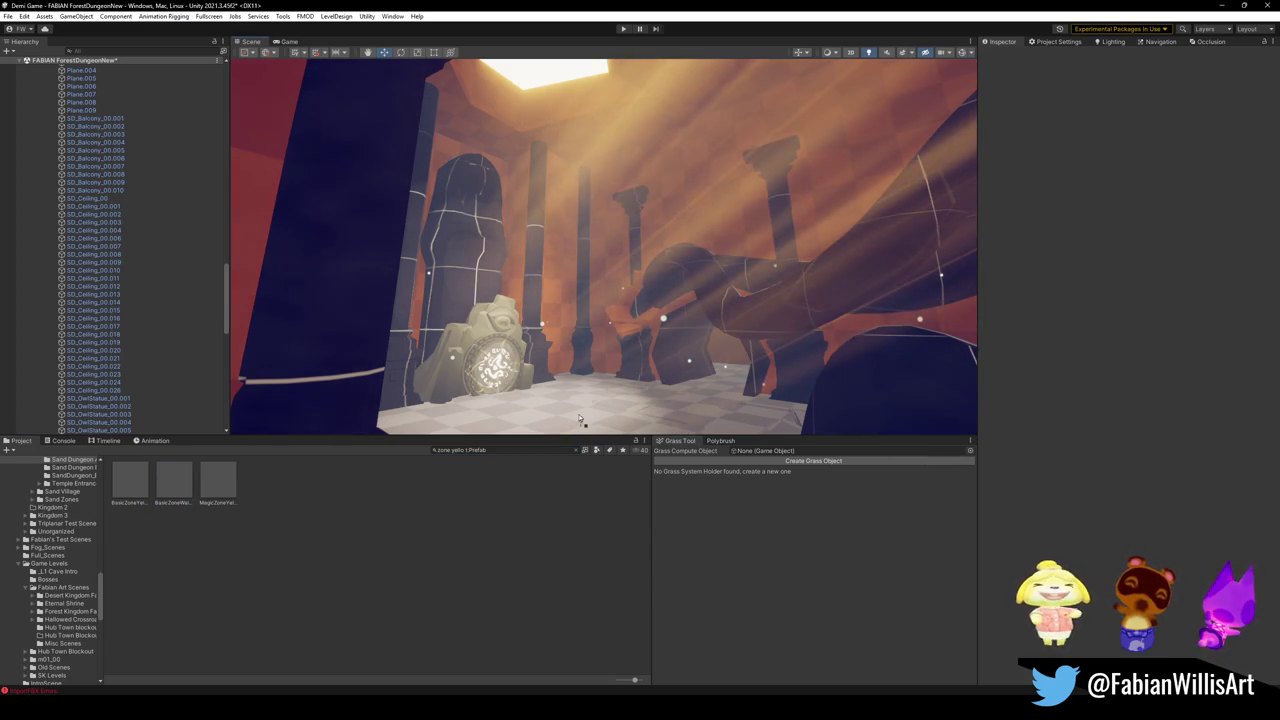
pyautogui.moveTo(662, 428)
pyautogui.mouseDown()
pyautogui.moveTo(560, 416)
pyautogui.moveTo(540, 430)
pyautogui.moveTo(549, 106)
pyautogui.mouseUp()
# Step: Flip BasicZoneYellow to Rotation X 180, scale it to 4.5975 and raise it under the skylight
pyautogui.press('w')
pyautogui.press('r')
pyautogui.moveTo(565, 181); pyautogui.dragTo(795, 213)
pyautogui.press('w')
pyautogui.moveTo(566, 150)
pyautogui.mouseDown()
pyautogui.moveTo(568, 92)
pyautogui.moveTo(548, 152)
pyautogui.moveTo(559, 313)
pyautogui.moveTo(561, 140)
pyautogui.moveTo(596, 113)
pyautogui.moveTo(618, 110)
pyautogui.moveTo(624, 226)
pyautogui.moveTo(744, 259)
pyautogui.moveTo(720, 225)
pyautogui.mouseUp()
pyautogui.press('r')
pyautogui.press('w')
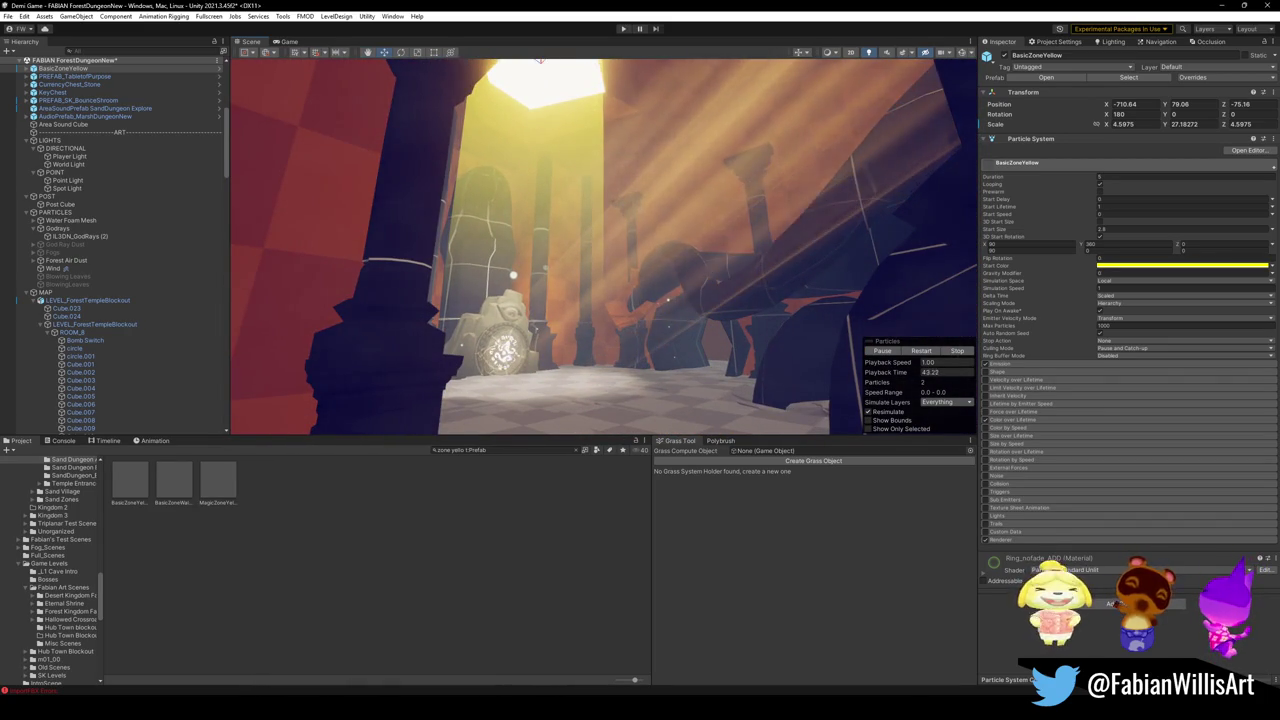
# Step: Try an orange start colour but keep yellow, play the preview, and select GlowCircle
pyautogui.click(1137, 268)
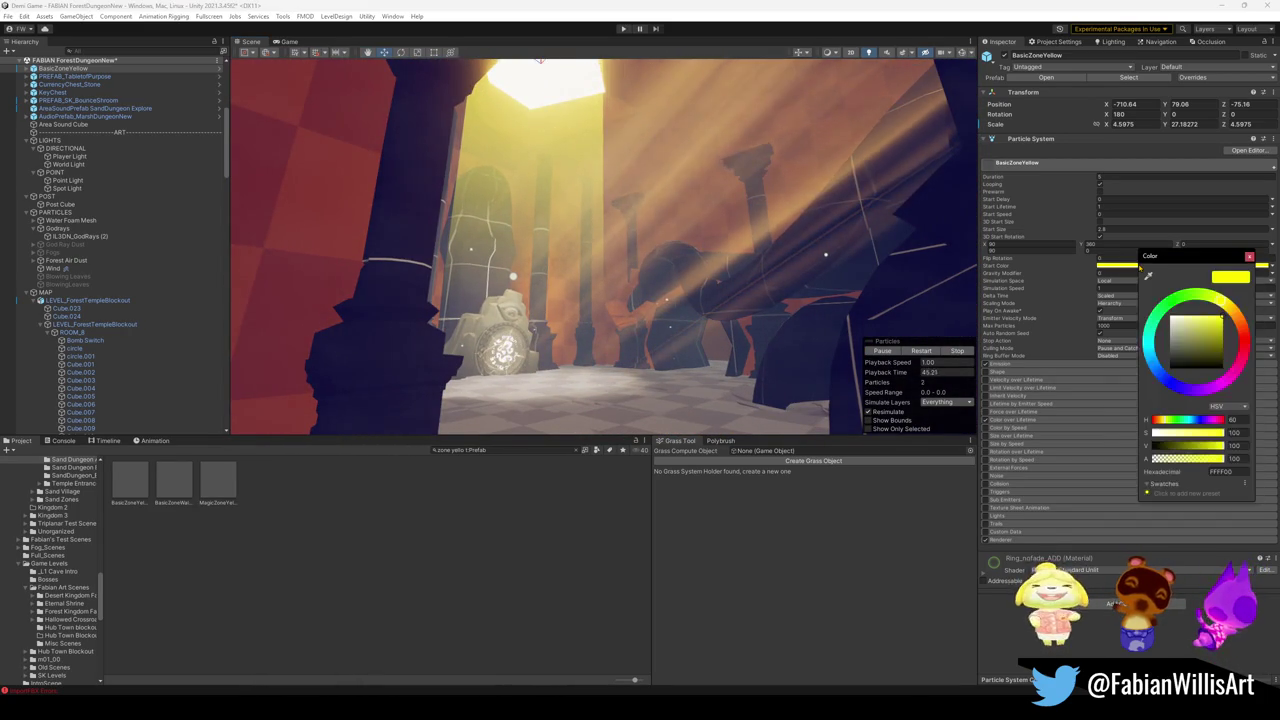
pyautogui.moveTo(1226, 308)
pyautogui.mouseDown()
pyautogui.moveTo(1242, 327)
pyautogui.moveTo(1214, 296)
pyautogui.moveTo(1181, 345)
pyautogui.mouseUp()
pyautogui.press('Escape')
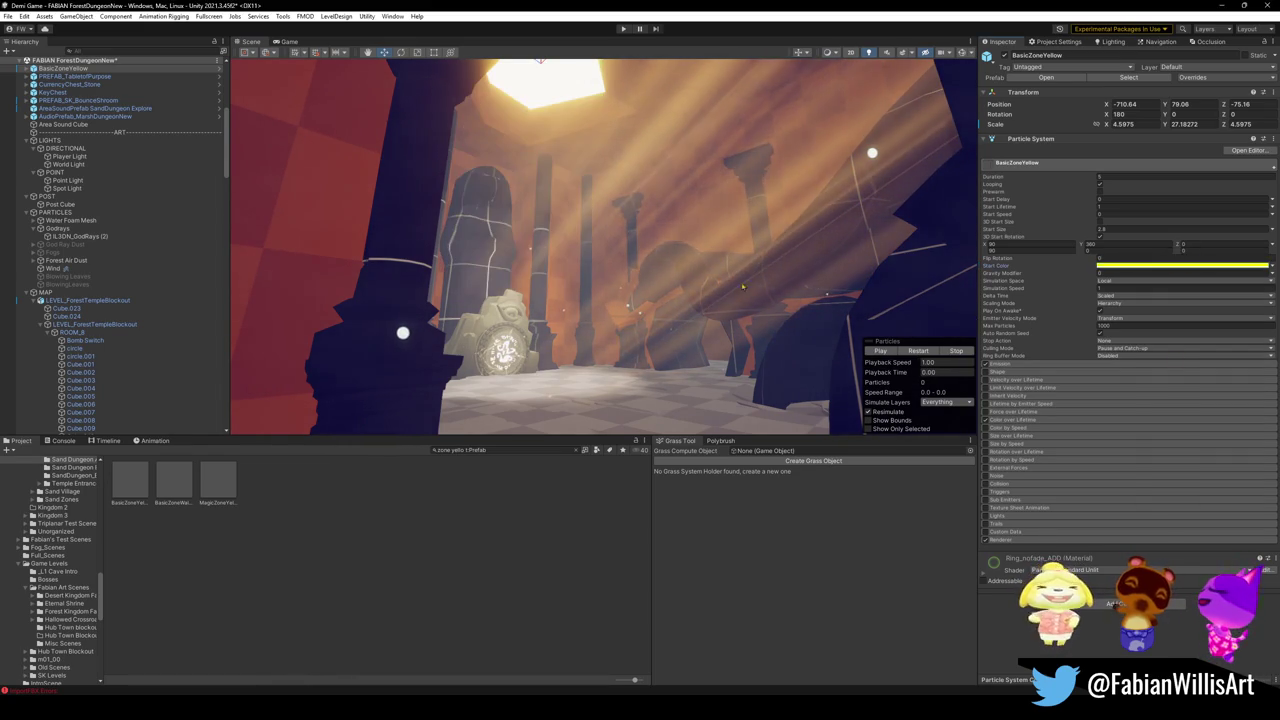
pyautogui.click(880, 351)
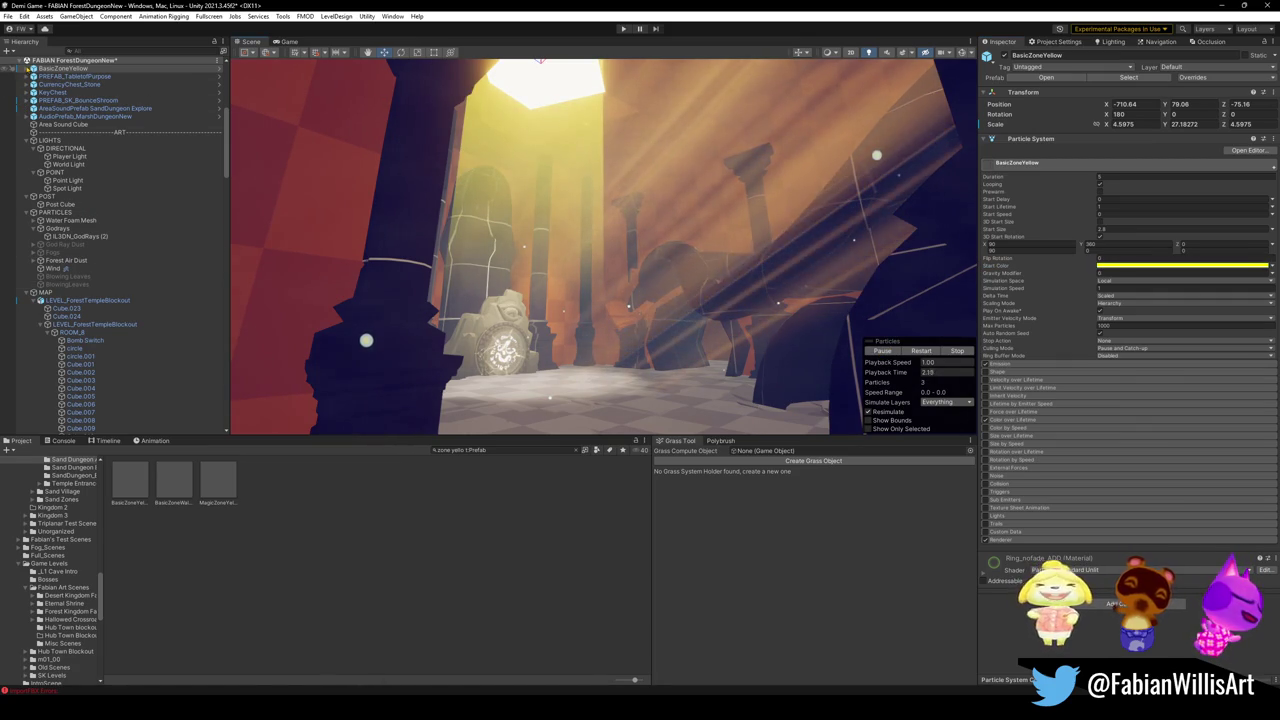
pyautogui.click(28, 68)
pyautogui.click(72, 84)
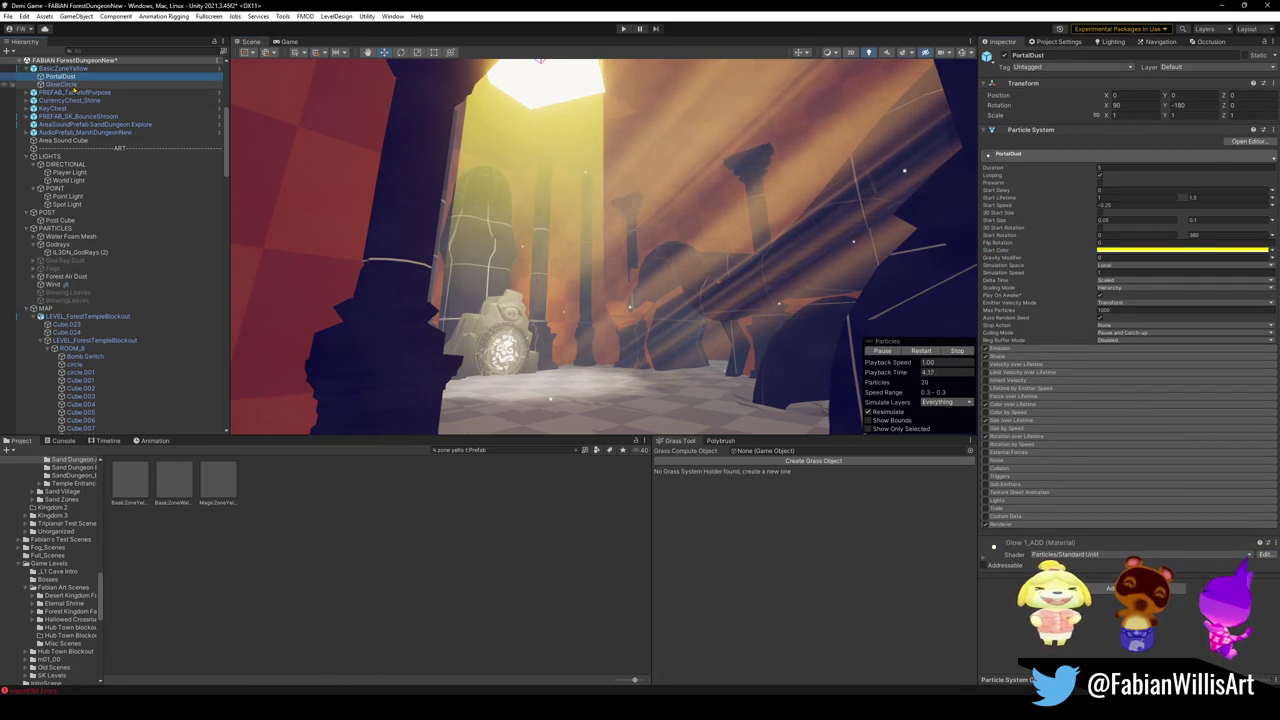
# Step: Change GlowCircle's start colour to light green 81FF75 and lower its alpha to around 8
pyautogui.click(1118, 263)
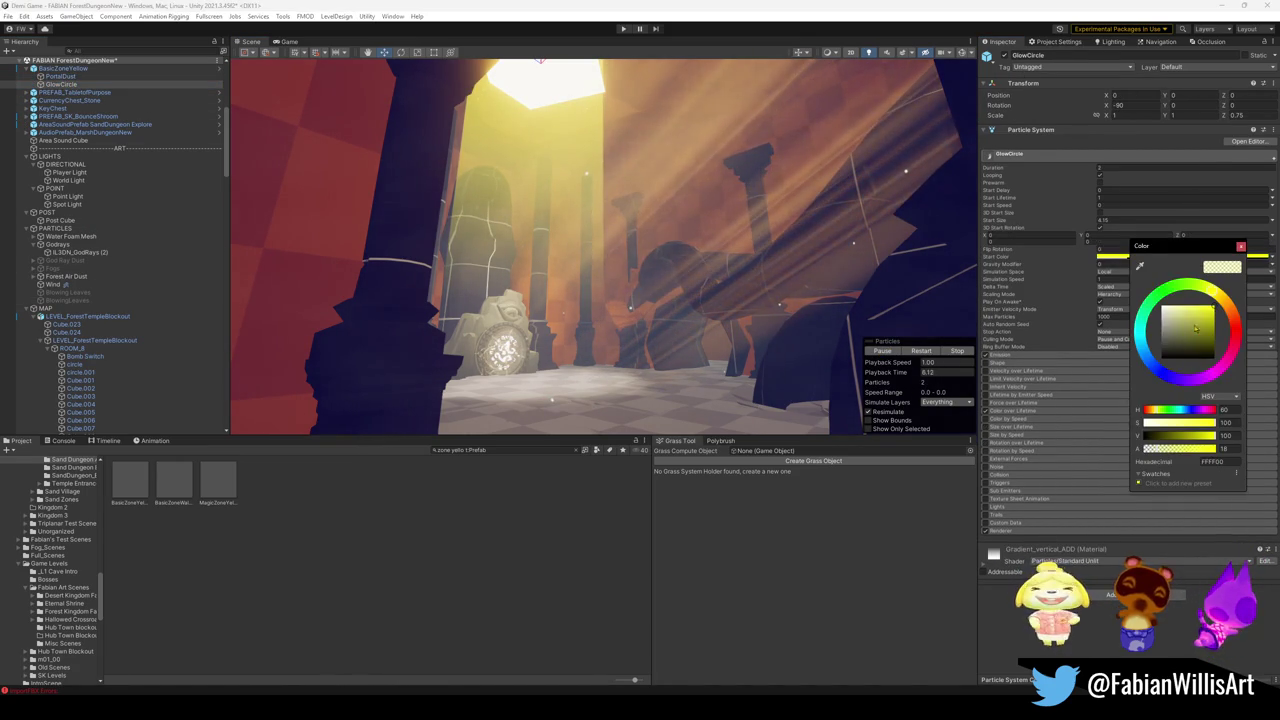
pyautogui.moveTo(1220, 302)
pyautogui.mouseDown()
pyautogui.moveTo(1158, 292)
pyautogui.moveTo(1191, 294)
pyautogui.moveTo(1192, 310)
pyautogui.mouseUp()
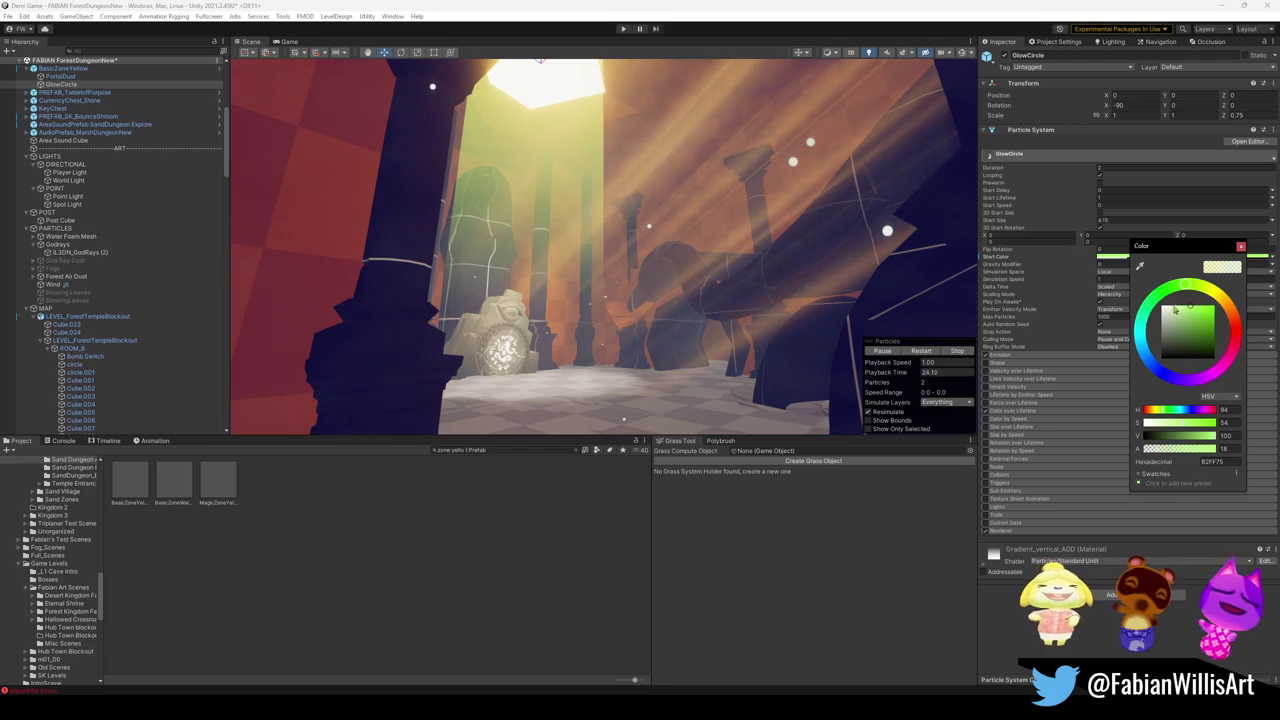
pyautogui.press('Return')
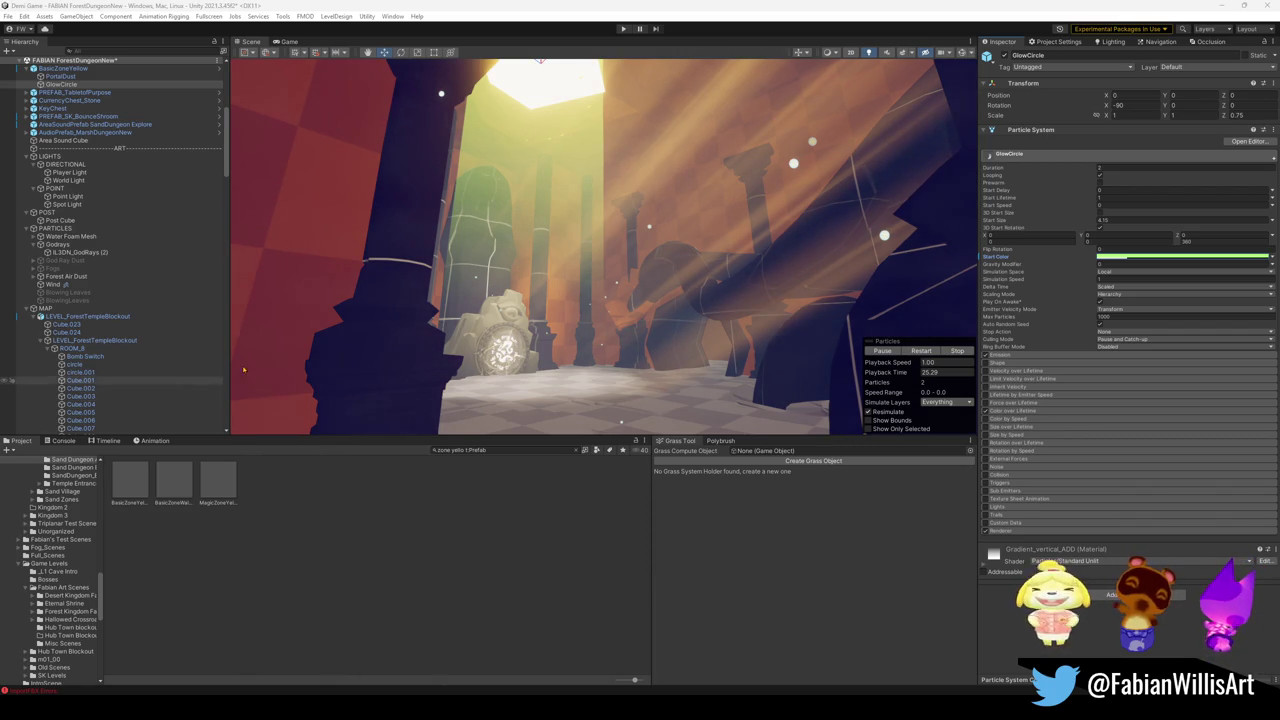
pyautogui.moveTo(722, 218); pyautogui.dragTo(731, 218)
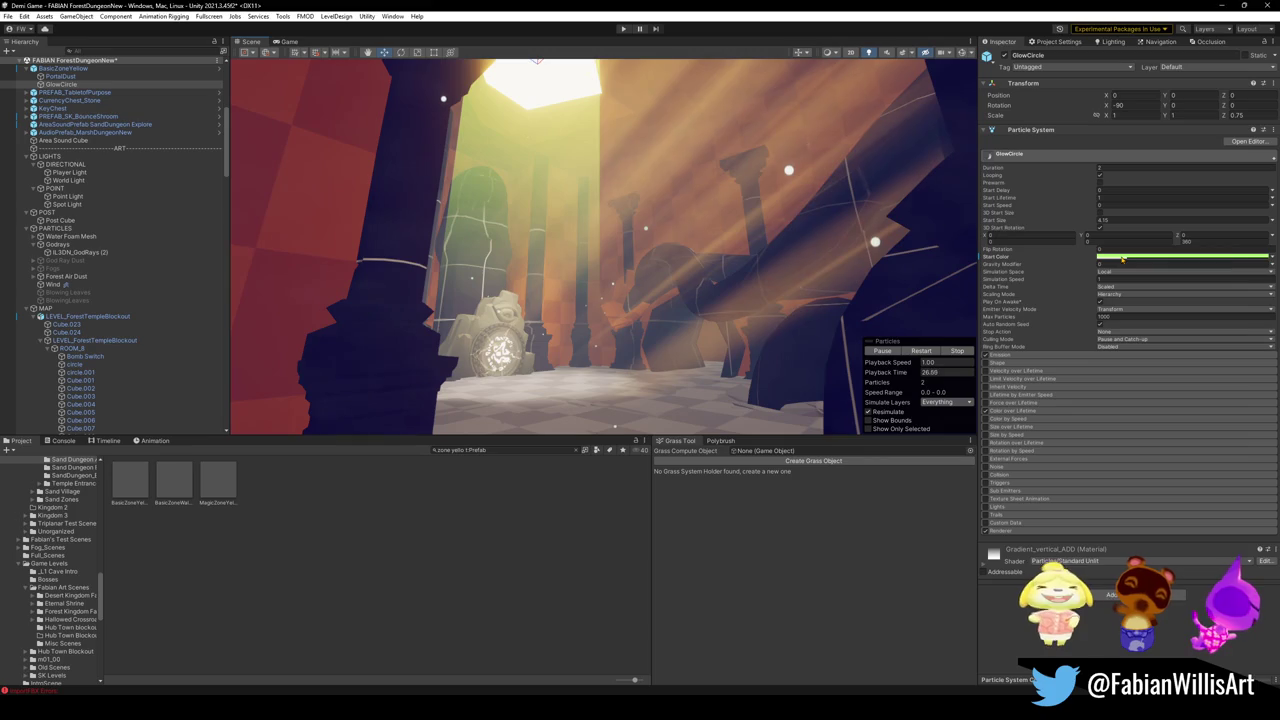
pyautogui.click(1150, 256)
pyautogui.moveTo(1150, 451); pyautogui.dragTo(1140, 451)
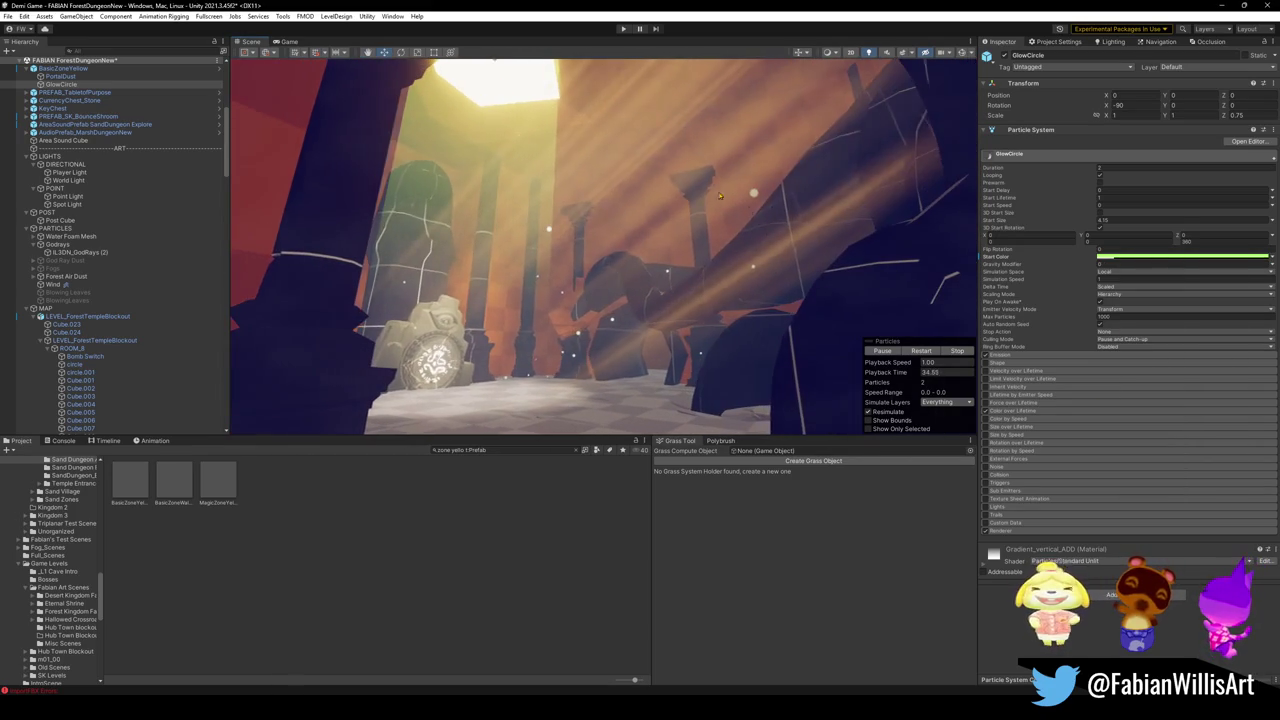
# Step: Deactivate the Godrays parent group and fly through the room to confirm the shafts are gone
pyautogui.click(626, 155)
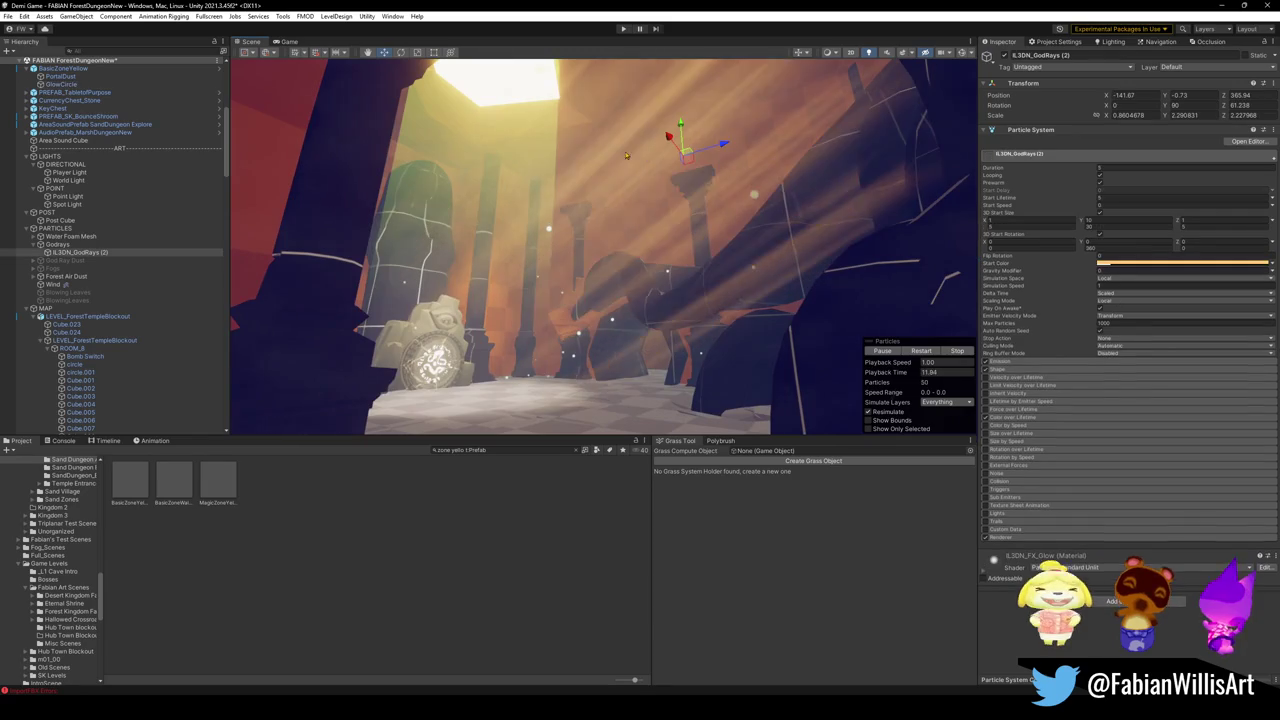
pyautogui.click(57, 244)
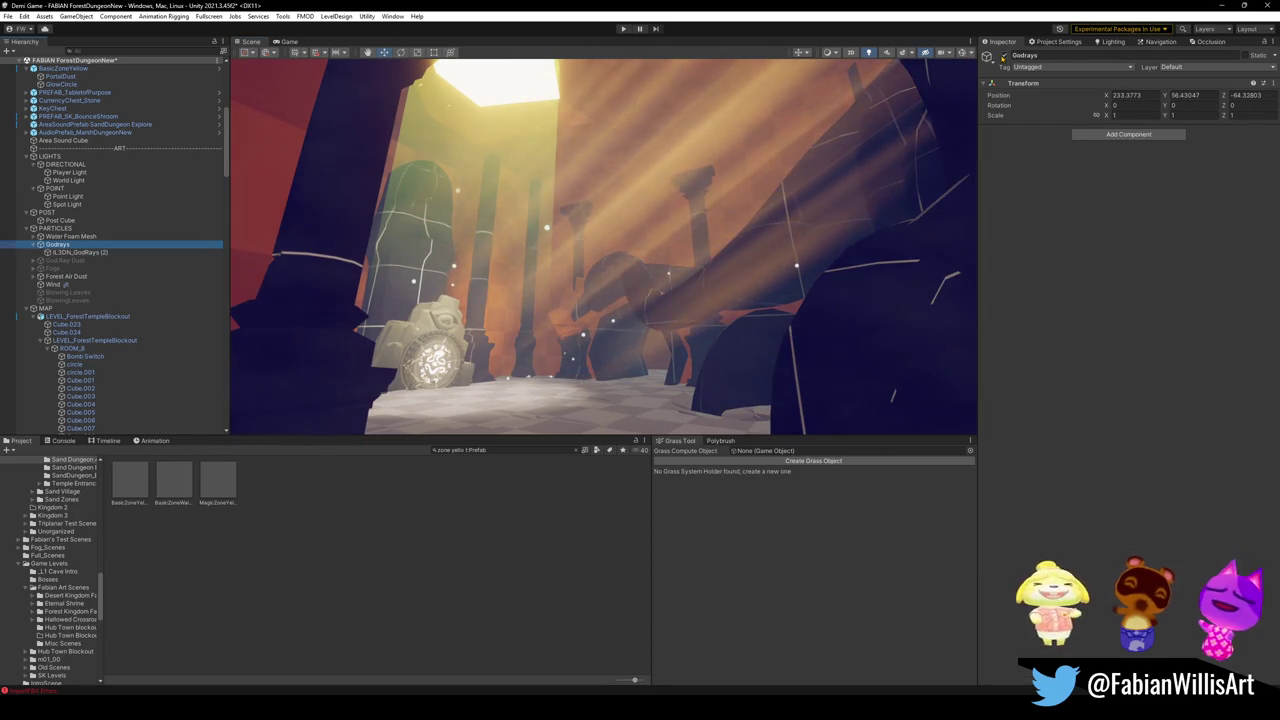
pyautogui.click(1004, 56)
pyautogui.moveTo(797, 147)
pyautogui.mouseDown()
pyautogui.moveTo(831, 172)
pyautogui.moveTo(755, 192)
pyautogui.moveTo(701, 177)
pyautogui.moveTo(716, 196)
pyautogui.moveTo(731, 167)
pyautogui.mouseUp()
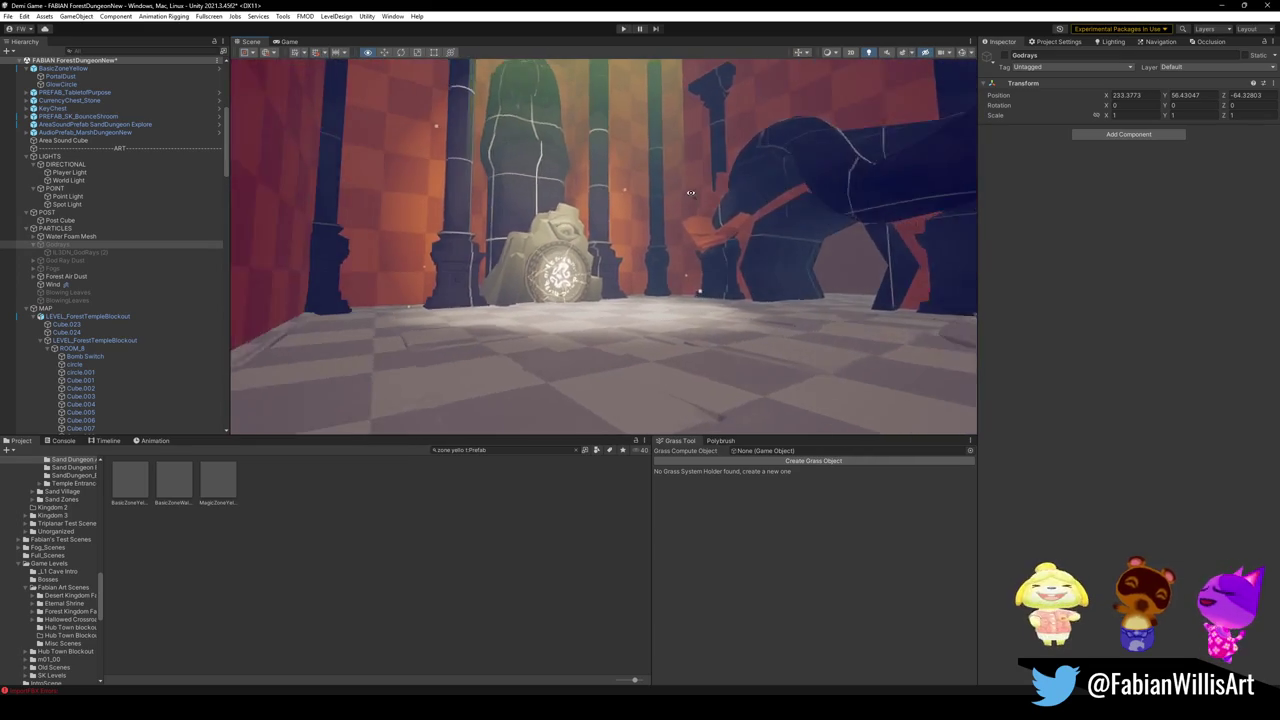
pyautogui.moveTo(679, 191)
pyautogui.mouseDown()
pyautogui.moveTo(587, 204)
pyautogui.moveTo(803, 155)
pyautogui.moveTo(737, 190)
pyautogui.moveTo(738, 168)
pyautogui.moveTo(767, 150)
pyautogui.moveTo(662, 156)
pyautogui.mouseUp()
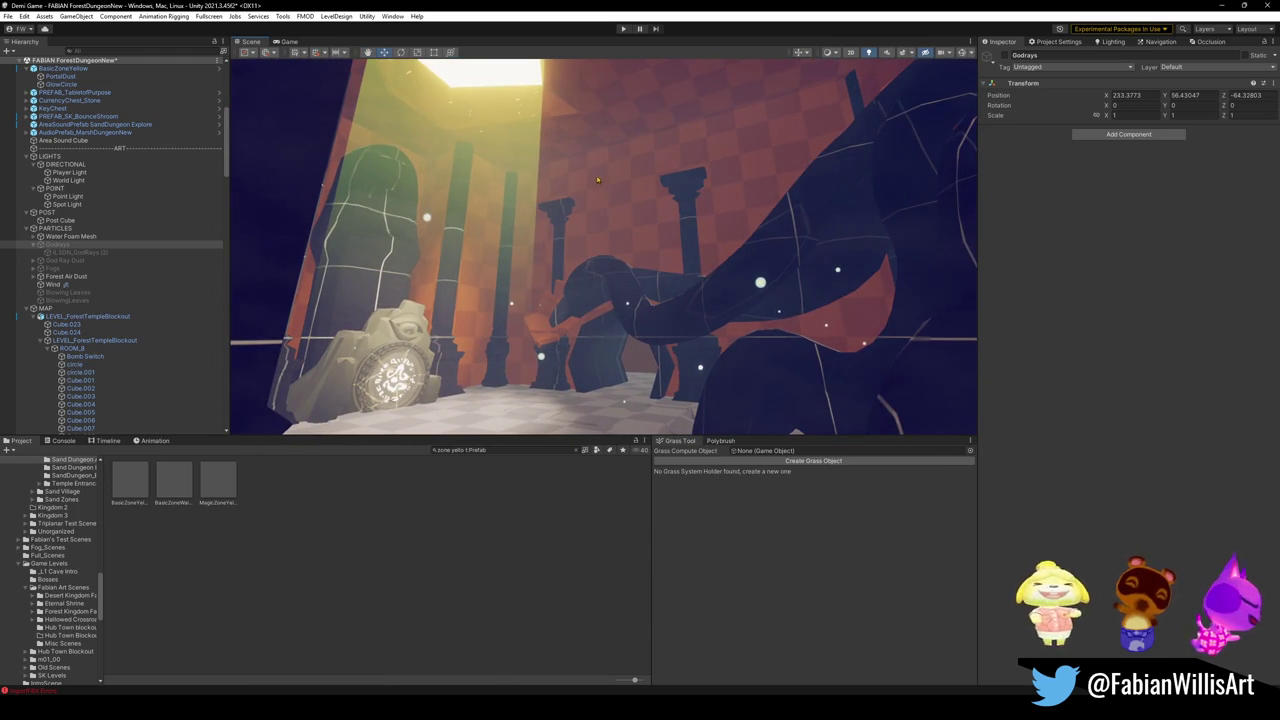
# Step: Shift GlowCircle's start colour hue to a cooler green
pyautogui.click(479, 178)
pyautogui.click(505, 187)
pyautogui.click(1180, 257)
pyautogui.moveTo(1180, 285)
pyautogui.mouseDown()
pyautogui.moveTo(1213, 300)
pyautogui.moveTo(1188, 295)
pyautogui.mouseUp()
pyautogui.moveTo(1169, 294)
pyautogui.mouseDown()
pyautogui.moveTo(1140, 315)
pyautogui.moveTo(1155, 300)
pyautogui.mouseUp()
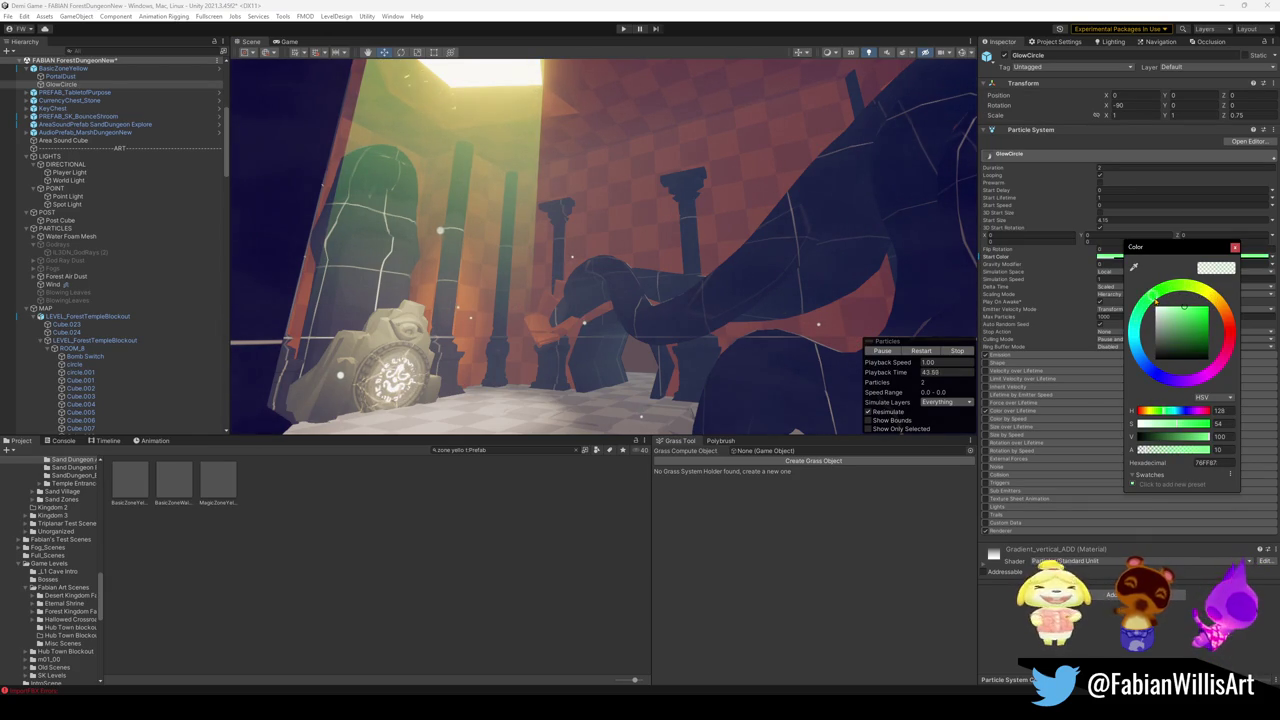
pyautogui.moveTo(600, 300)
pyautogui.mouseDown()
pyautogui.moveTo(572, 173)
pyautogui.moveTo(565, 312)
pyautogui.mouseUp()
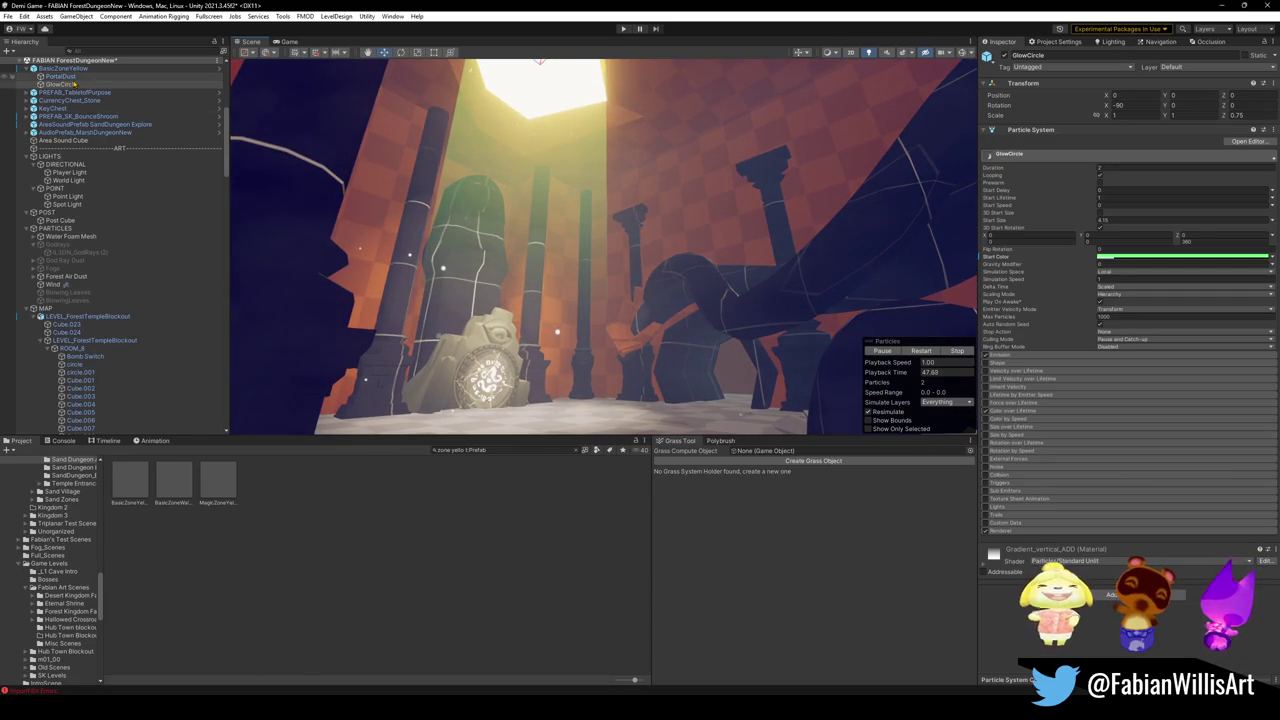
# Step: Keep PortalDust at height 0, play the preview, and raise its maximum start lifetime to 5
pyautogui.click(60, 76)
pyautogui.moveTo(645, 290); pyautogui.dragTo(652, 204)
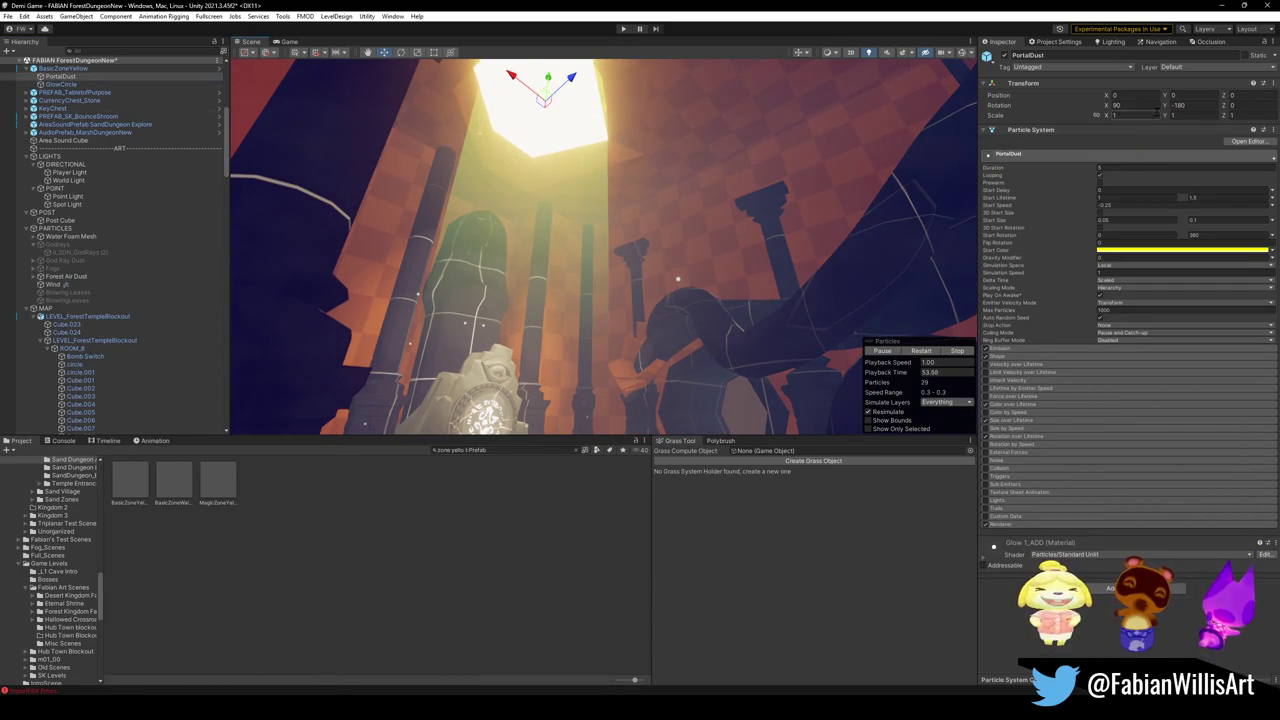
pyautogui.moveTo(547, 80)
pyautogui.mouseDown()
pyautogui.moveTo(526, 210)
pyautogui.moveTo(549, 80)
pyautogui.mouseUp()
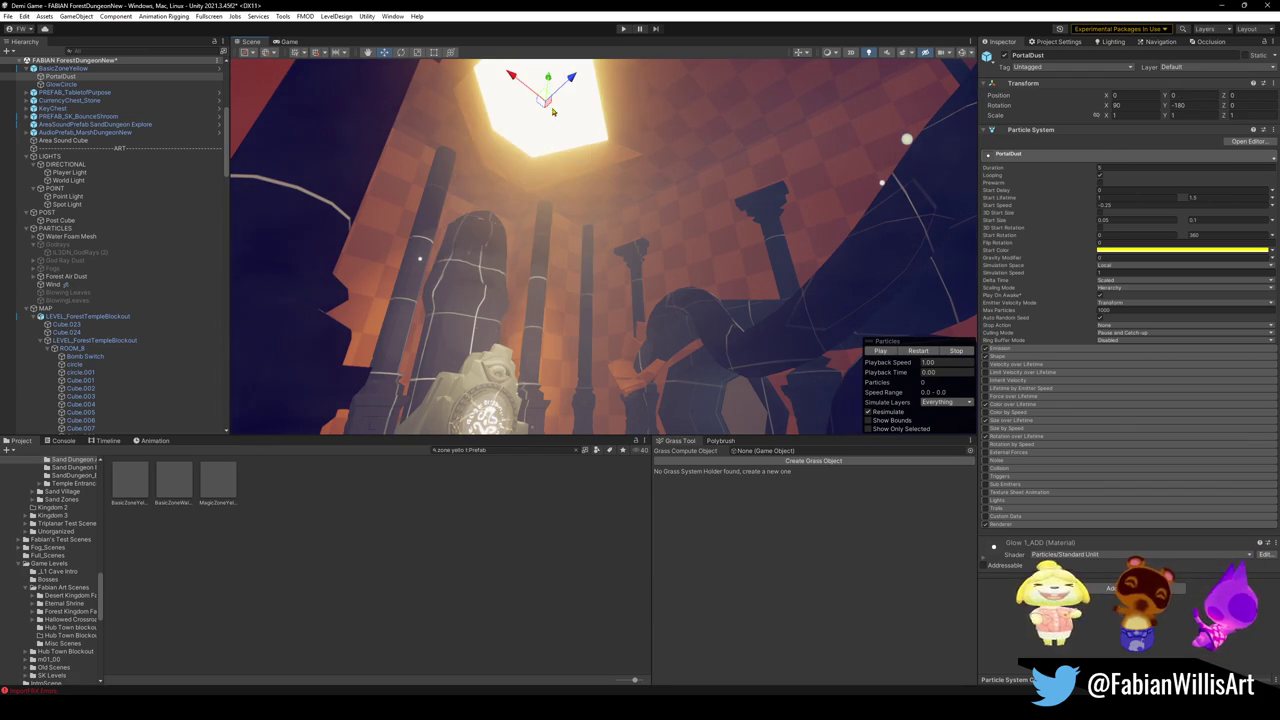
pyautogui.click(880, 352)
pyautogui.click(879, 352)
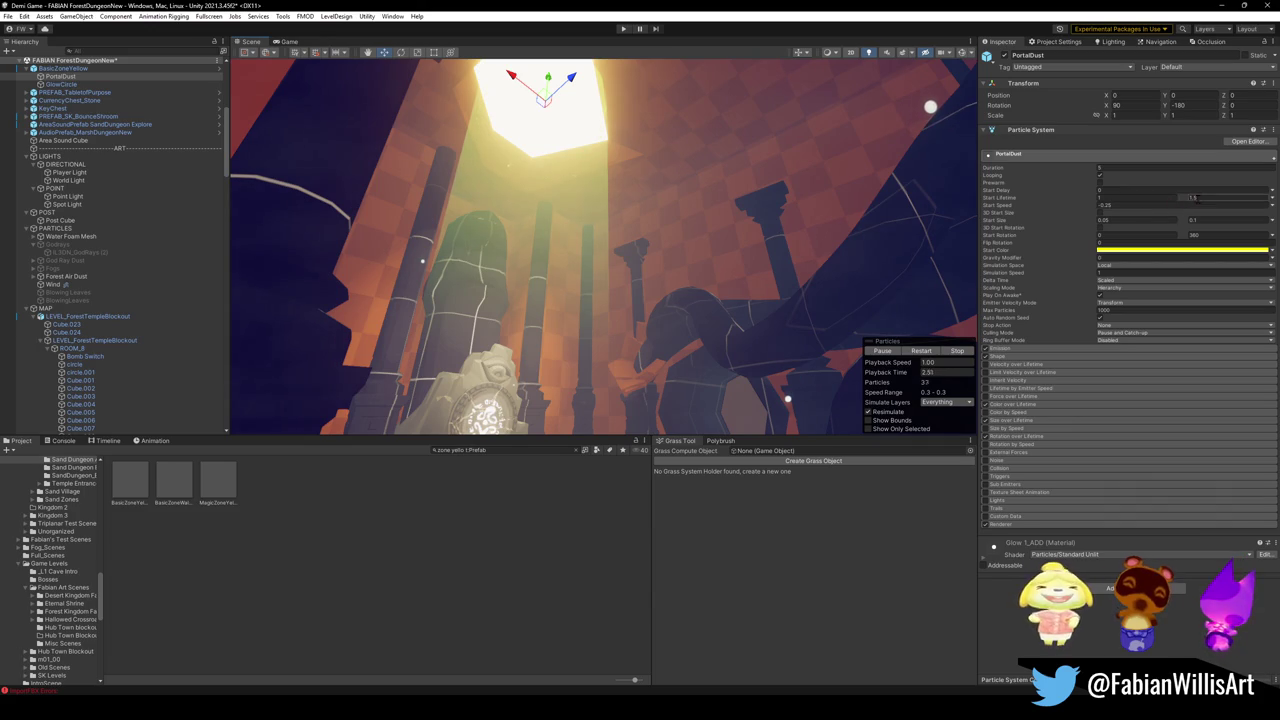
pyautogui.click(1210, 199)
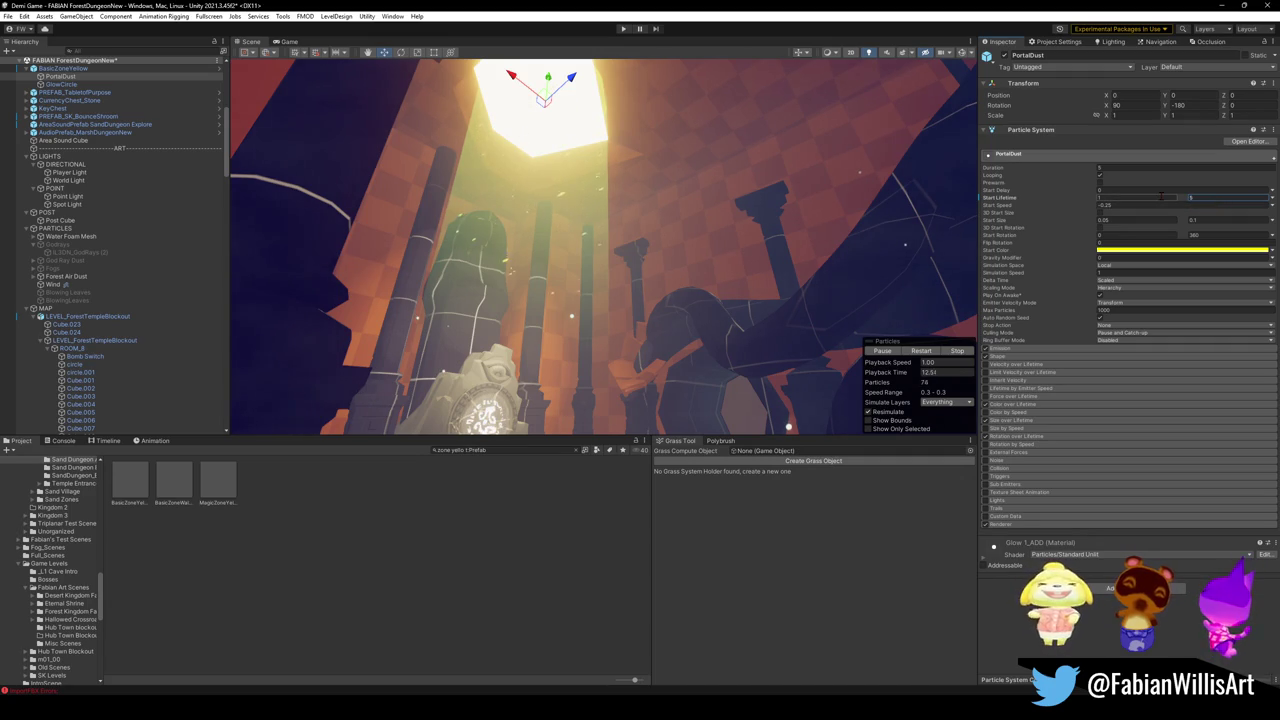
pyautogui.moveTo(570, 186)
pyautogui.mouseDown()
pyautogui.moveTo(720, 279)
pyautogui.moveTo(690, 235)
pyautogui.moveTo(531, 256)
pyautogui.moveTo(605, 254)
pyautogui.mouseUp()
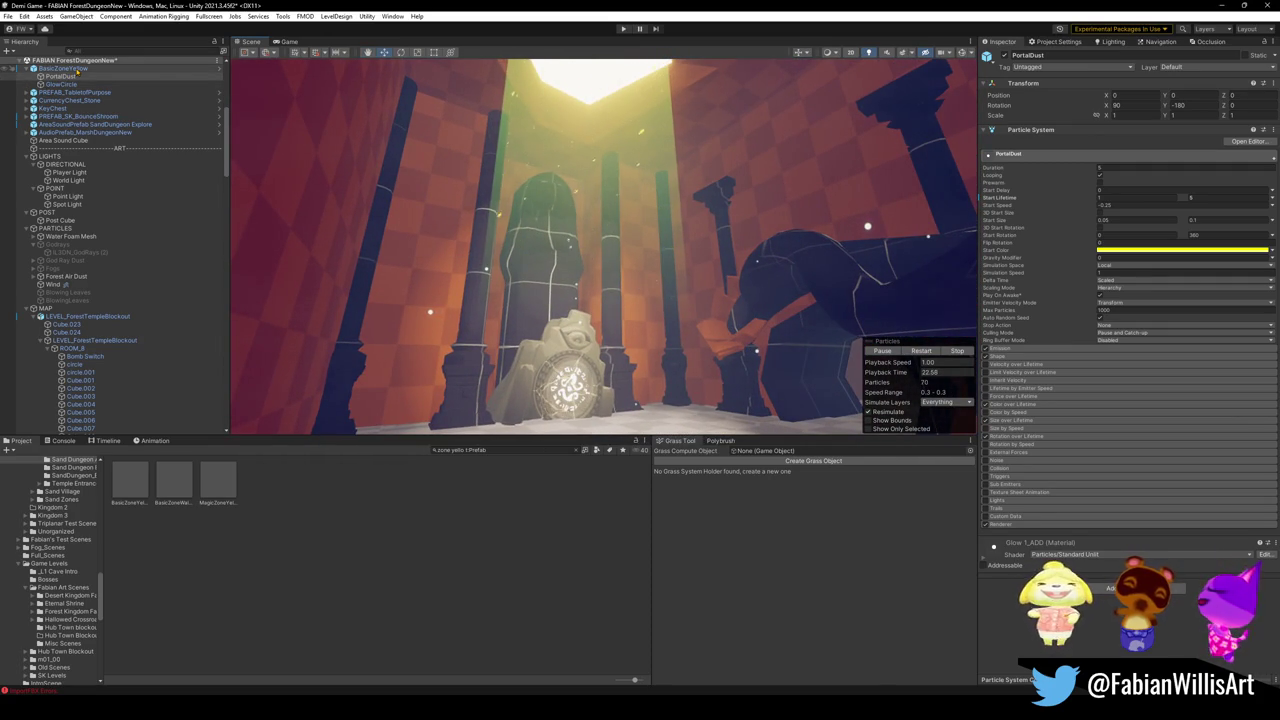
# Step: Set BasicZoneYellow's Y scale to 4.5
pyautogui.click(76, 68)
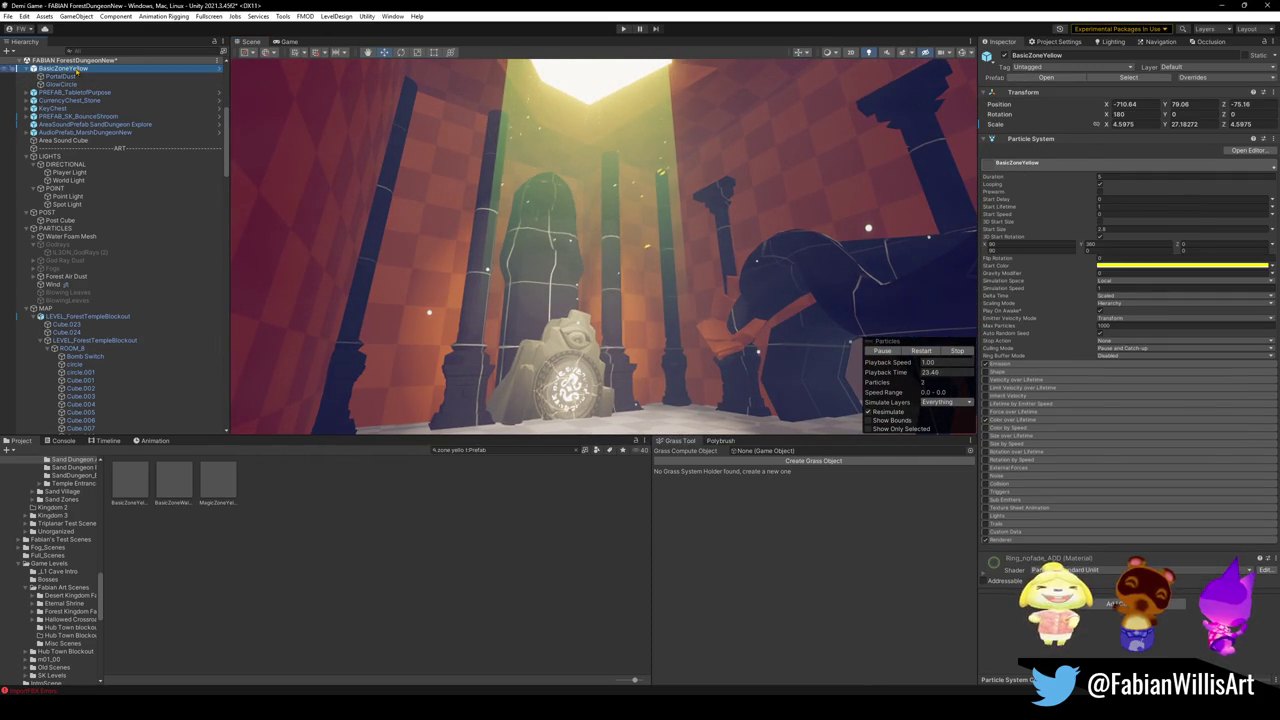
pyautogui.click(1185, 124)
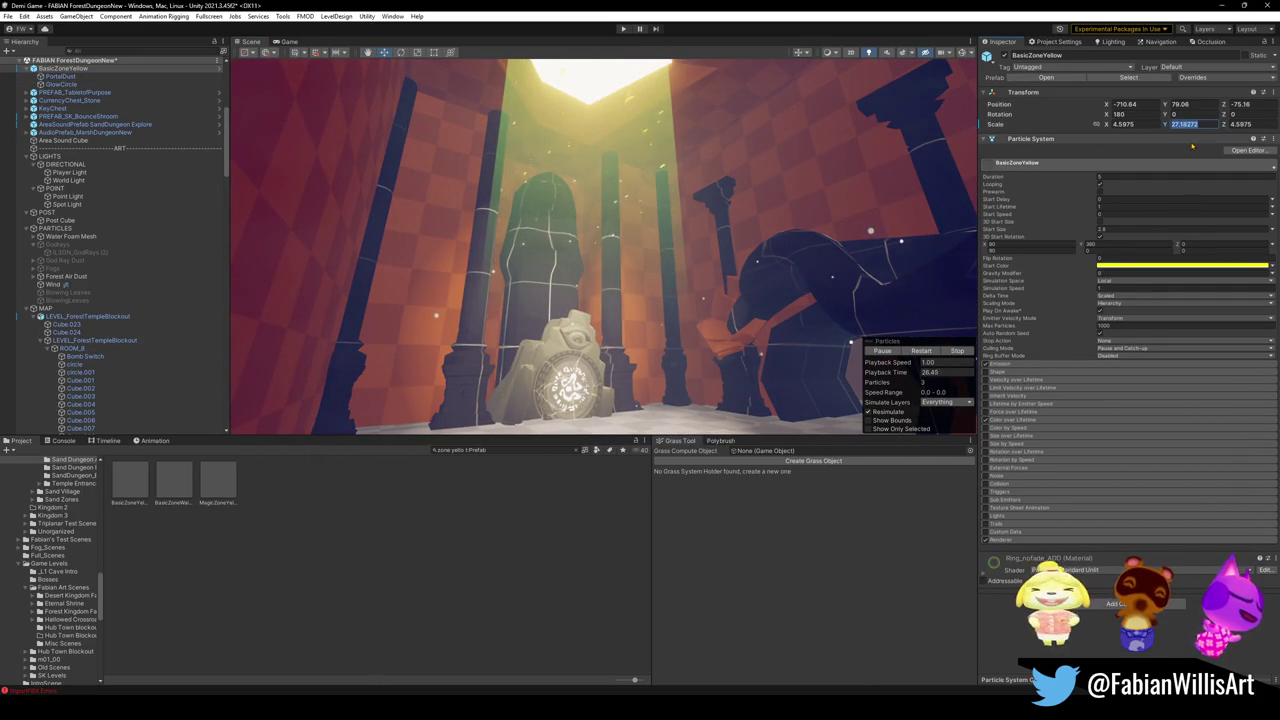
pyautogui.write('4.5')
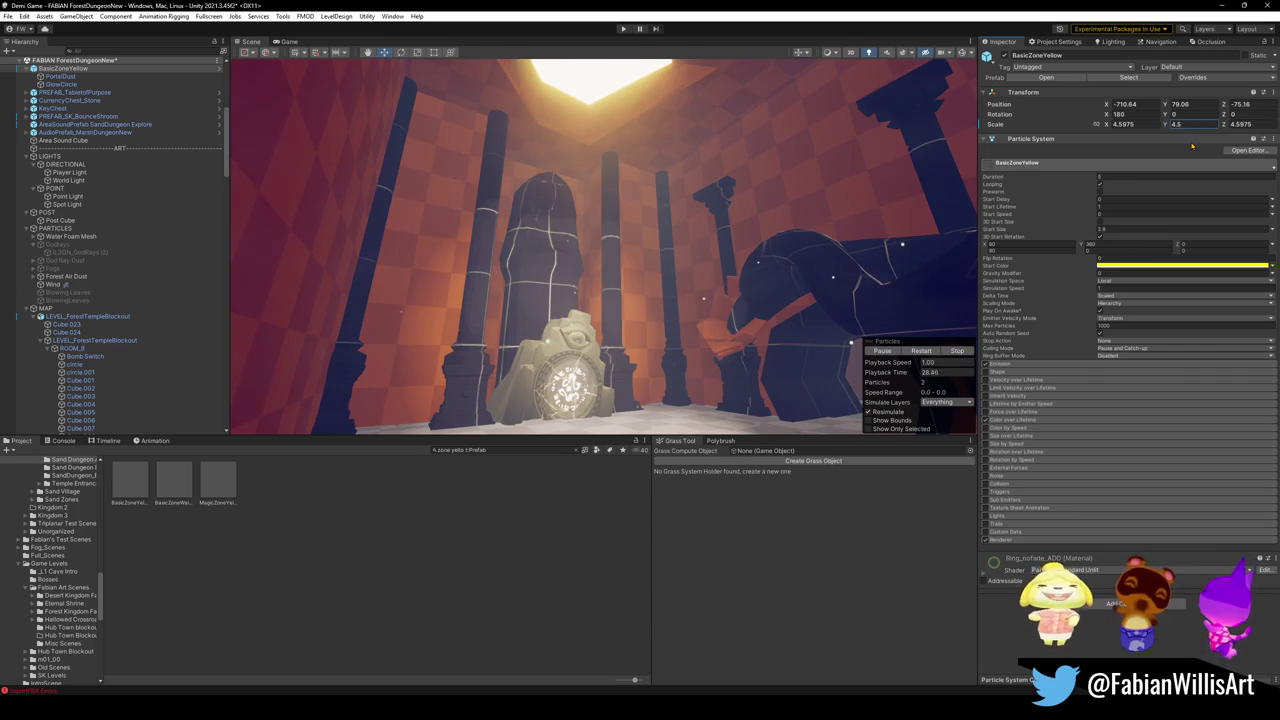
# Step: Stretch GlowCircle downward, raising its Z scale from 0.75 to about 4.17
pyautogui.click(60, 84)
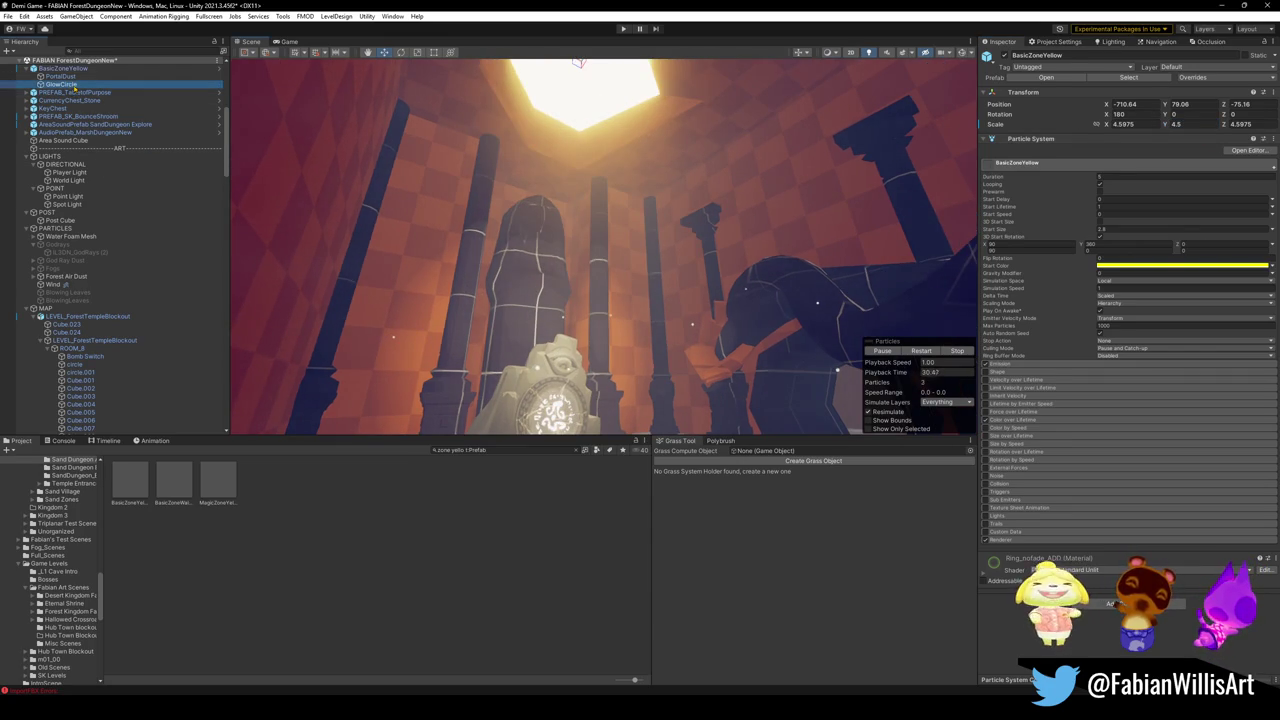
pyautogui.press('r')
pyautogui.press('f')
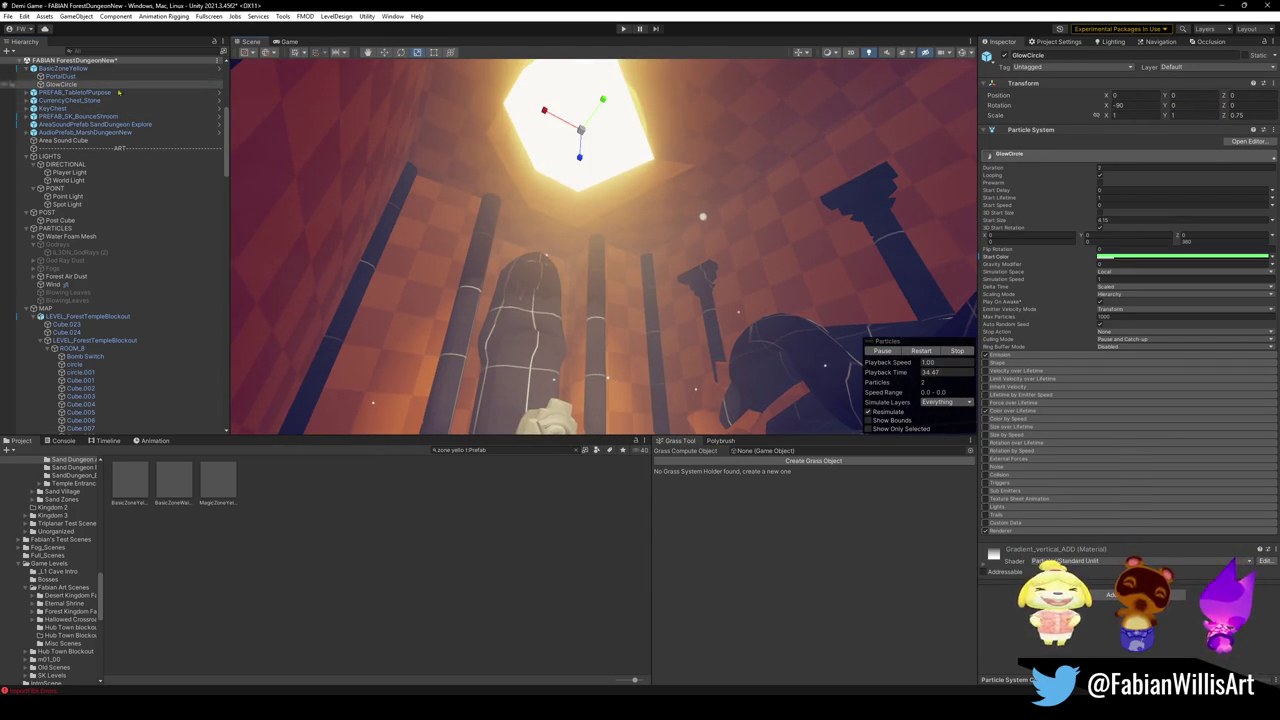
pyautogui.moveTo(688, 186); pyautogui.dragTo(640, 177)
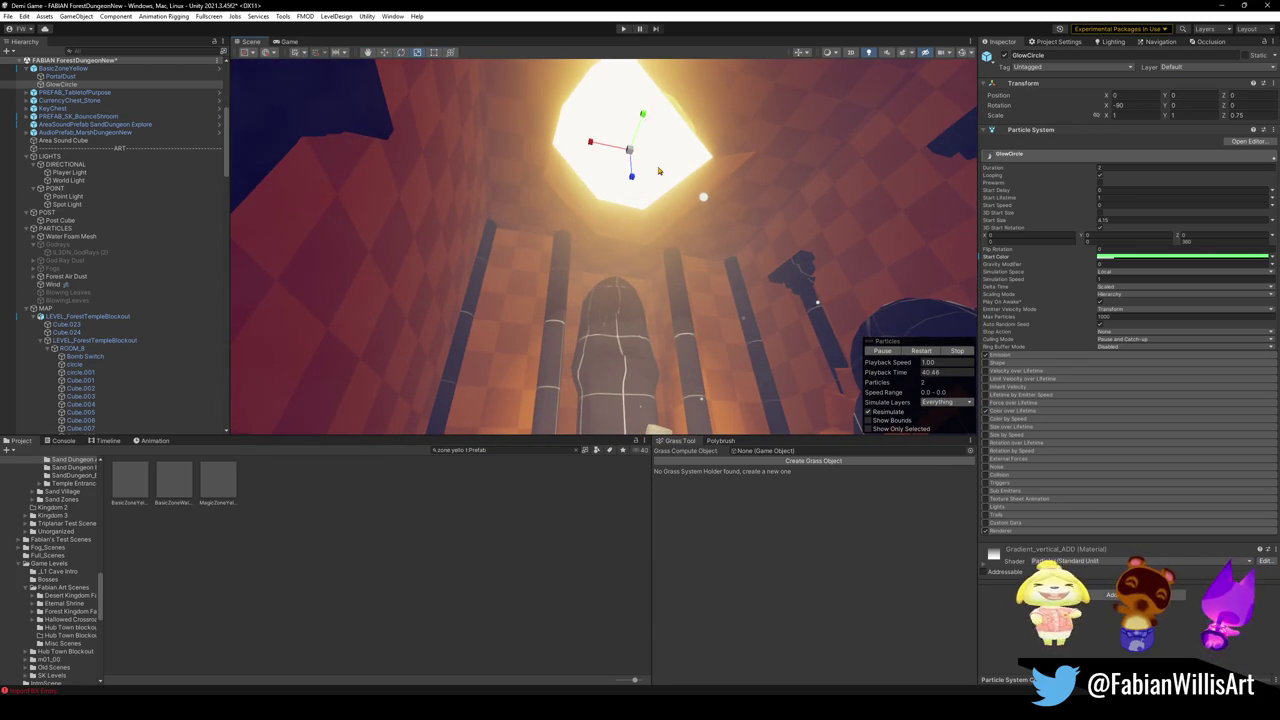
pyautogui.moveTo(631, 178)
pyautogui.mouseDown()
pyautogui.moveTo(632, 312)
pyautogui.moveTo(632, 297)
pyautogui.mouseUp()
pyautogui.click(60, 76)
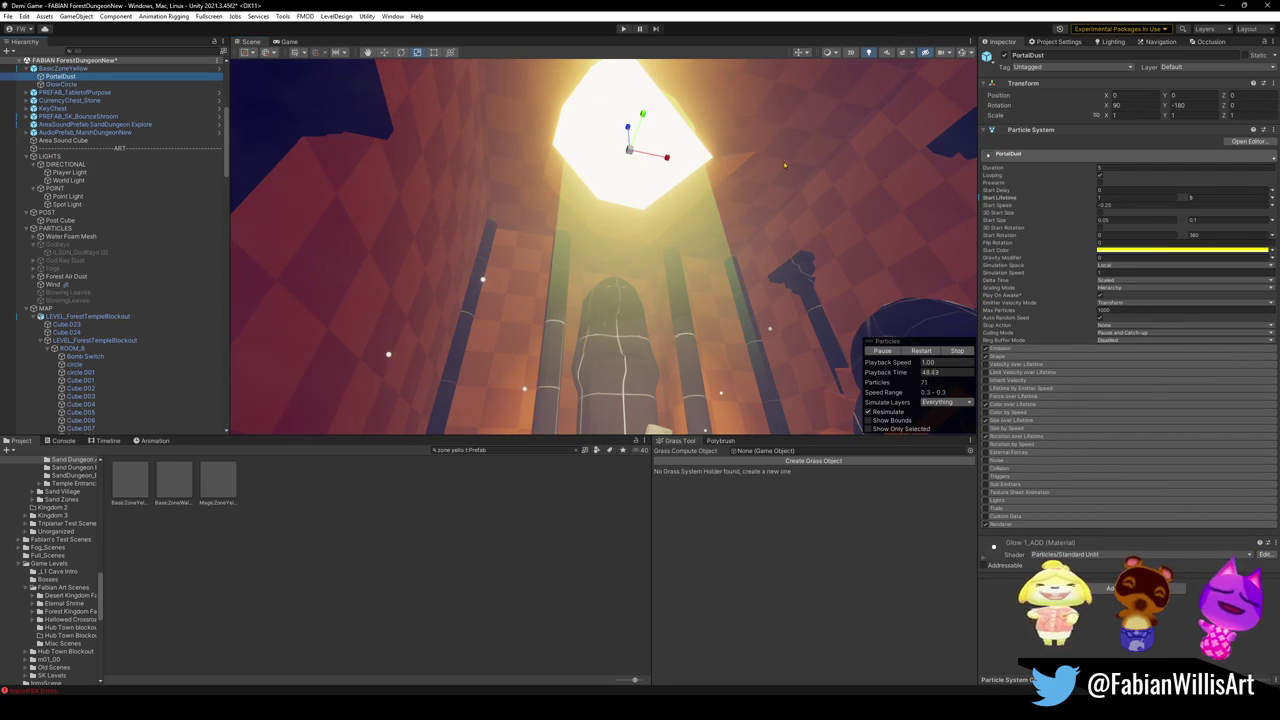
# Step: Scale PortalDust uniformly to 1.0972, undoing the stray Z stretch, and look around the room
pyautogui.moveTo(637, 157)
pyautogui.mouseDown()
pyautogui.moveTo(670, 143)
pyautogui.moveTo(630, 150)
pyautogui.moveTo(683, 63)
pyautogui.moveTo(666, 78)
pyautogui.mouseUp()
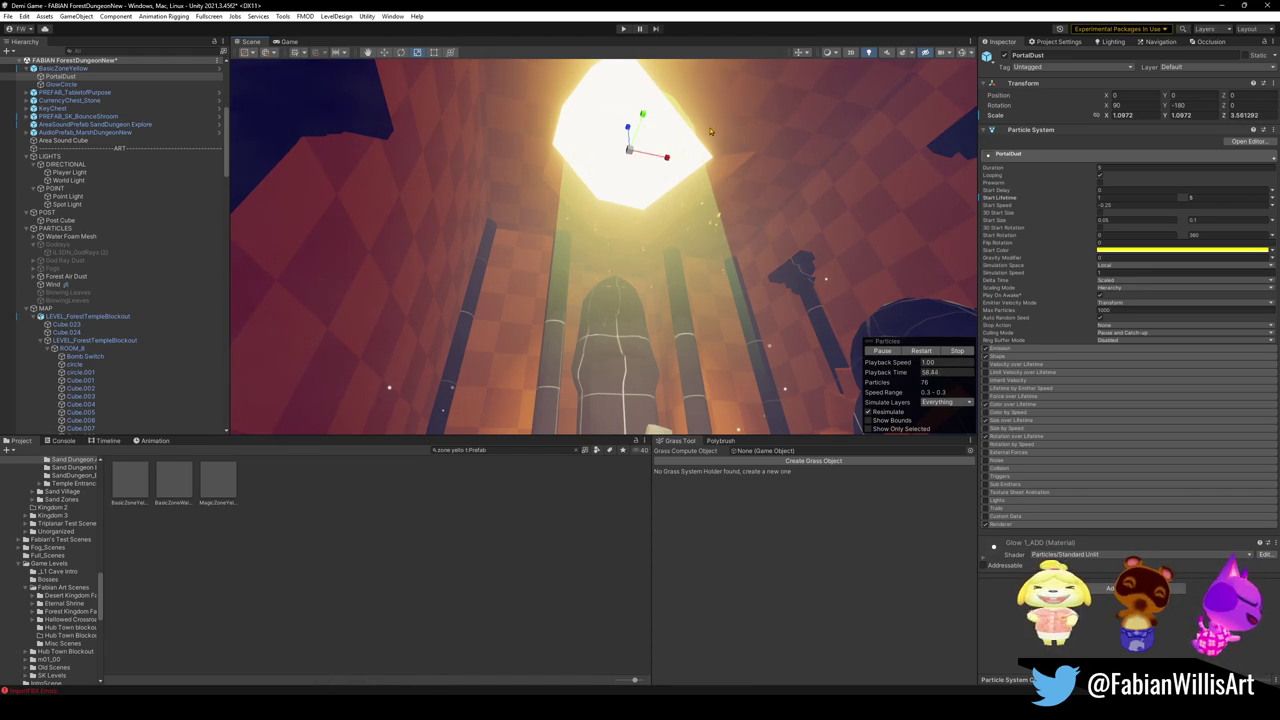
pyautogui.hotkey('ctrl', 'z')
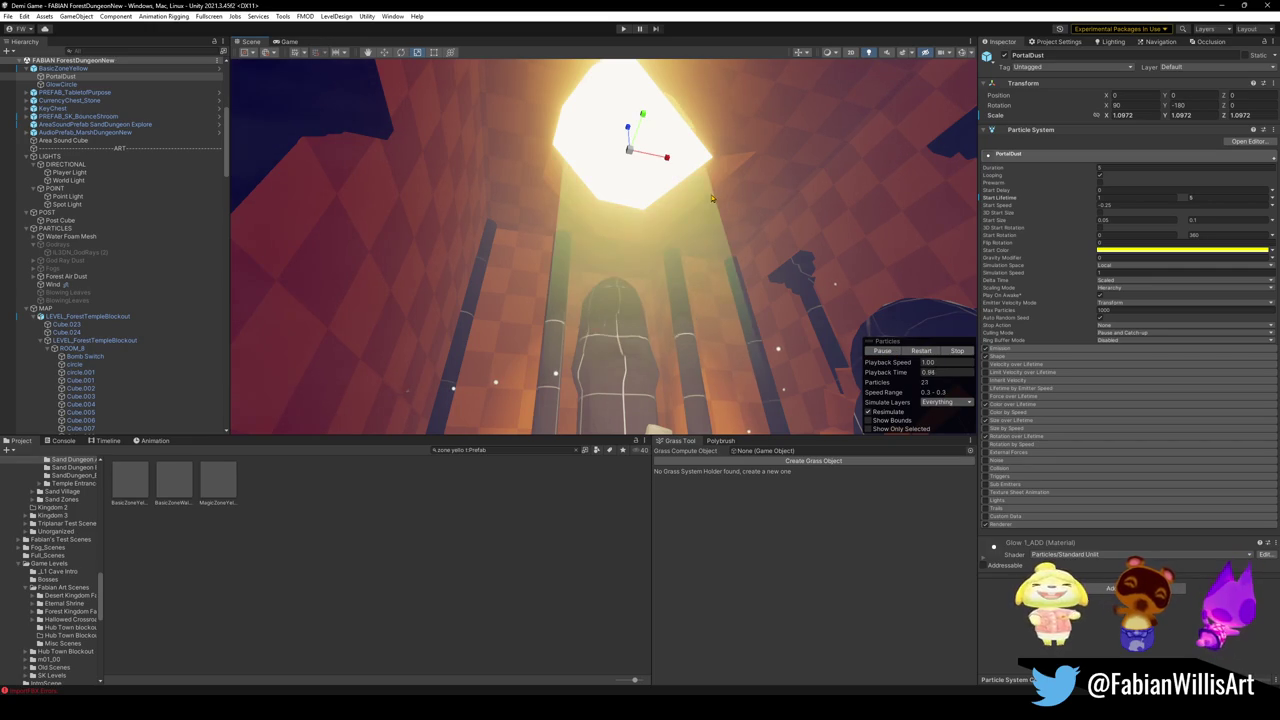
pyautogui.moveTo(713, 195)
pyautogui.mouseDown()
pyautogui.moveTo(752, 232)
pyautogui.moveTo(804, 245)
pyautogui.moveTo(798, 226)
pyautogui.mouseUp()
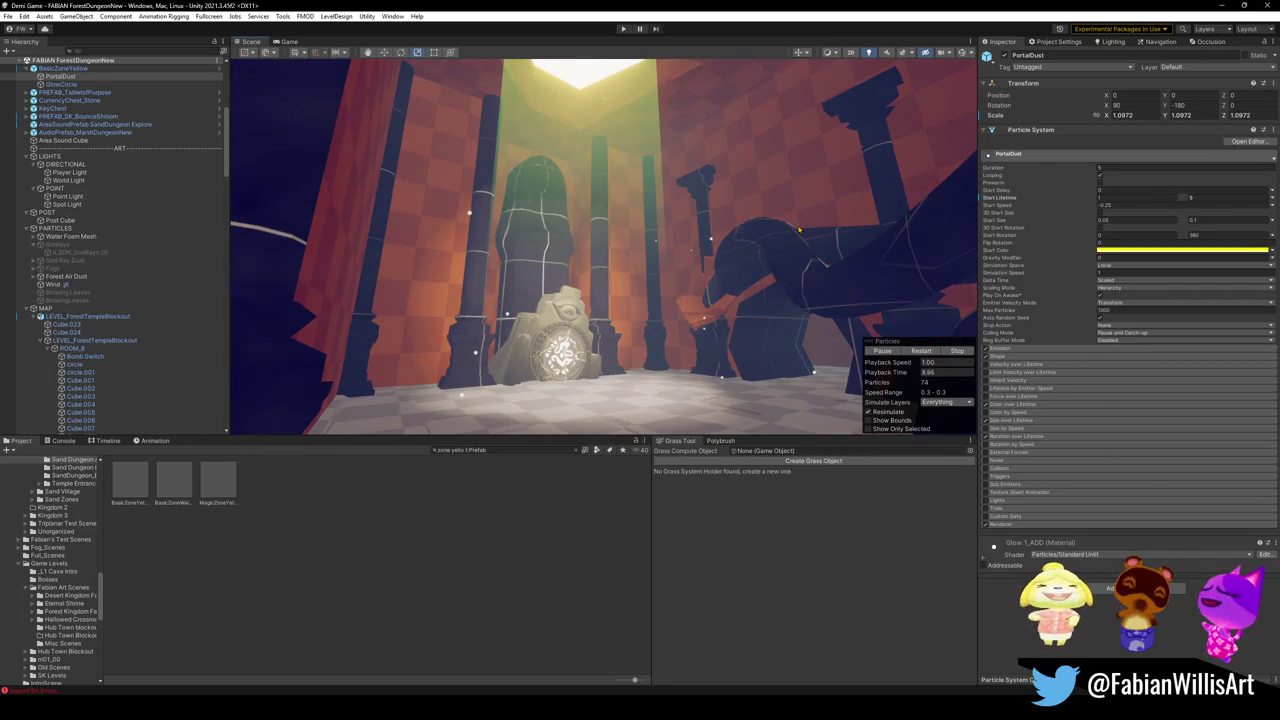
pyautogui.moveTo(799, 230); pyautogui.dragTo(816, 250)
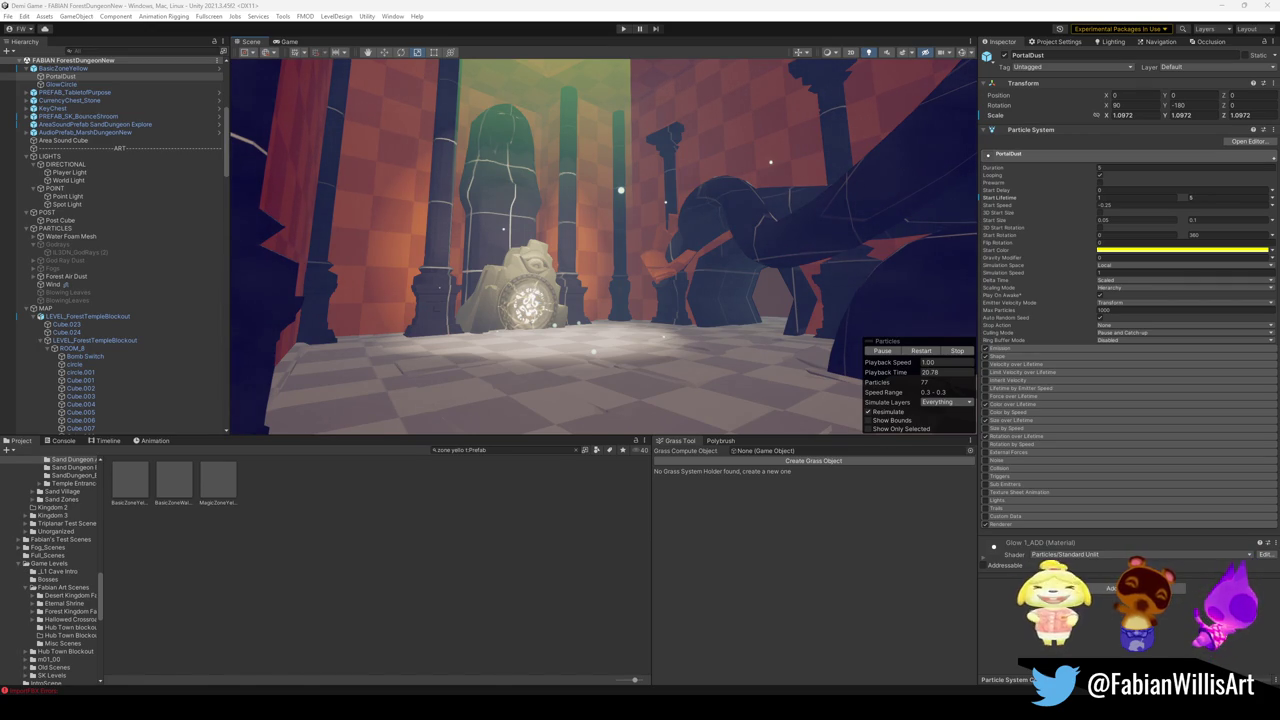
pyautogui.moveTo(568, 208); pyautogui.dragTo(572, 172)
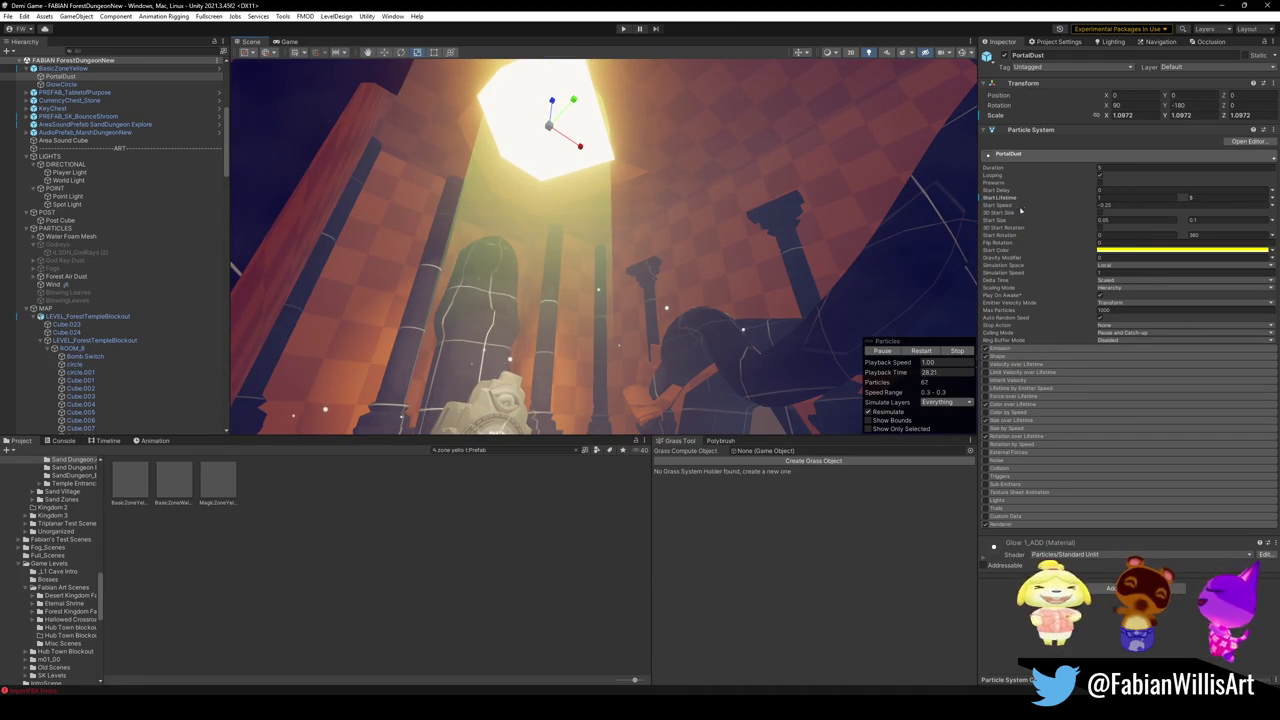
pyautogui.click(1112, 200)
pyautogui.write('50')
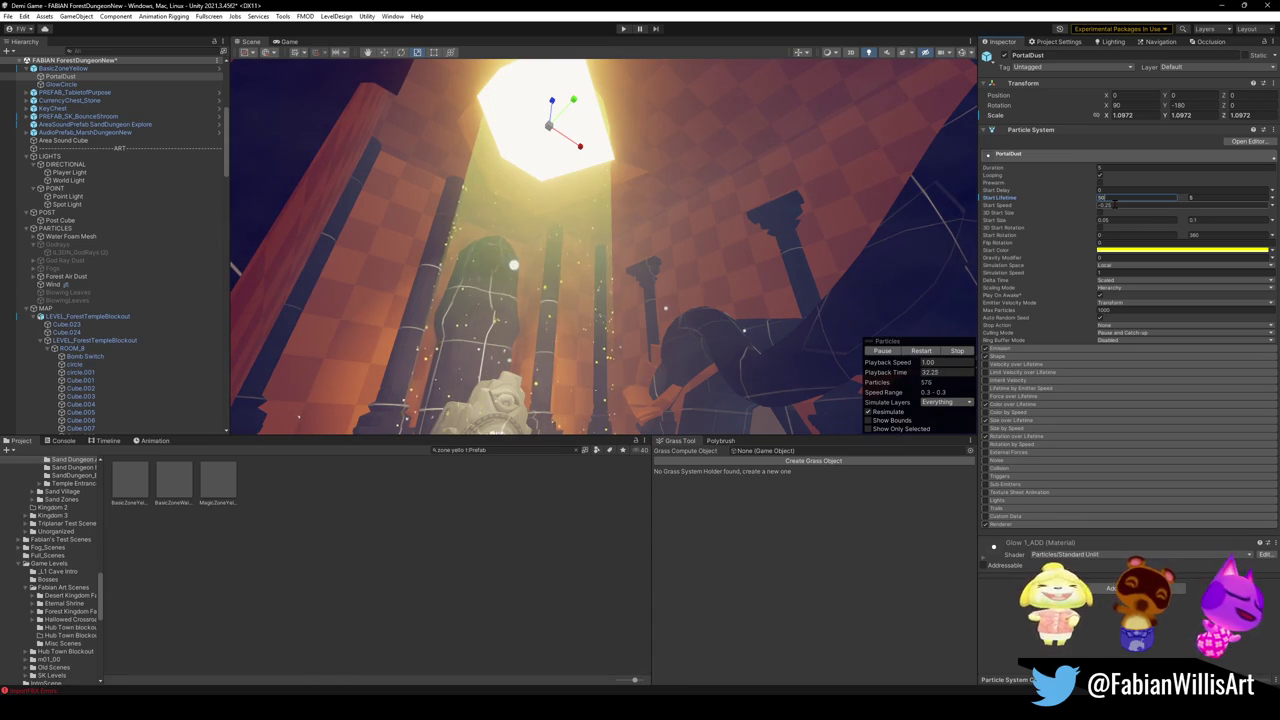
# Step: Undo PortalDust's lifetime and scale edits, returning scale to 1 and lifetime to 1–5
pyautogui.press('Tab')
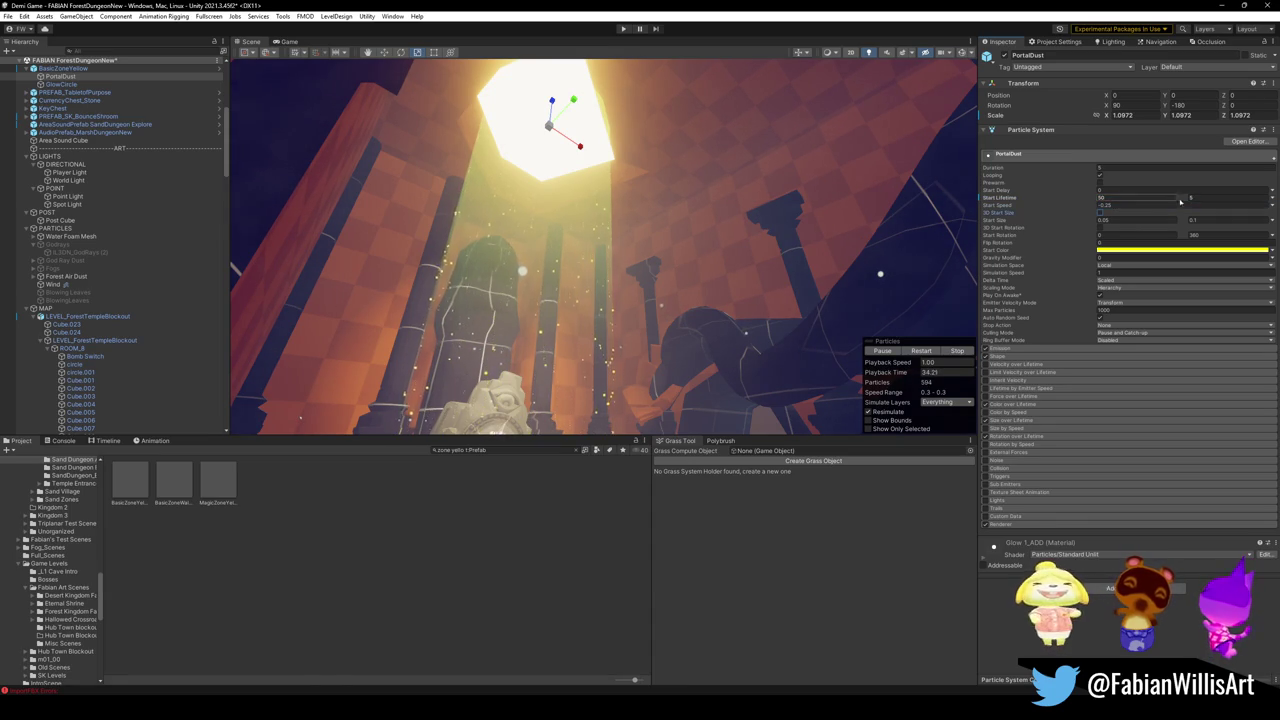
pyautogui.click(1203, 198)
pyautogui.write('0')
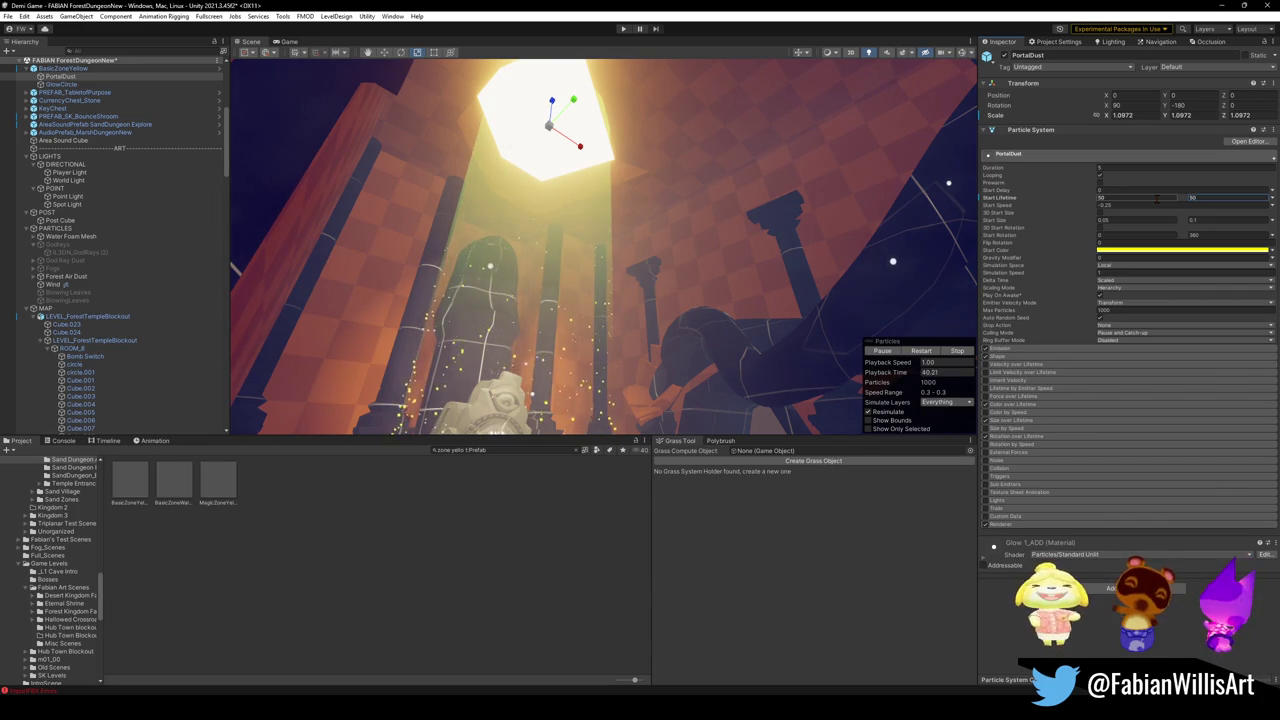
pyautogui.moveTo(752, 163)
pyautogui.mouseDown()
pyautogui.moveTo(705, 245)
pyautogui.moveTo(685, 255)
pyautogui.moveTo(632, 156)
pyautogui.moveTo(600, 165)
pyautogui.moveTo(491, 137)
pyautogui.moveTo(491, 229)
pyautogui.moveTo(478, 248)
pyautogui.moveTo(430, 256)
pyautogui.moveTo(535, 279)
pyautogui.moveTo(586, 157)
pyautogui.moveTo(585, 178)
pyautogui.moveTo(571, 125)
pyautogui.moveTo(604, 144)
pyautogui.moveTo(609, 180)
pyautogui.moveTo(594, 118)
pyautogui.mouseUp()
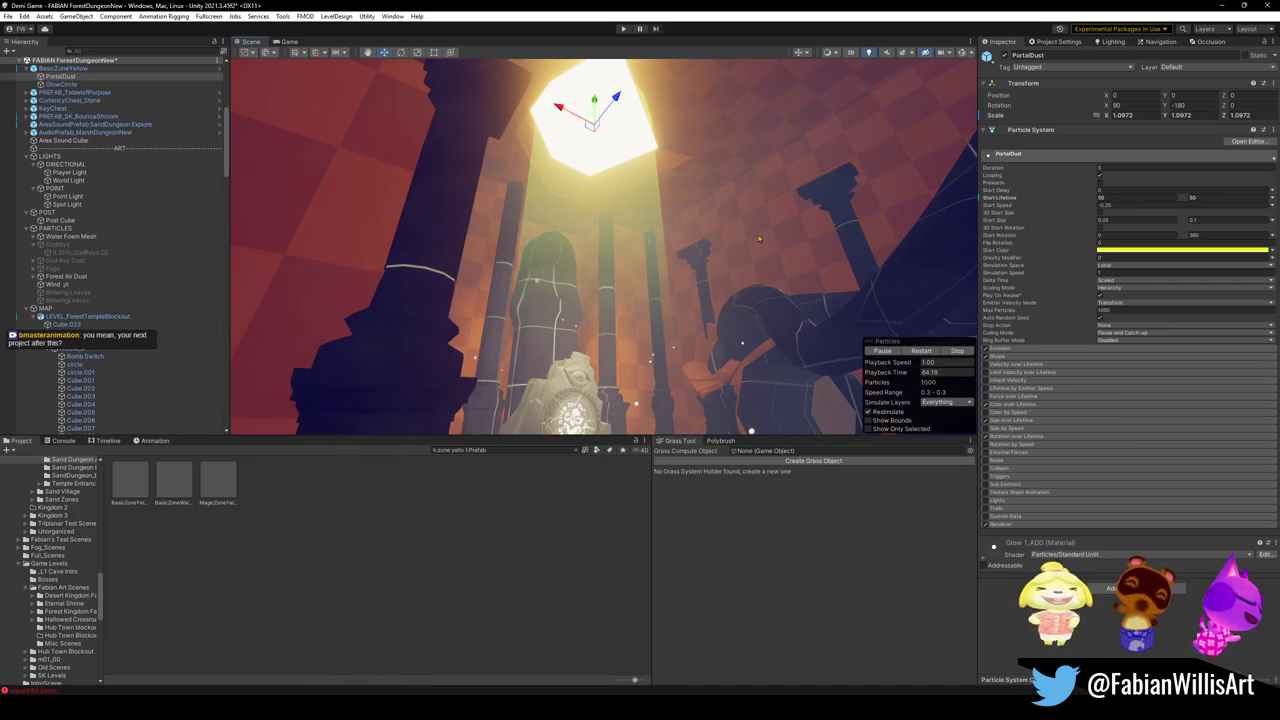
pyautogui.press('.')
pyautogui.hotkey('ctrl', 'z')
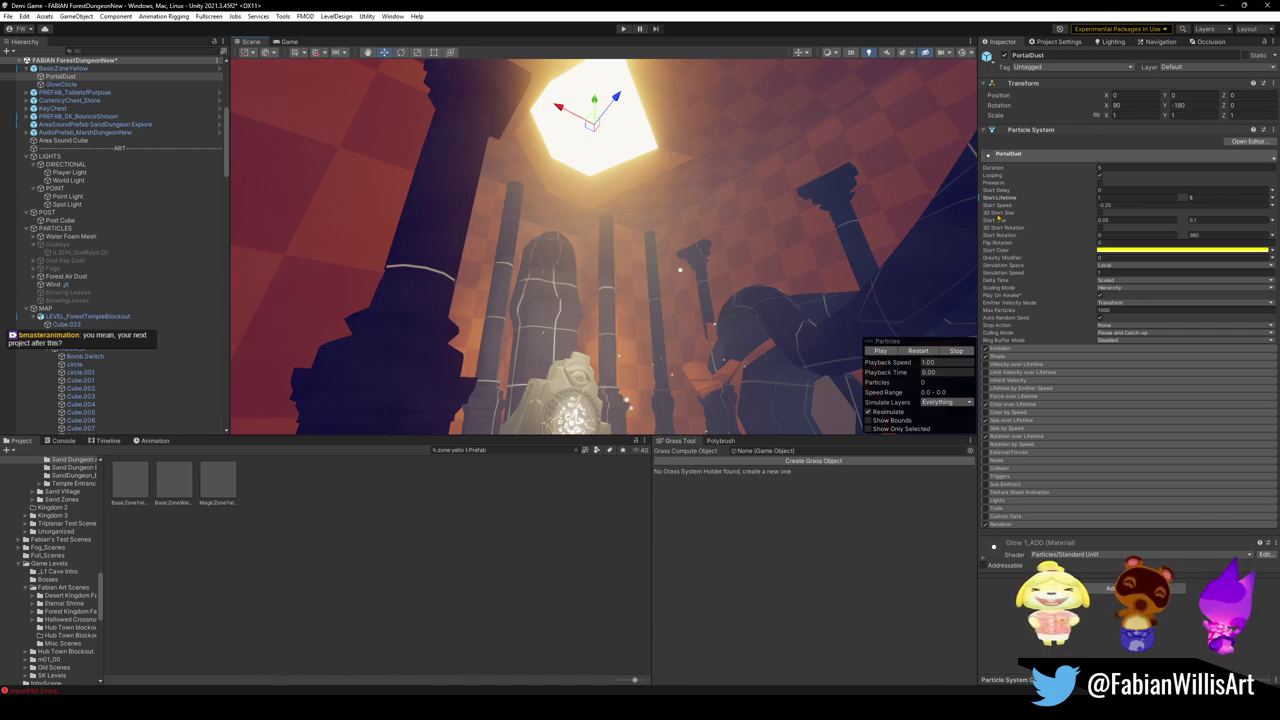
# Step: Keep PortalDust's Start Size as a single range and set its maximum to 1
pyautogui.click(1100, 213)
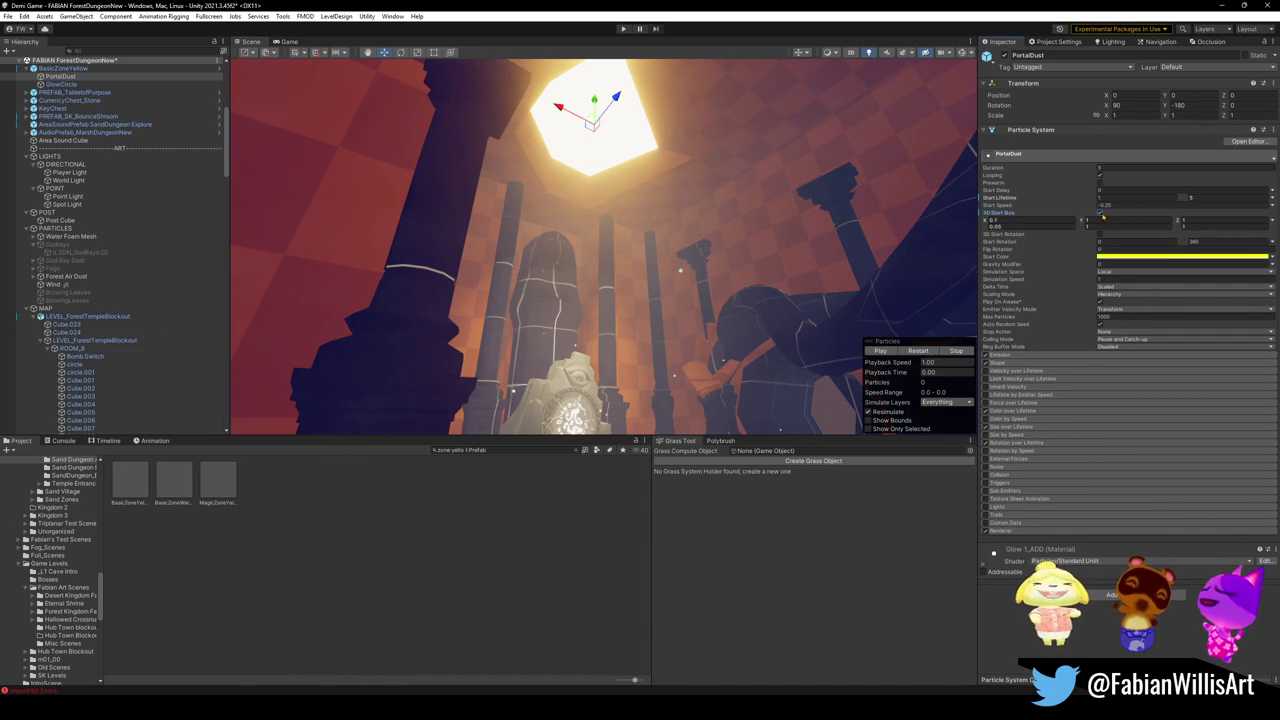
pyautogui.click(1100, 213)
pyautogui.click(1205, 220)
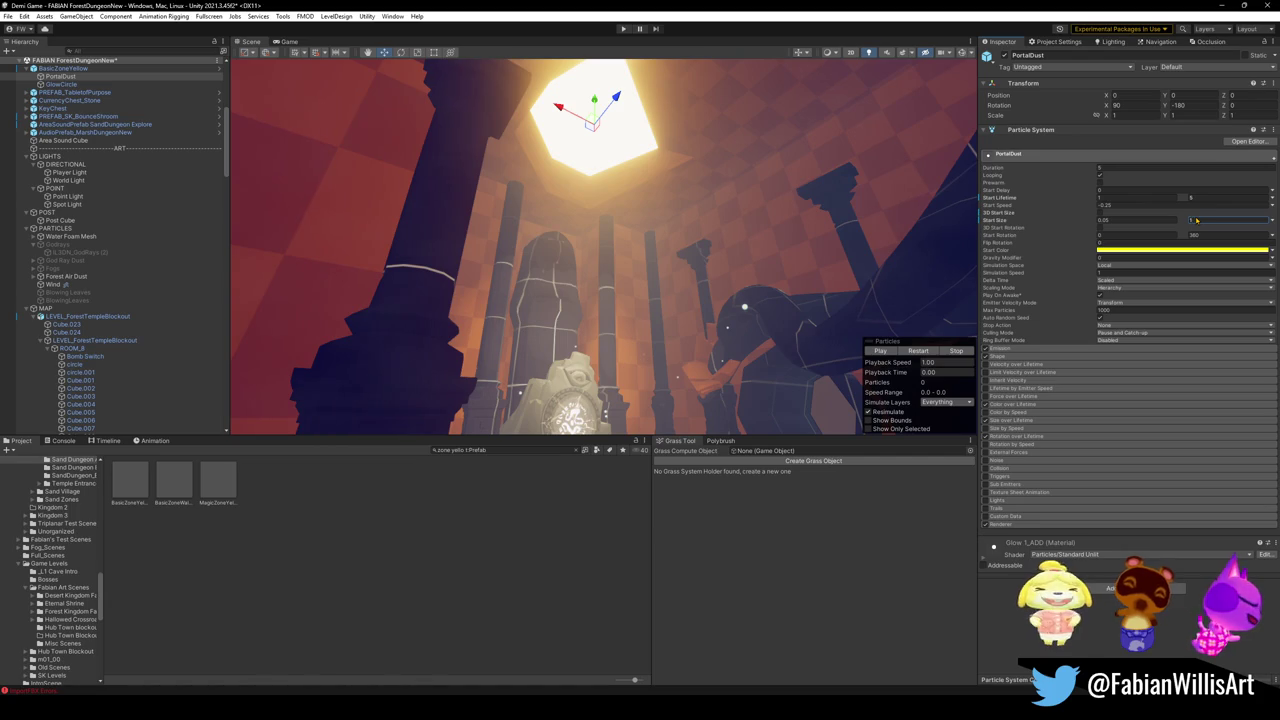
pyautogui.press('Return')
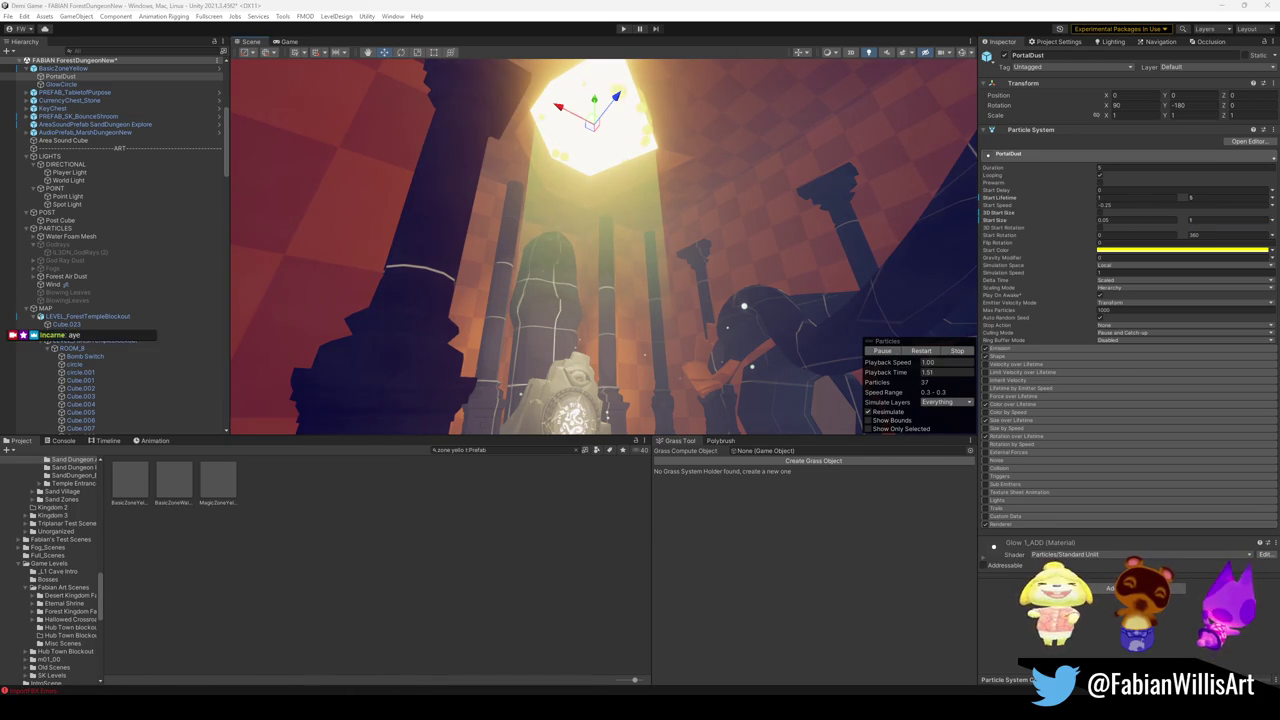
pyautogui.scroll(1, 788, 233)
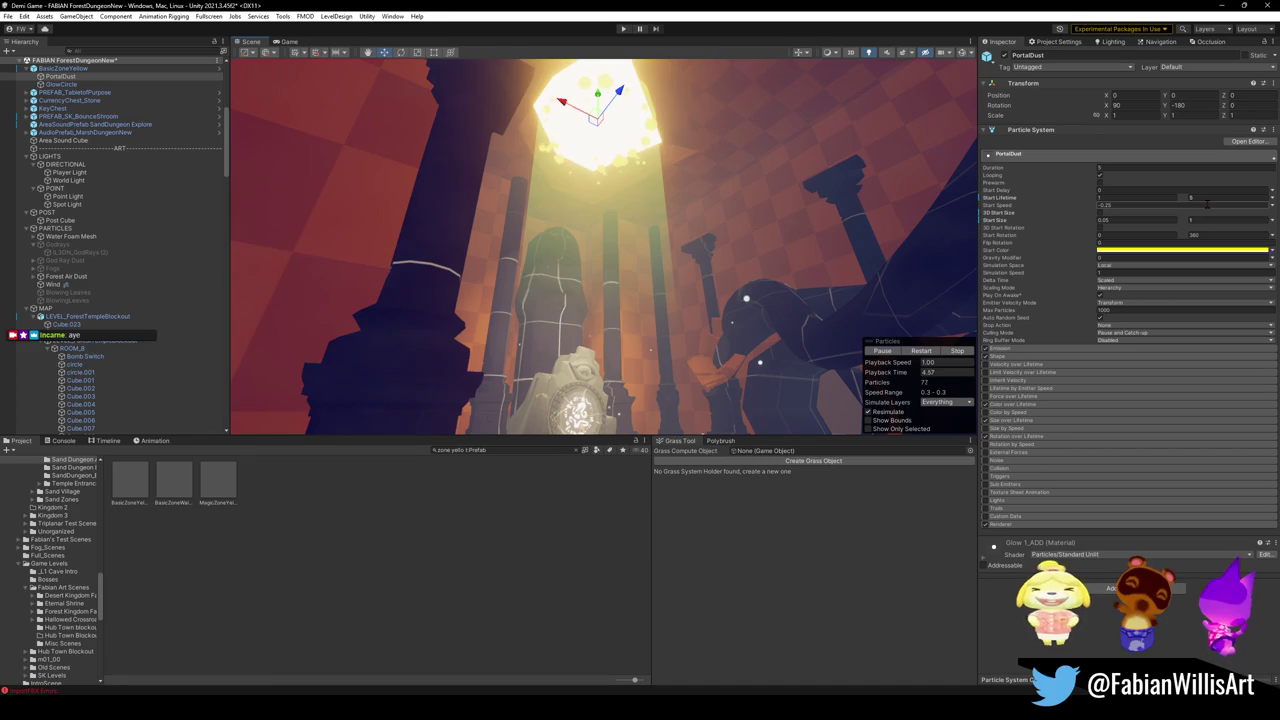
# Step: Set PortalDust's start lifetime to 10–60 and start size to 0.05–0.09, then open Start Color
pyautogui.click(1210, 199)
pyautogui.write('20')
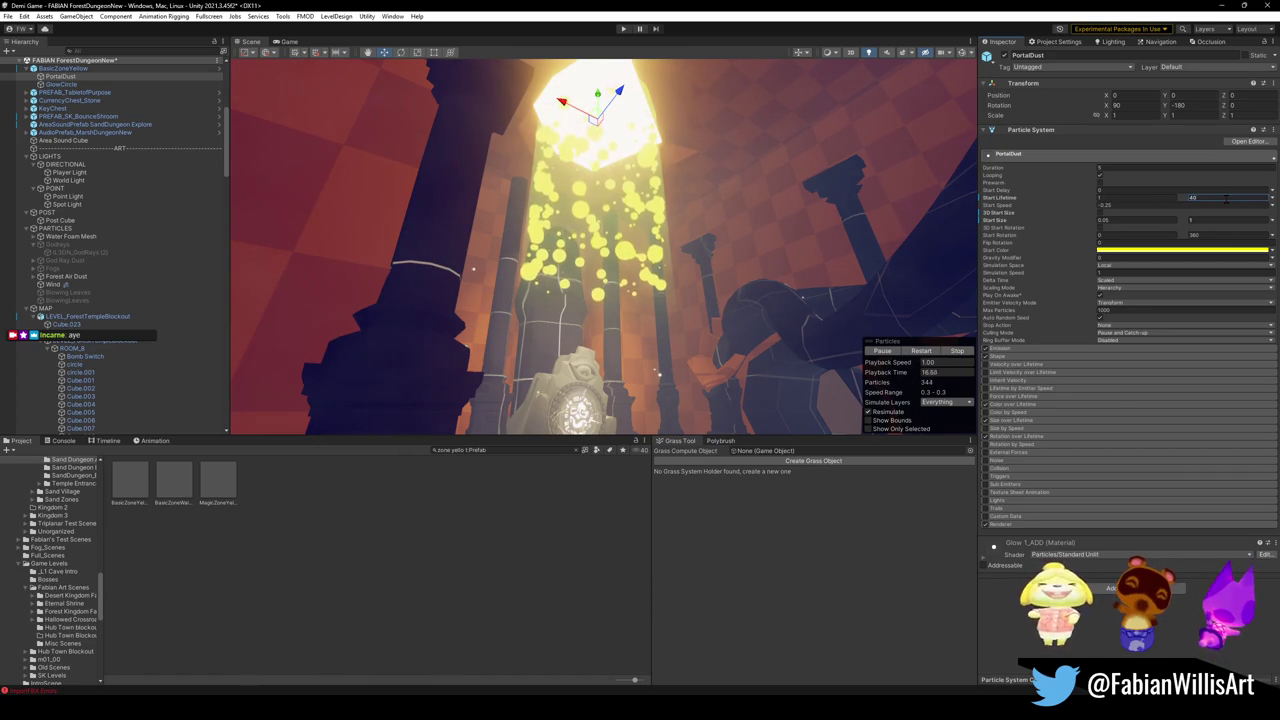
pyautogui.click(1226, 198)
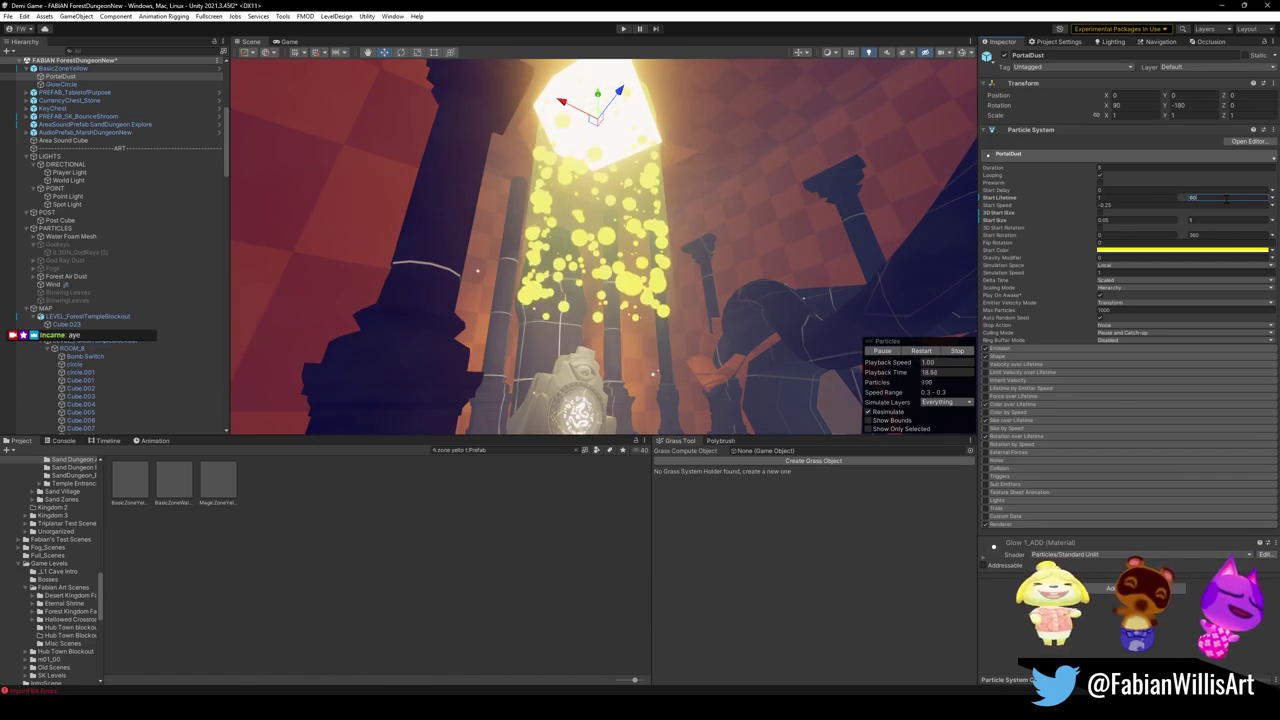
pyautogui.moveTo(733, 257)
pyautogui.mouseDown()
pyautogui.moveTo(781, 199)
pyautogui.moveTo(776, 220)
pyautogui.mouseUp()
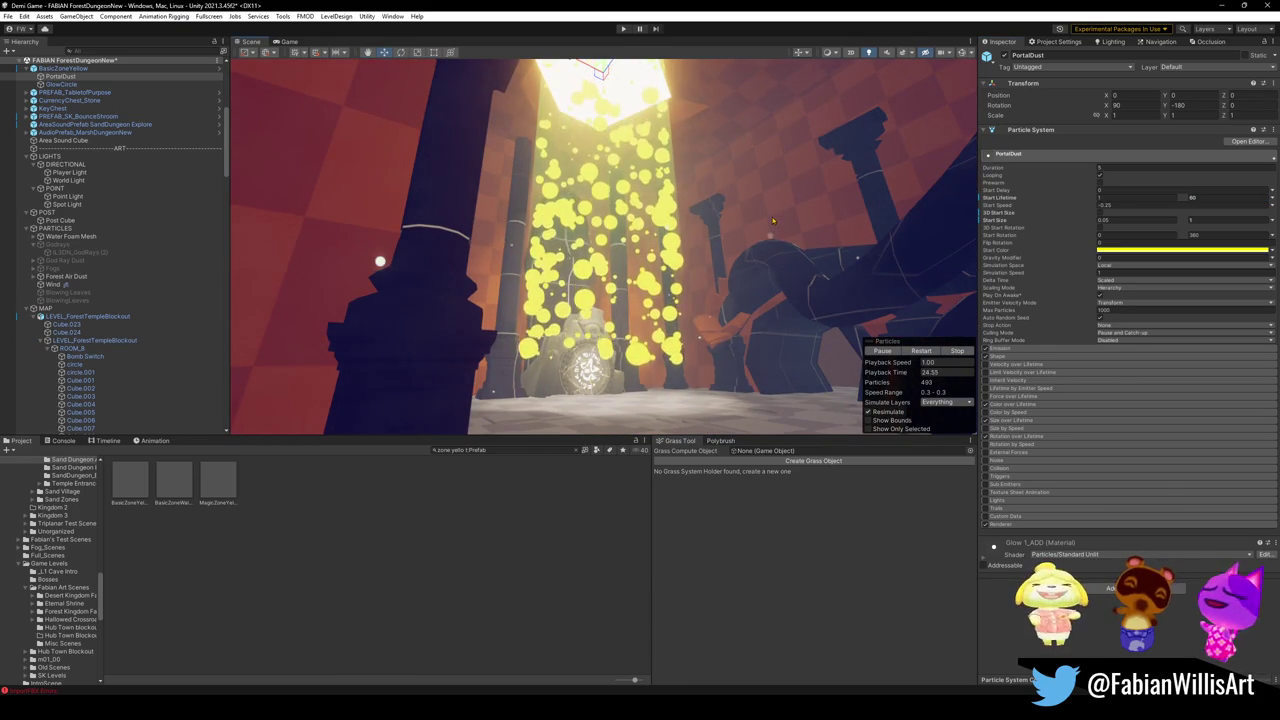
pyautogui.click(1140, 198)
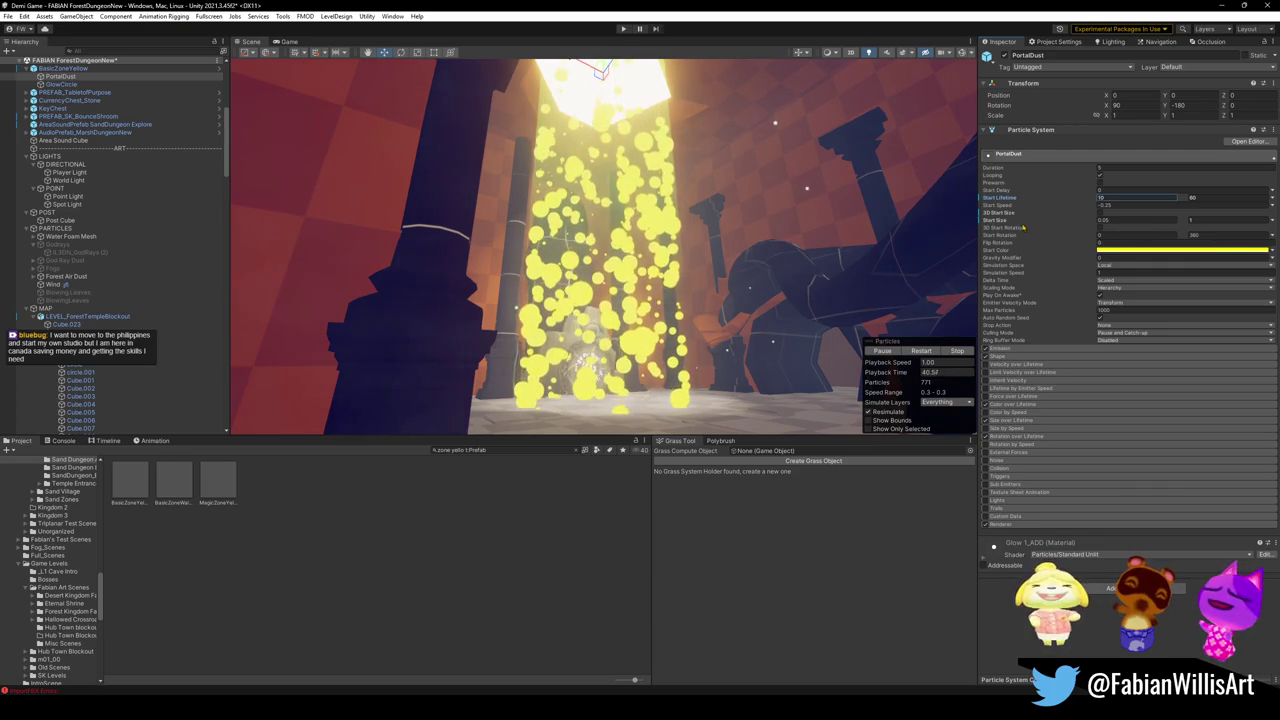
pyautogui.click(1221, 220)
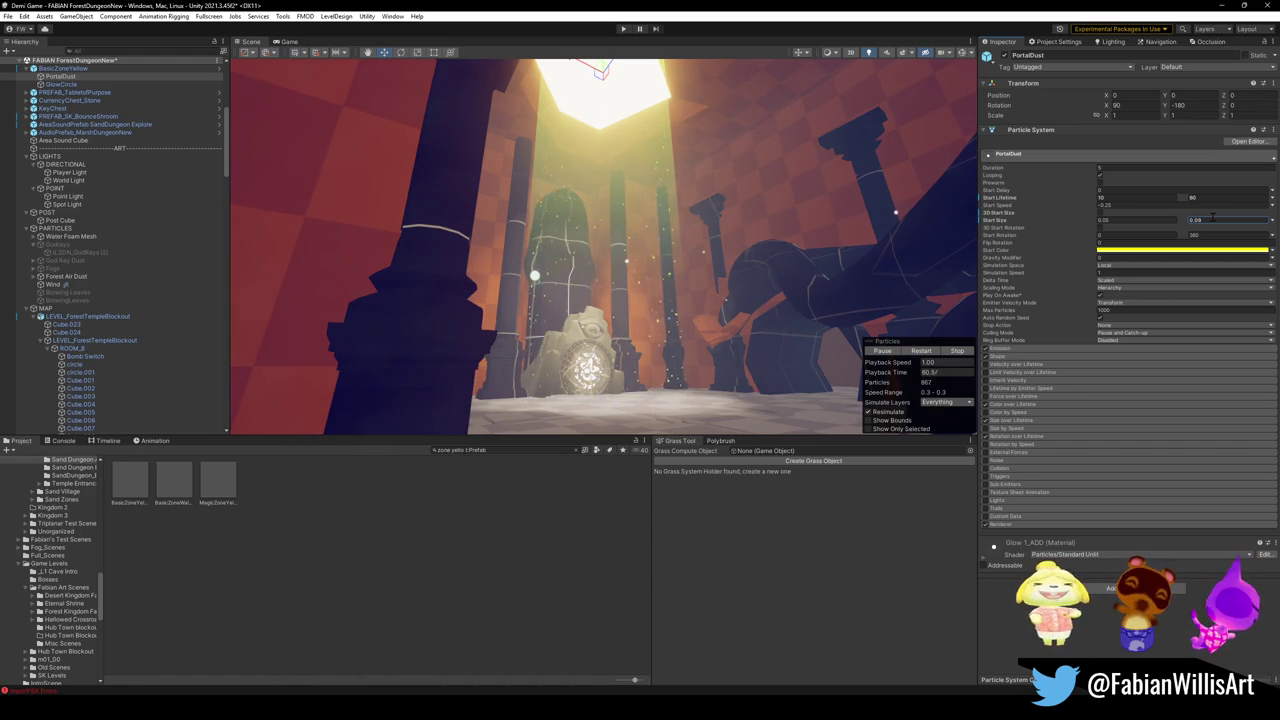
pyautogui.click(1150, 250)
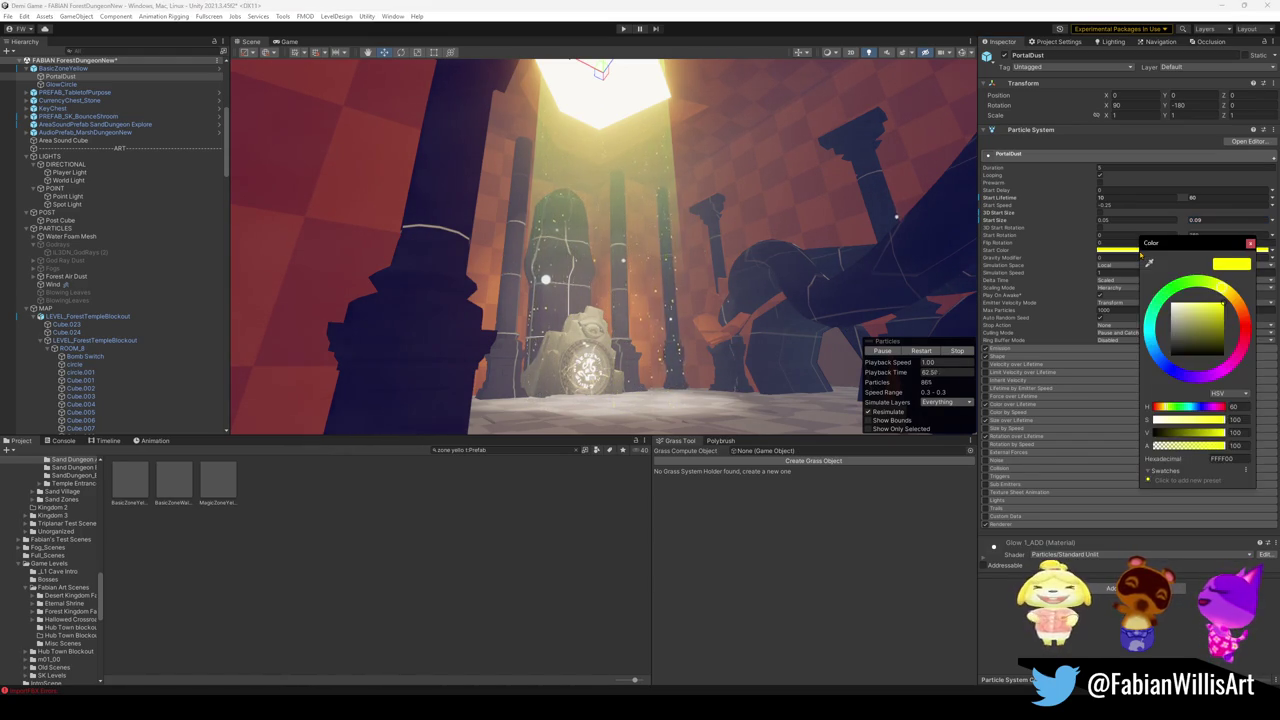
# Step: Tint the PortalDust start colour pale green and cap Max Particles at 50
pyautogui.moveTo(1187, 316)
pyautogui.mouseDown()
pyautogui.moveTo(1189, 285)
pyautogui.moveTo(1217, 306)
pyautogui.moveTo(1197, 304)
pyautogui.mouseUp()
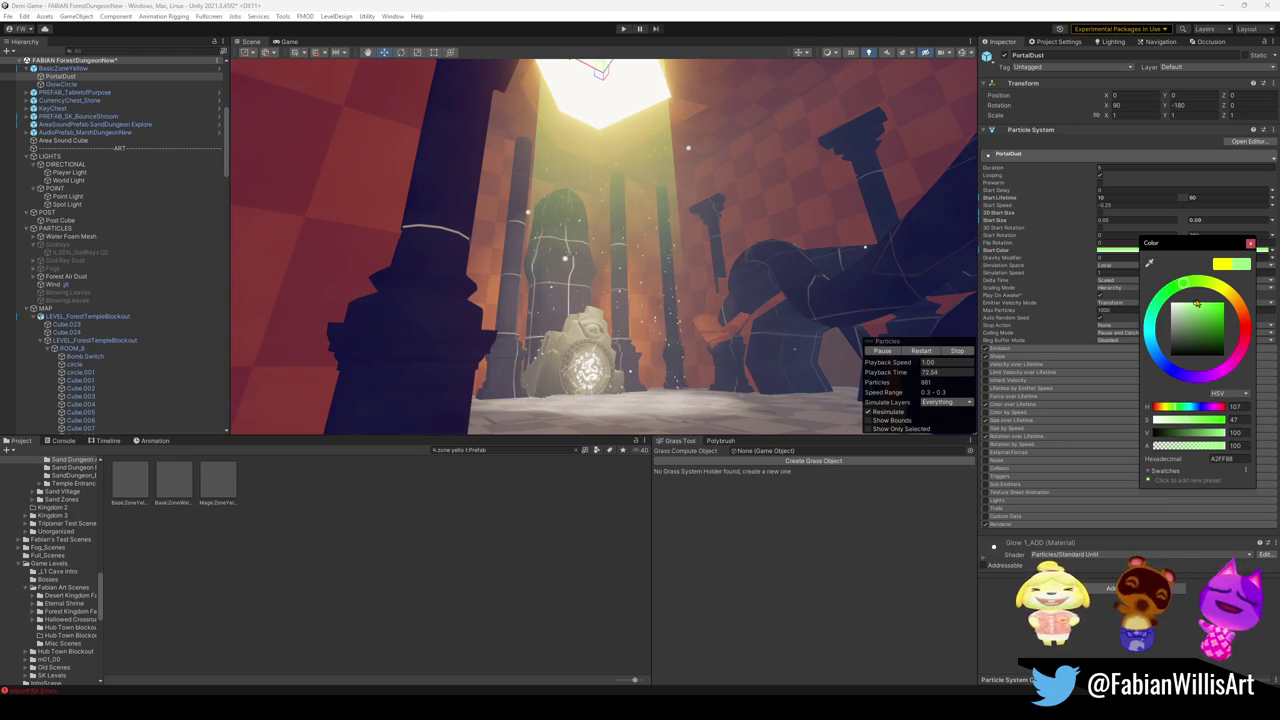
pyautogui.click(1120, 310)
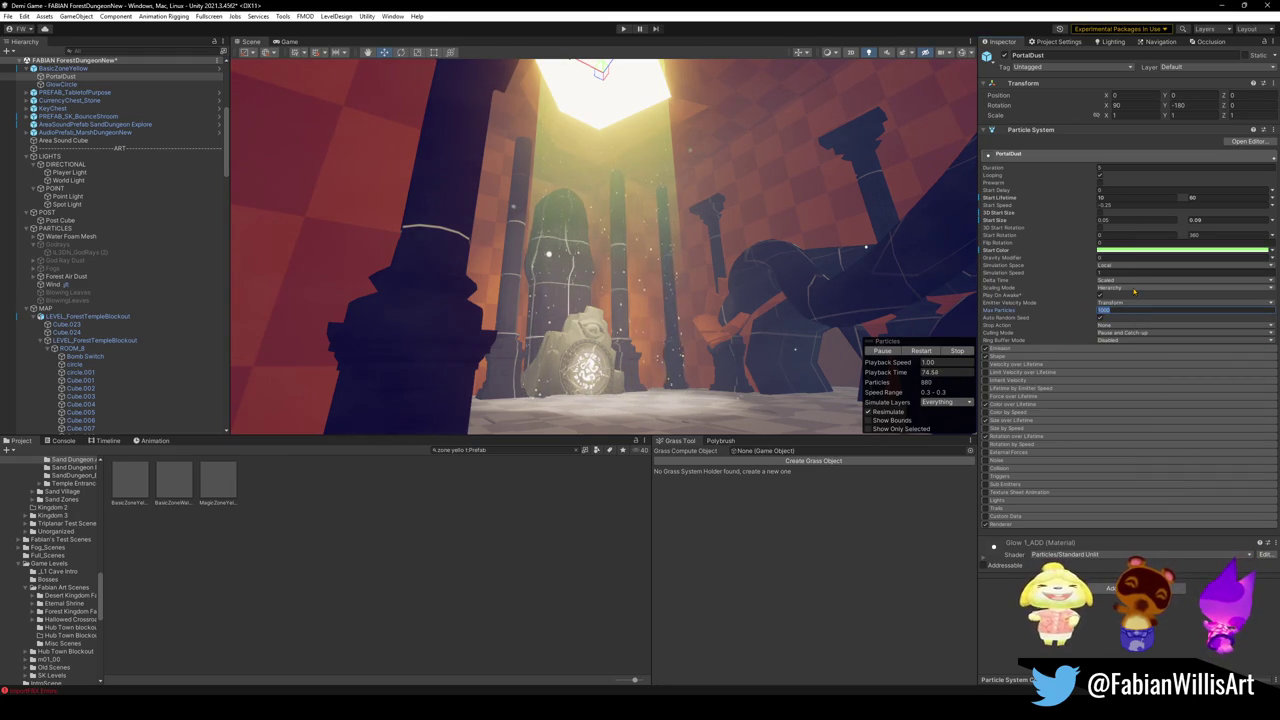
pyautogui.write('50')
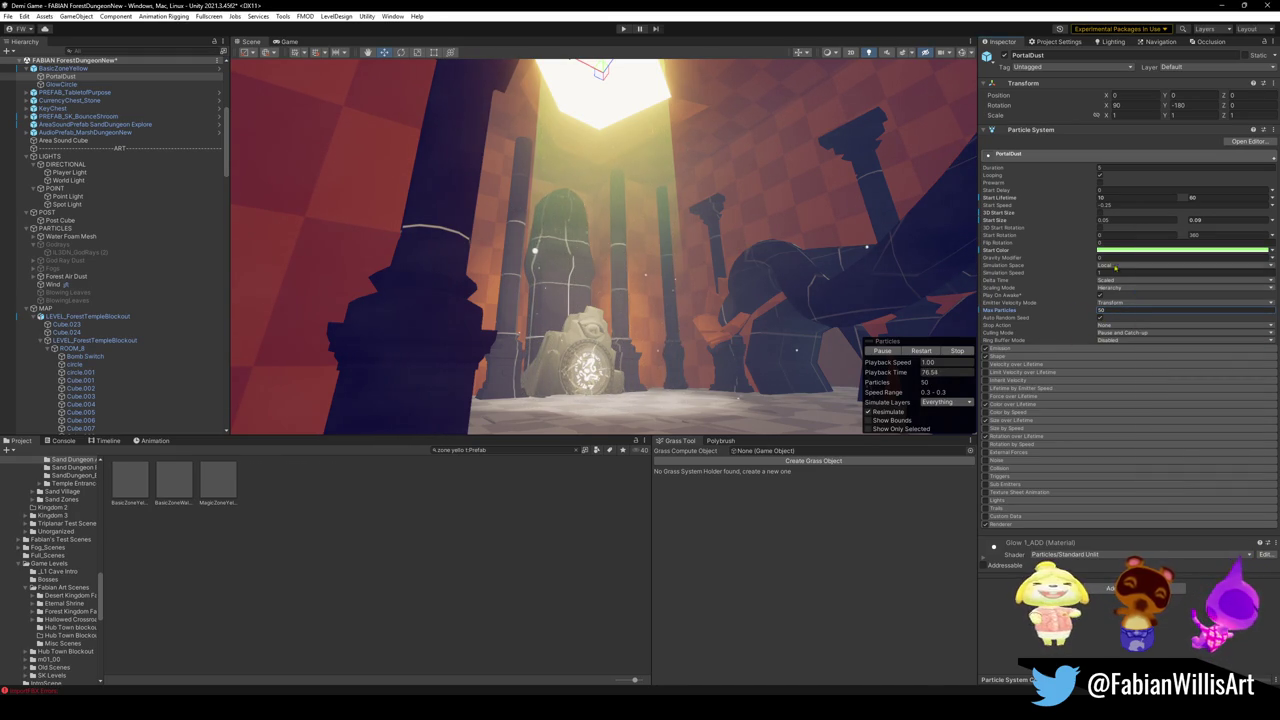
# Step: Limit the PortalDust start size range to 0.06–0.1
pyautogui.click(1212, 221)
pyautogui.write('0.1')
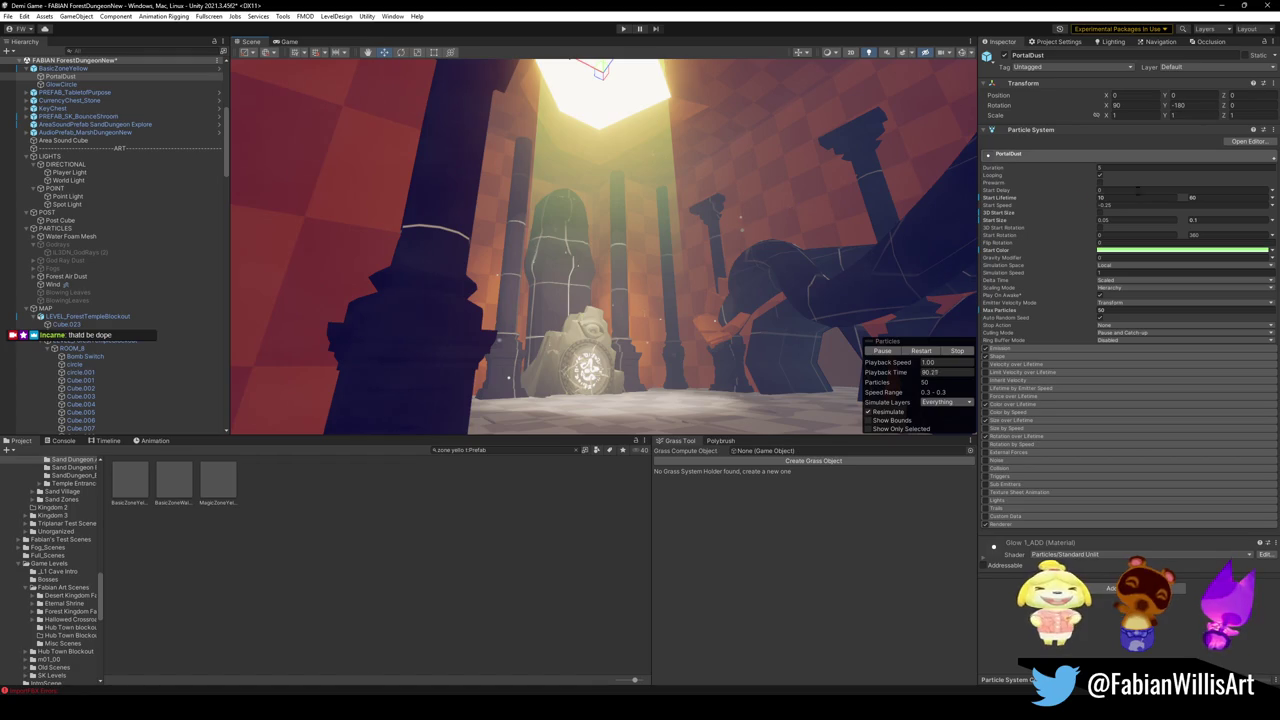
pyautogui.click(1226, 221)
pyautogui.write('0.5')
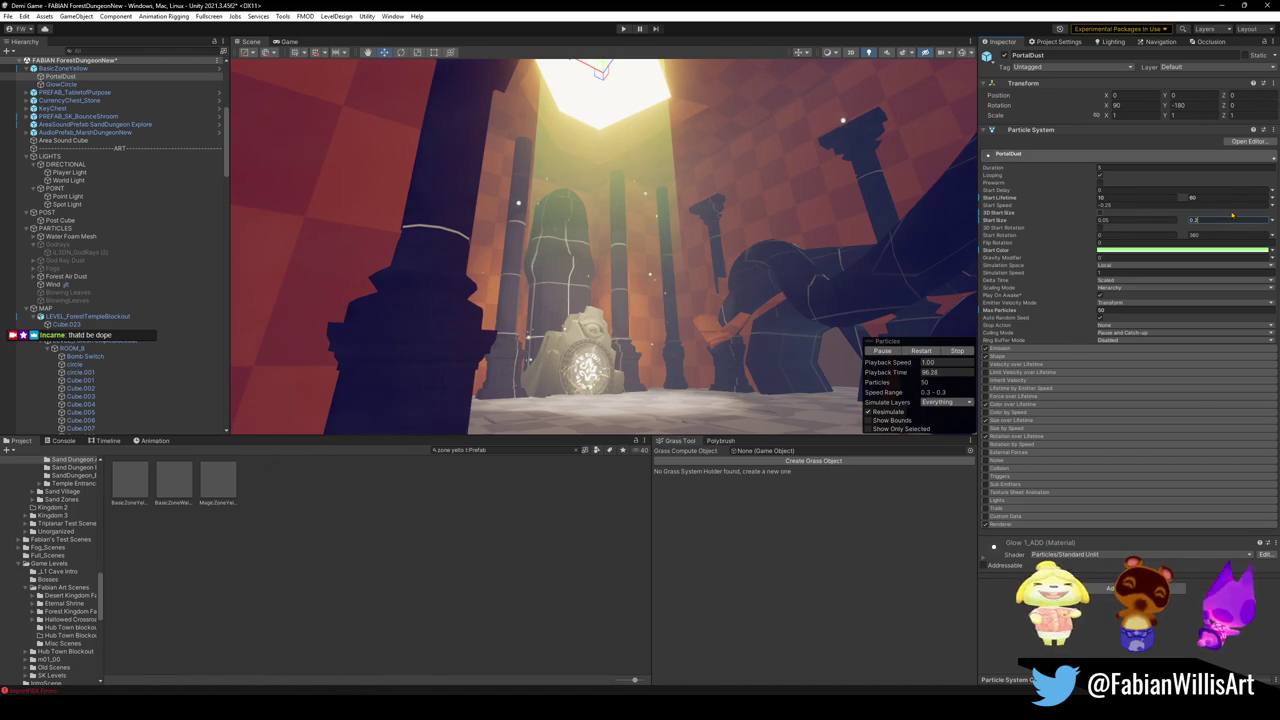
pyautogui.click(1170, 219)
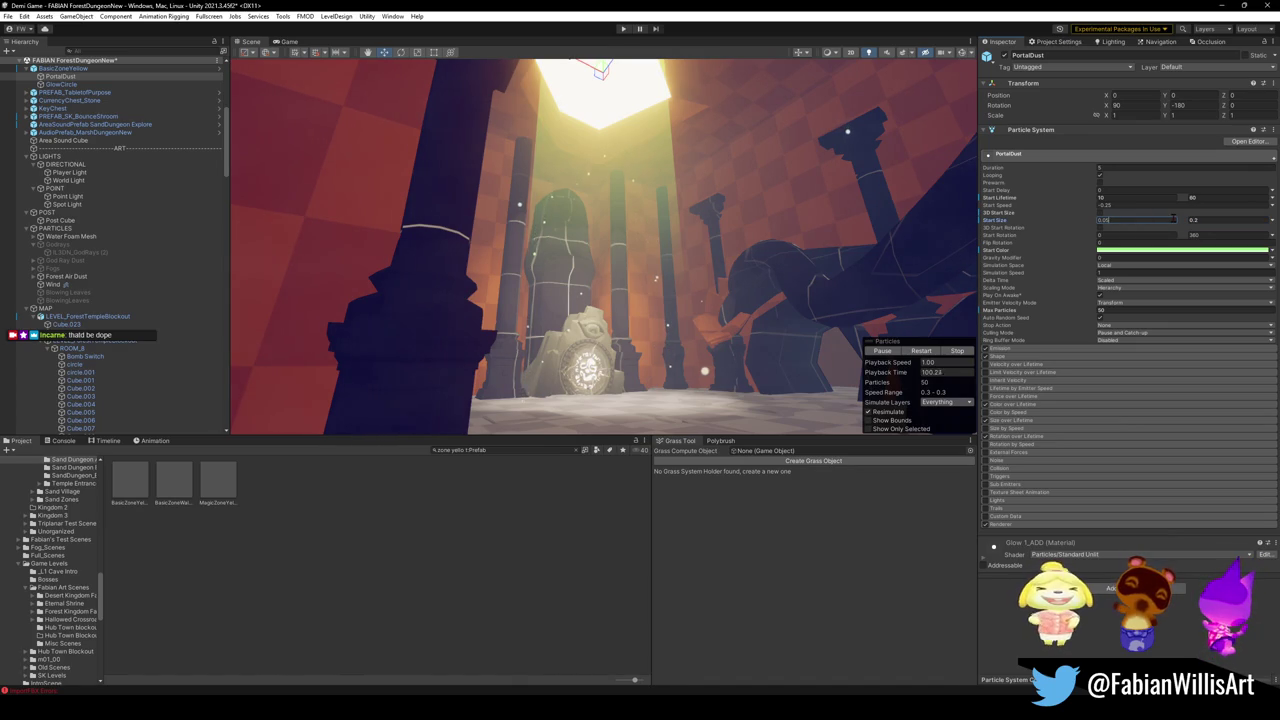
pyautogui.write('0.08')
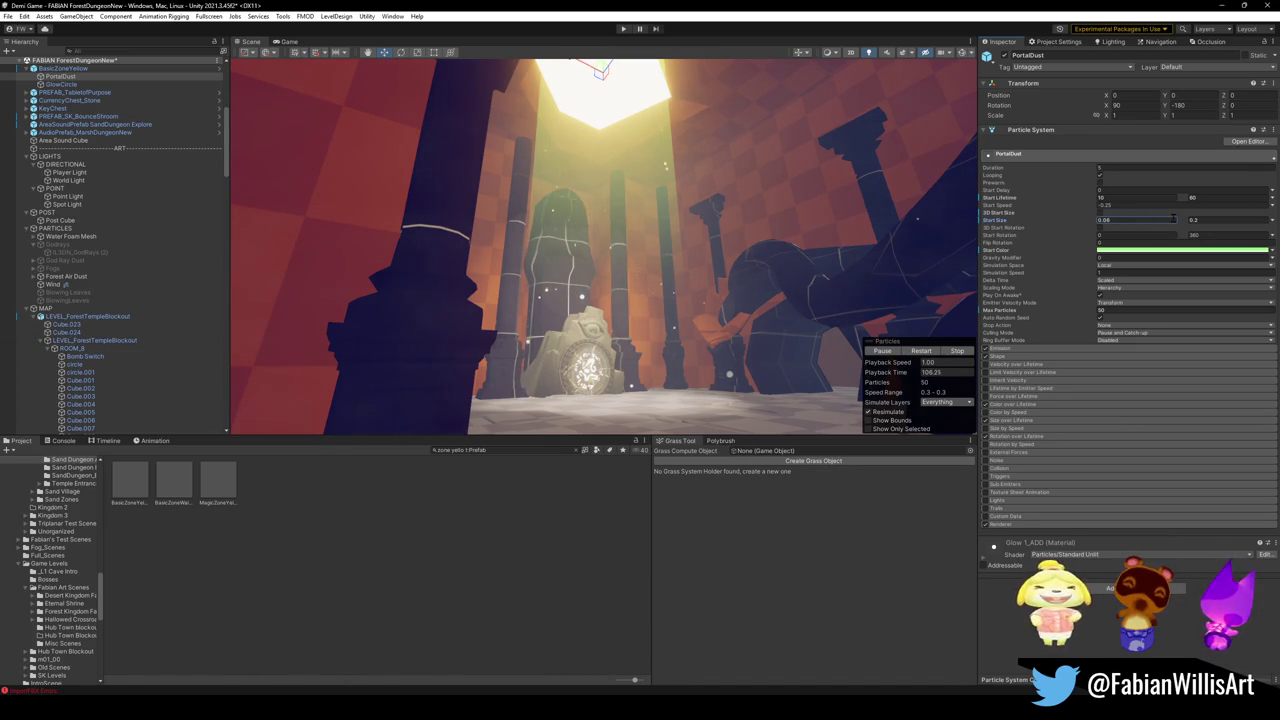
pyautogui.moveTo(948, 196)
pyautogui.mouseDown()
pyautogui.moveTo(837, 252)
pyautogui.moveTo(822, 206)
pyautogui.moveTo(855, 262)
pyautogui.mouseUp()
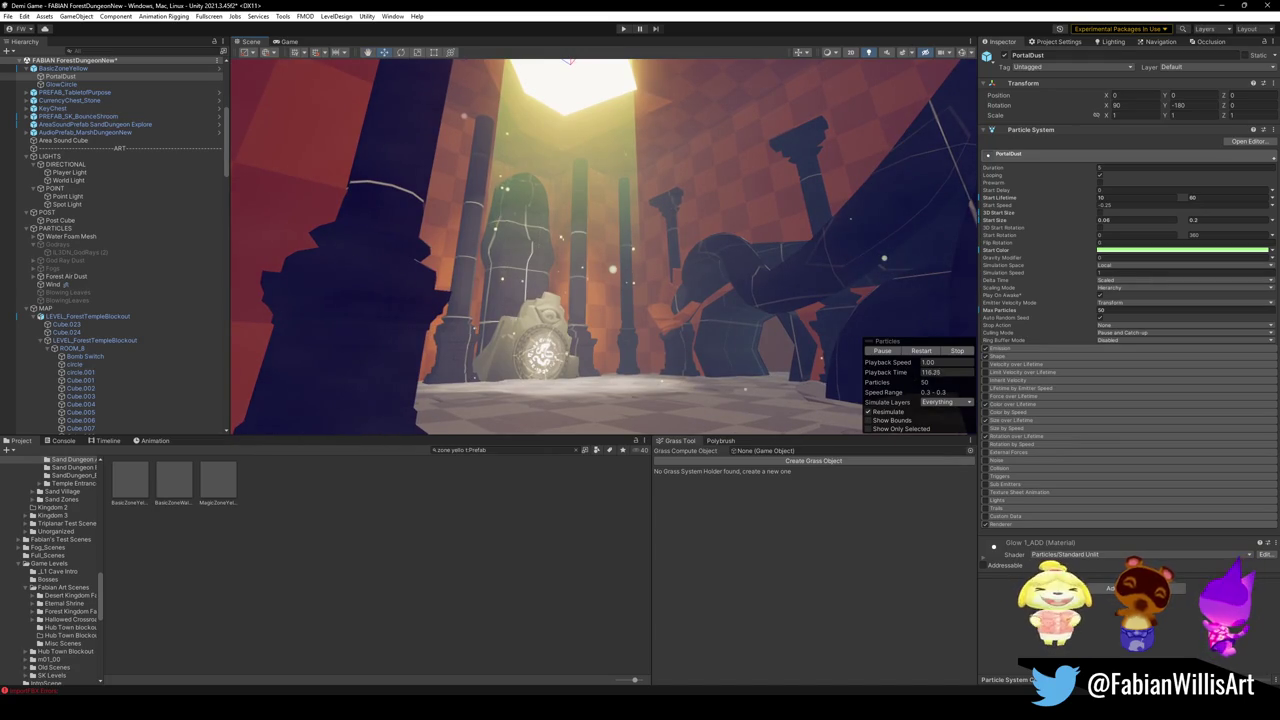
pyautogui.click(1232, 221)
pyautogui.press('BackSpace')
pyautogui.write('1')
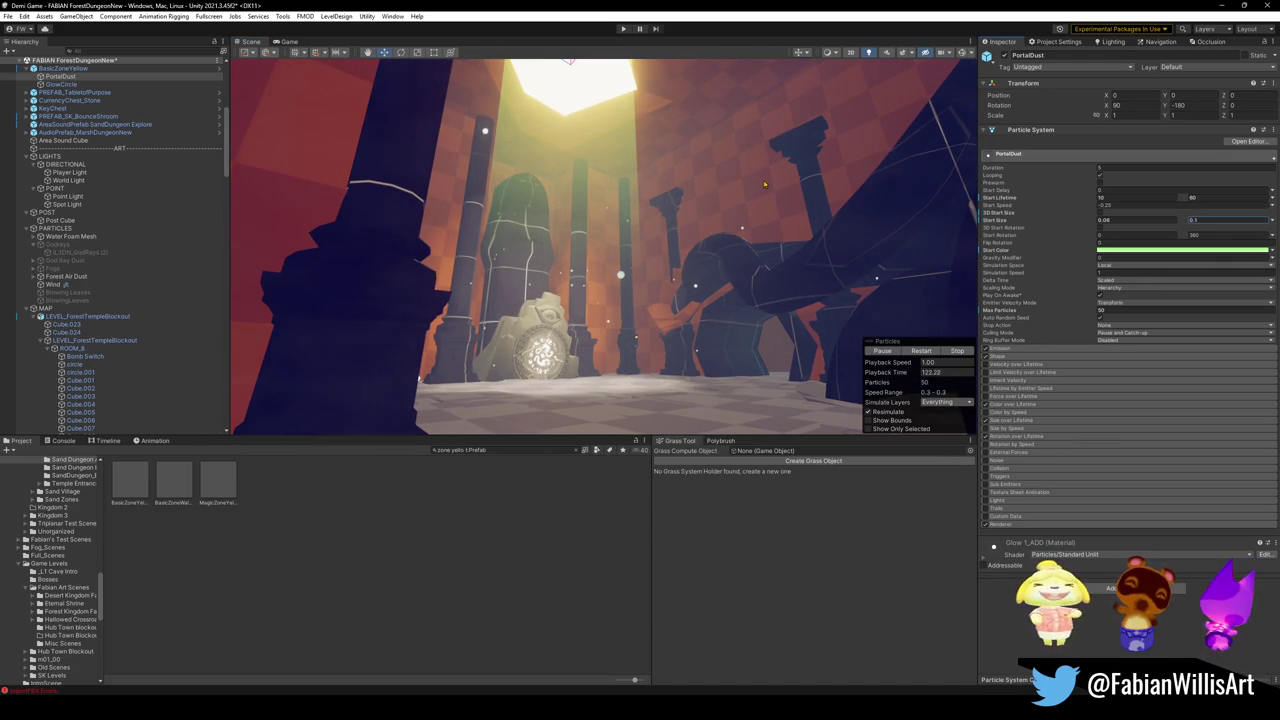
pyautogui.click(1180, 249)
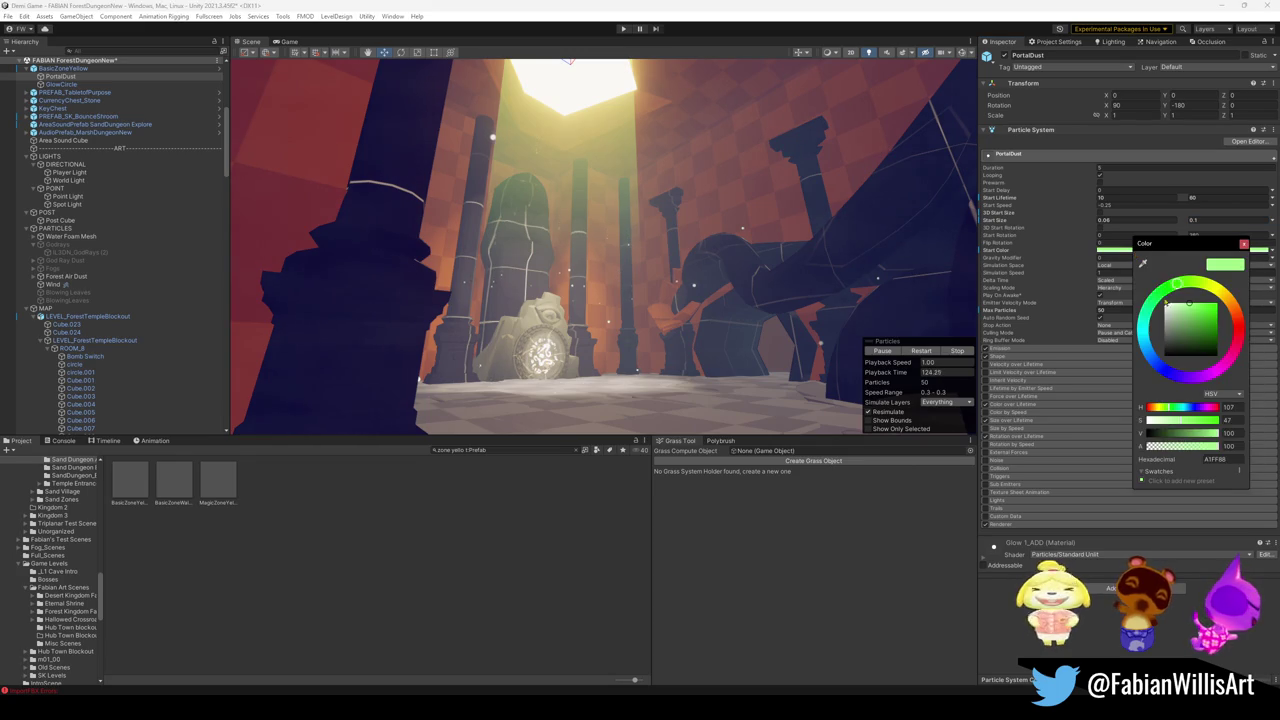
# Step: Set the PortalDust start colour to plain white, FFFFFF, and view the motes near the archway
pyautogui.moveTo(1172, 307); pyautogui.dragTo(1157, 293)
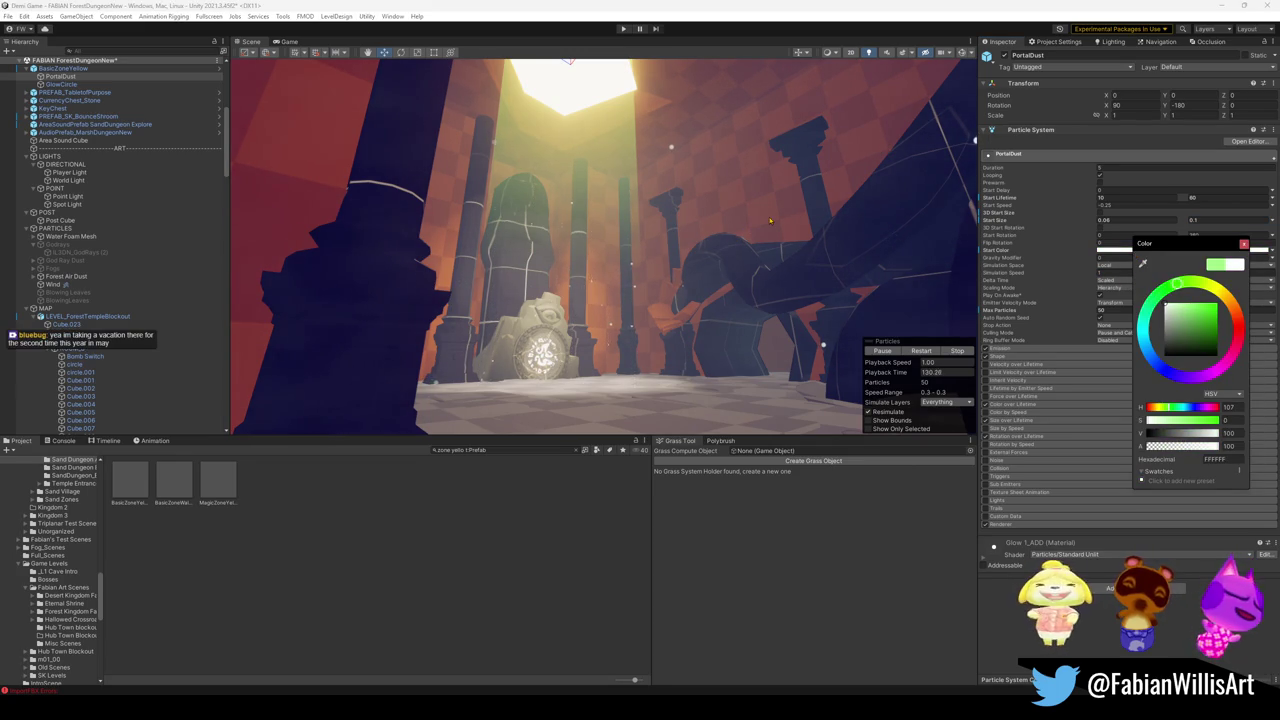
pyautogui.scroll(2, 768, 220)
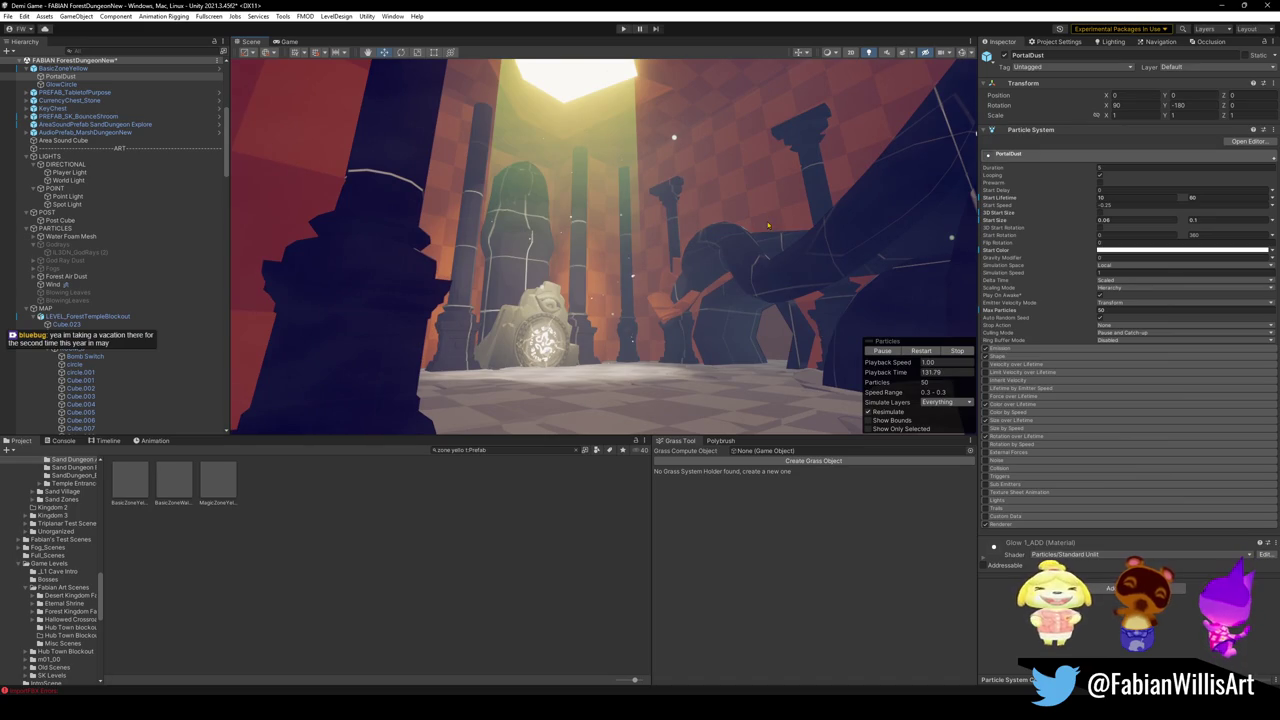
pyautogui.moveTo(692, 229)
pyautogui.mouseDown()
pyautogui.moveTo(671, 243)
pyautogui.moveTo(683, 221)
pyautogui.moveTo(678, 233)
pyautogui.mouseUp()
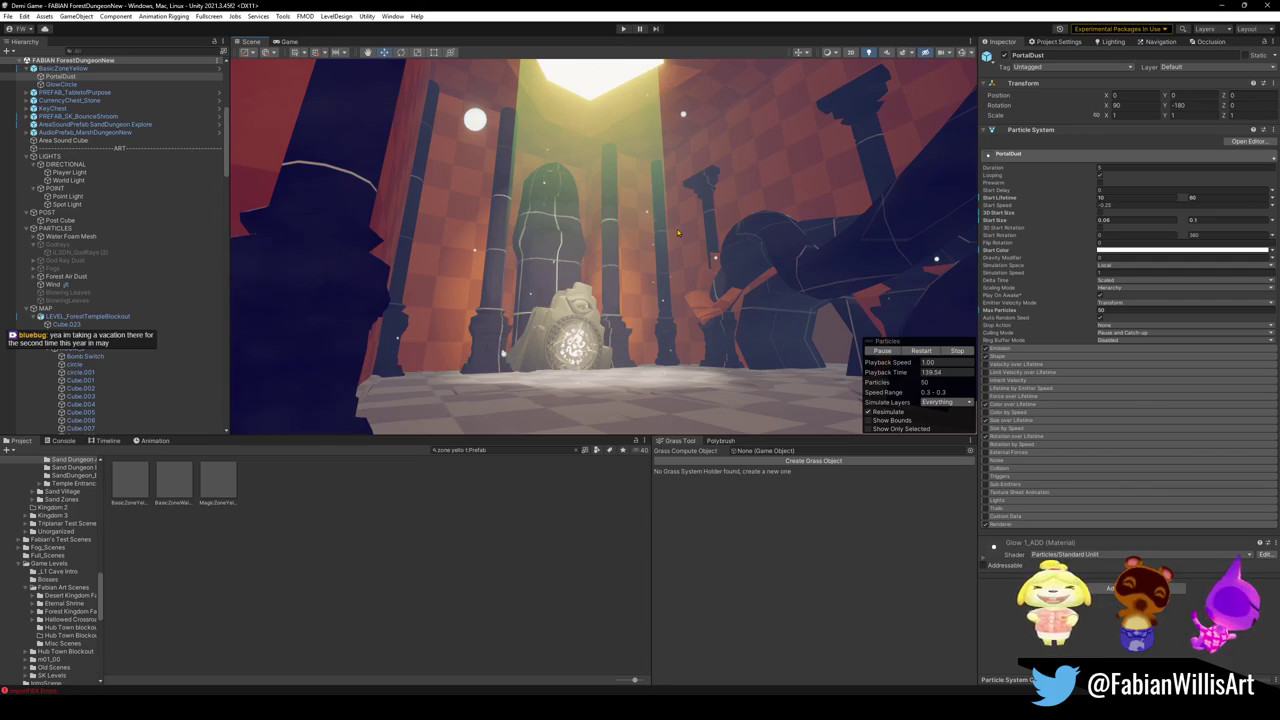
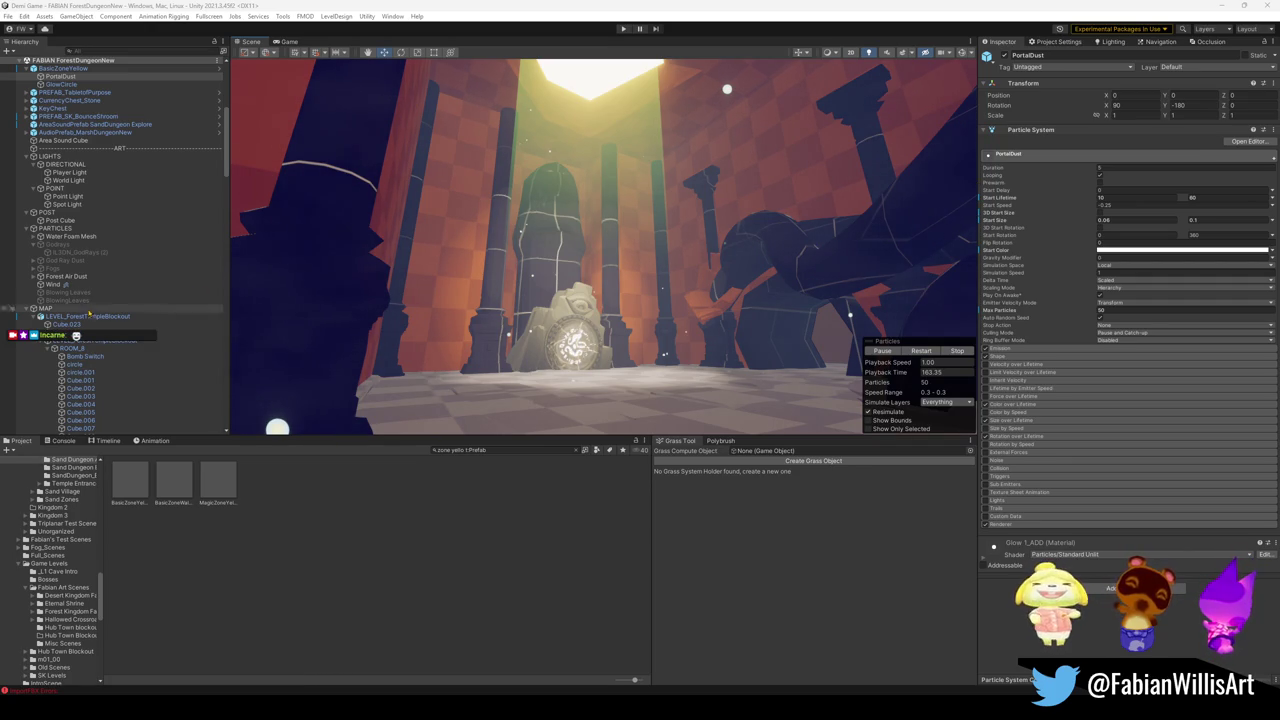
# Step: Tint the Point Light light green in its colour picker
pyautogui.click(67, 196)
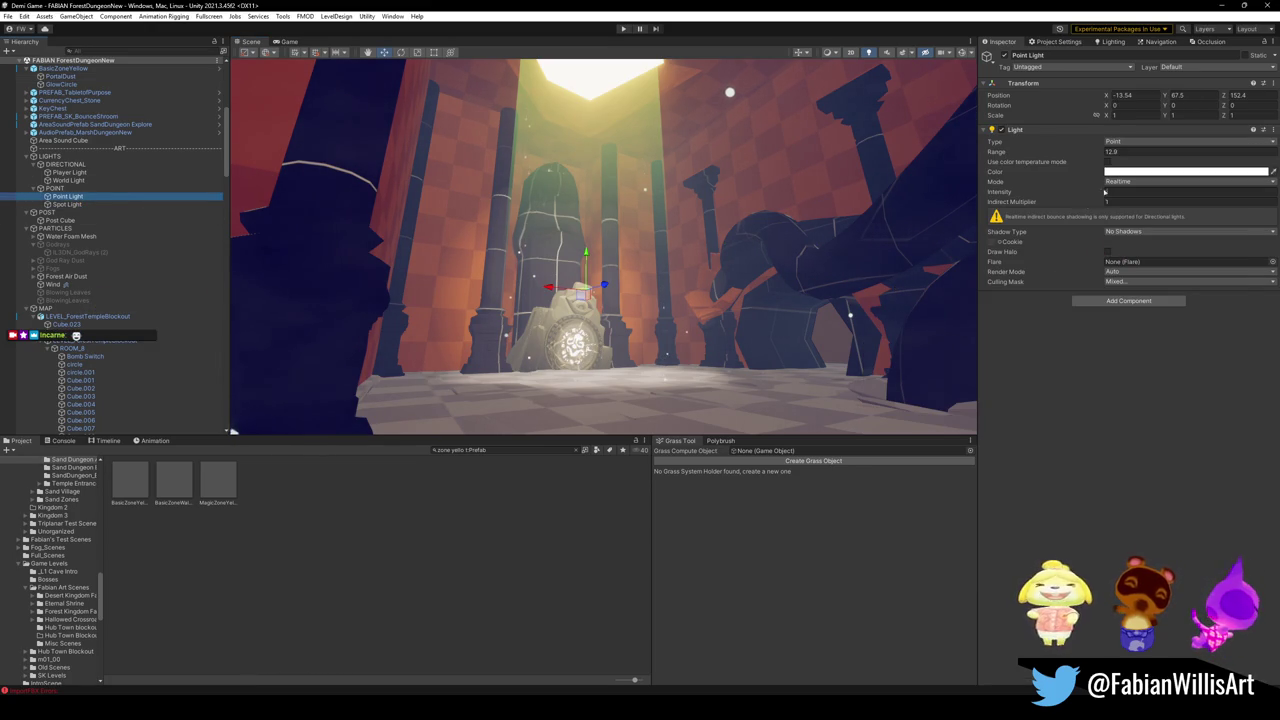
pyautogui.click(1185, 171)
pyautogui.click(1178, 225)
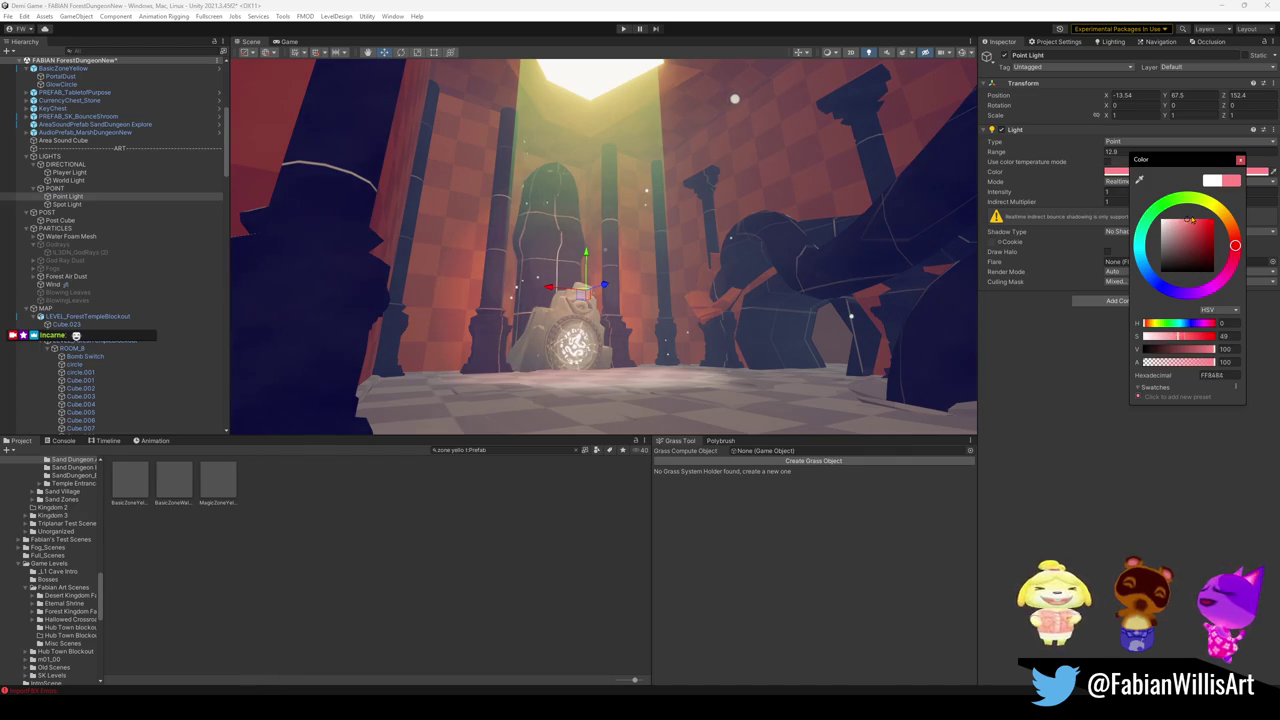
pyautogui.click(1185, 202)
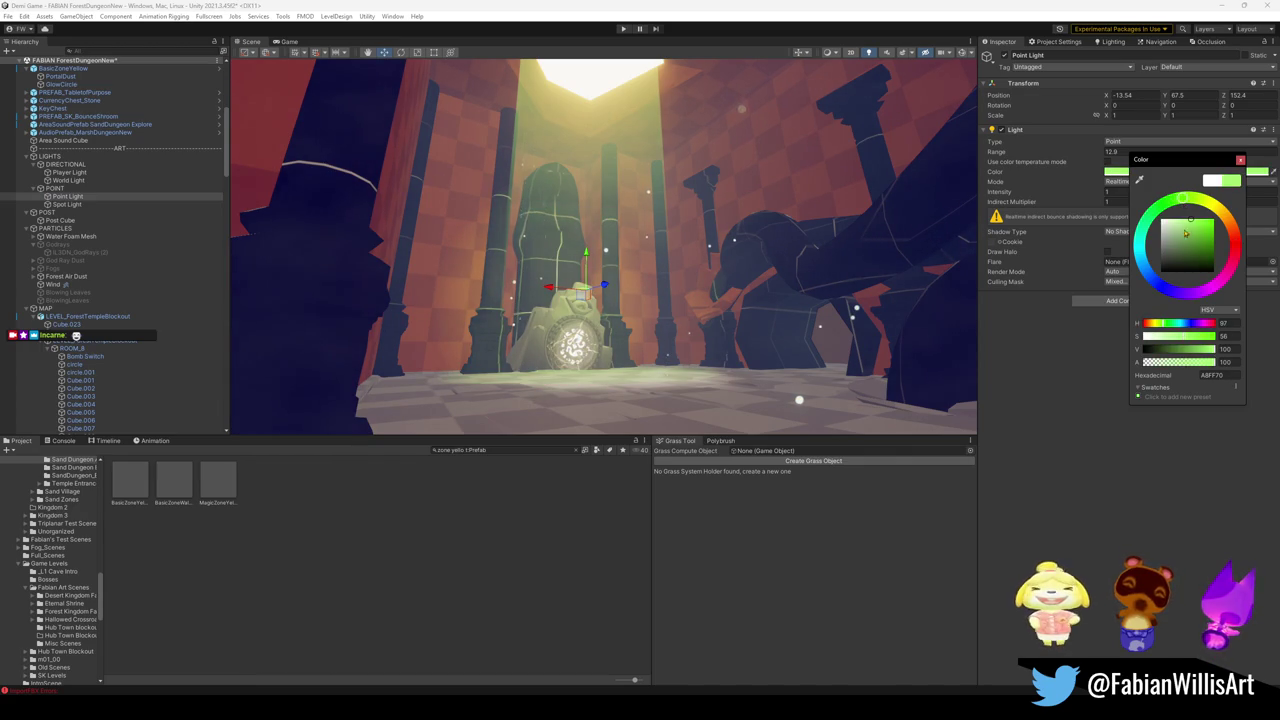
pyautogui.moveTo(1190, 207); pyautogui.dragTo(1187, 225)
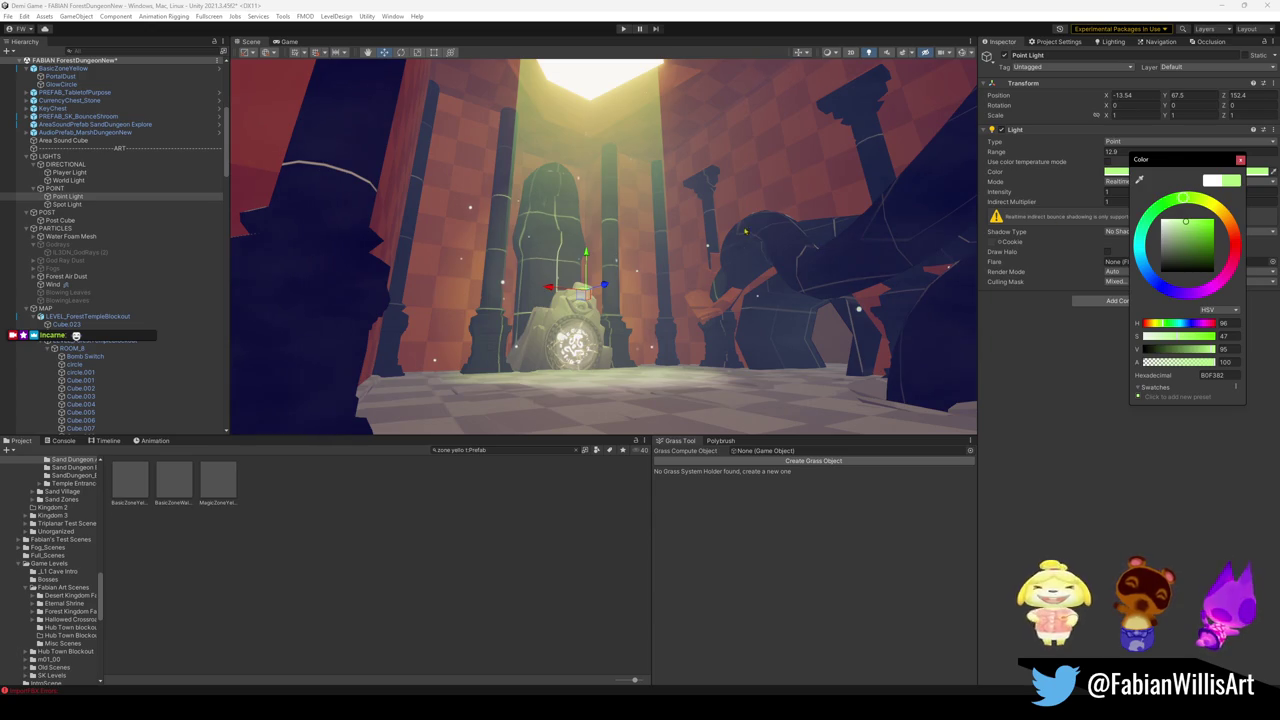
# Step: Give the Spot Light a pale yellow colour, then select the BasicZoneYellow particles
pyautogui.click(67, 204)
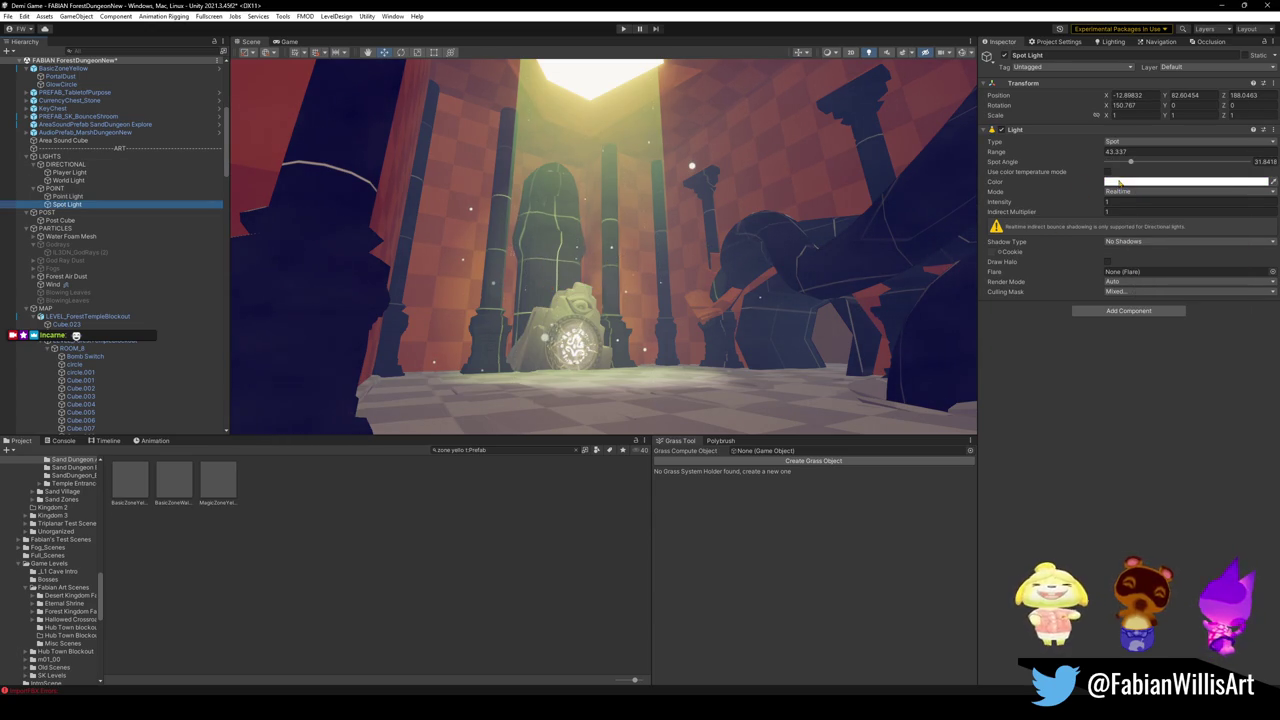
pyautogui.click(1119, 183)
pyautogui.moveTo(1172, 239); pyautogui.dragTo(1206, 227)
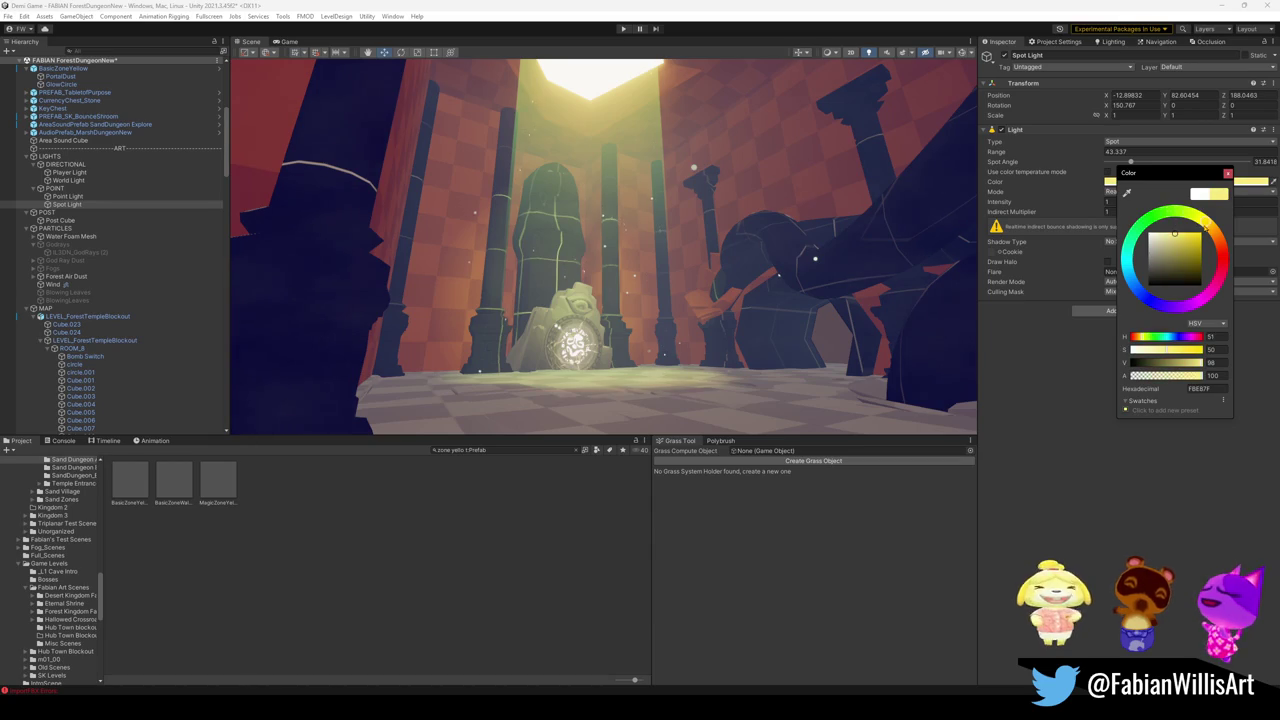
pyautogui.moveTo(800, 280)
pyautogui.mouseDown()
pyautogui.moveTo(750, 292)
pyautogui.moveTo(831, 277)
pyautogui.moveTo(800, 230)
pyautogui.moveTo(894, 263)
pyautogui.moveTo(837, 177)
pyautogui.moveTo(748, 271)
pyautogui.moveTo(722, 267)
pyautogui.moveTo(745, 290)
pyautogui.mouseUp()
pyautogui.click(745, 290)
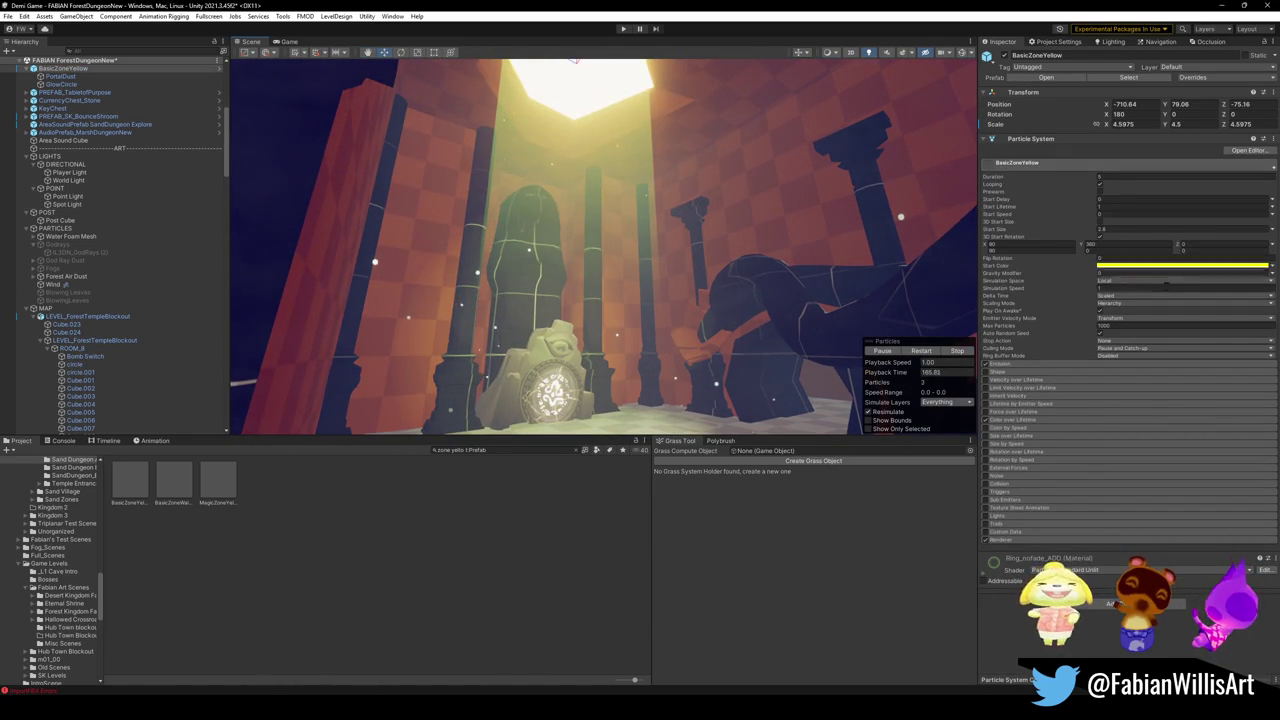
# Step: Lighten the GlowCircle particles' start colour and orbit the view around the arch
pyautogui.click(660, 219)
pyautogui.click(1148, 256)
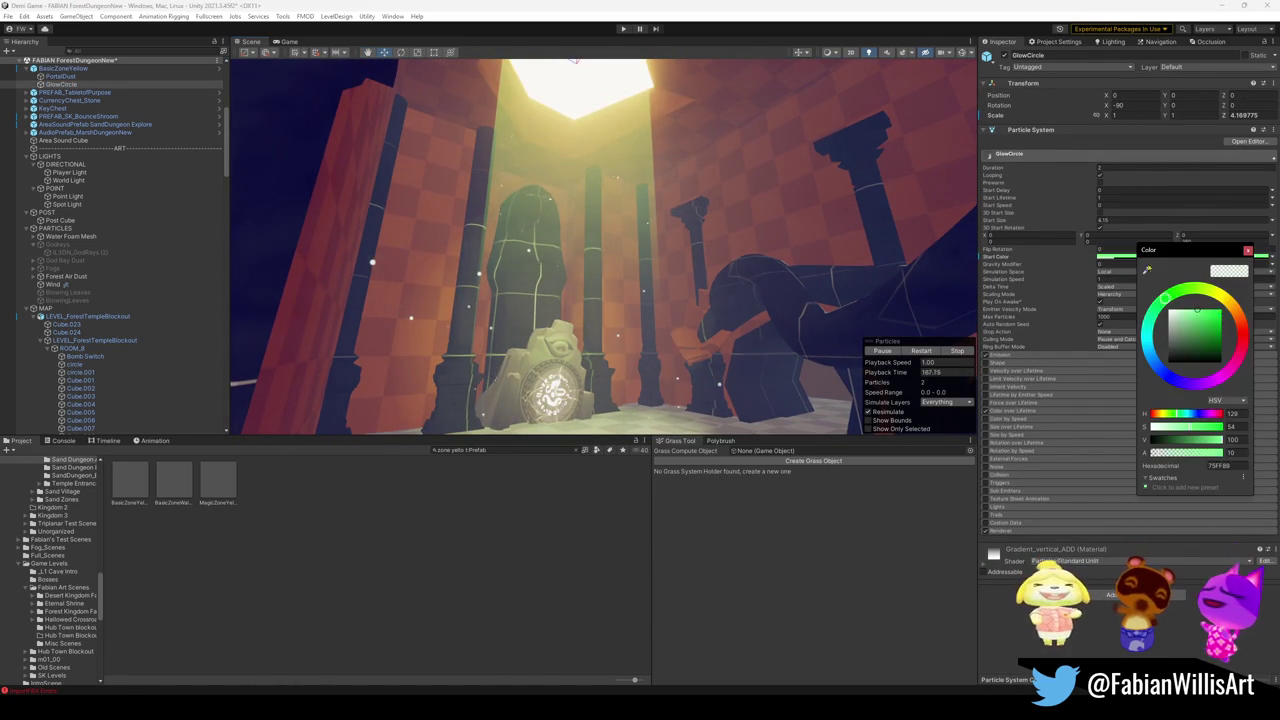
pyautogui.moveTo(1194, 318); pyautogui.dragTo(1182, 313)
pyautogui.moveTo(780, 245); pyautogui.dragTo(842, 243)
pyautogui.moveTo(847, 243); pyautogui.dragTo(770, 226)
# Step: Re-tune the Point Light colour and switch off the Spot Light
pyautogui.click(97, 198)
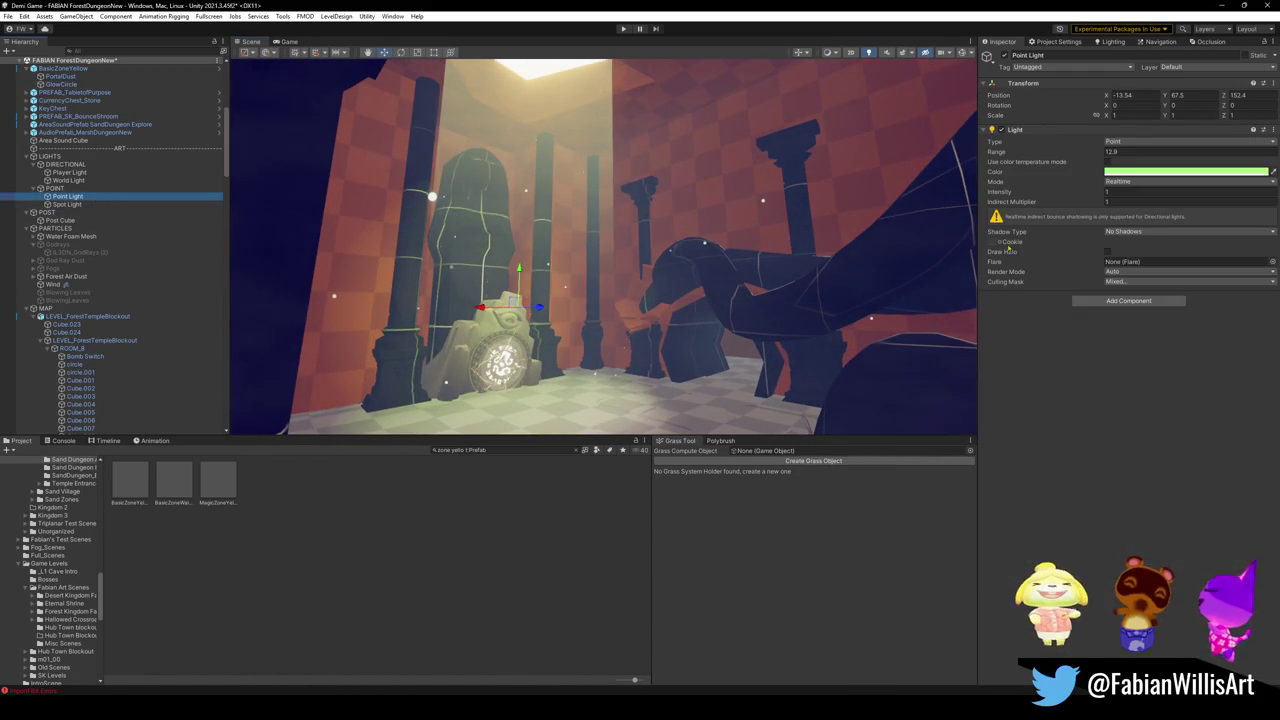
pyautogui.click(1180, 171)
pyautogui.moveTo(1179, 237)
pyautogui.mouseDown()
pyautogui.moveTo(1171, 229)
pyautogui.moveTo(1168, 258)
pyautogui.mouseUp()
pyautogui.click(67, 204)
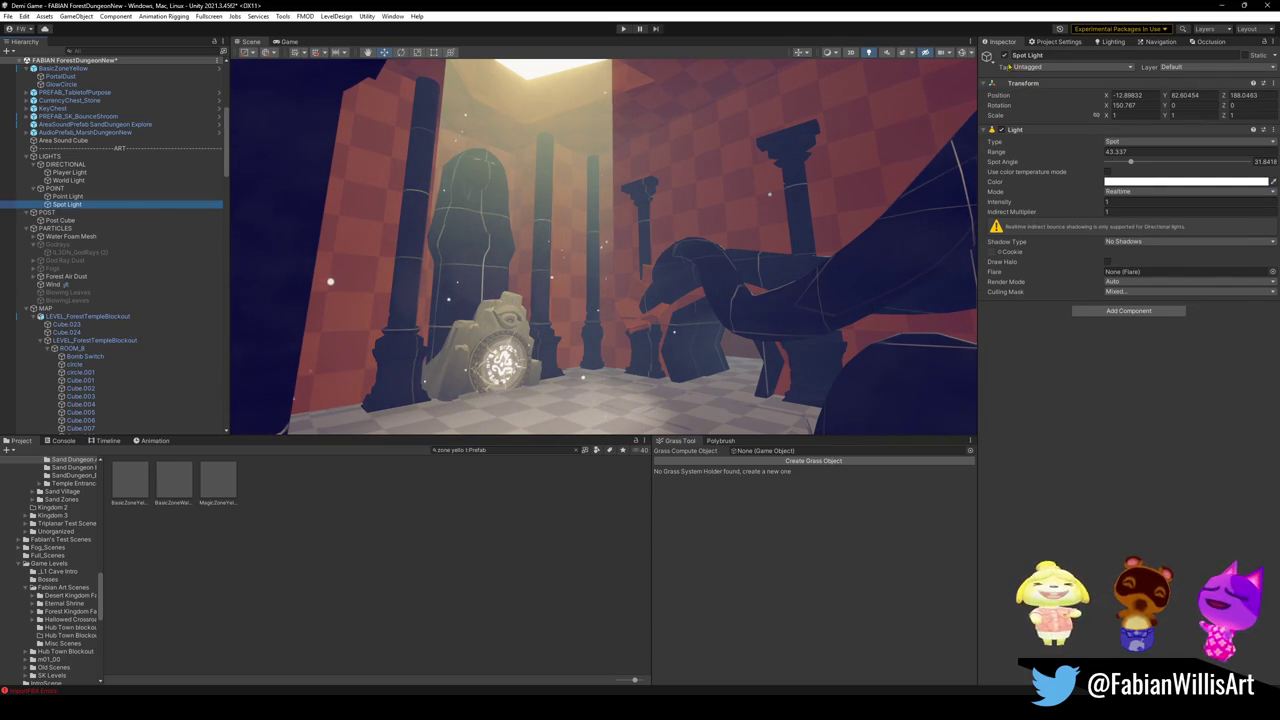
pyautogui.click(1004, 55)
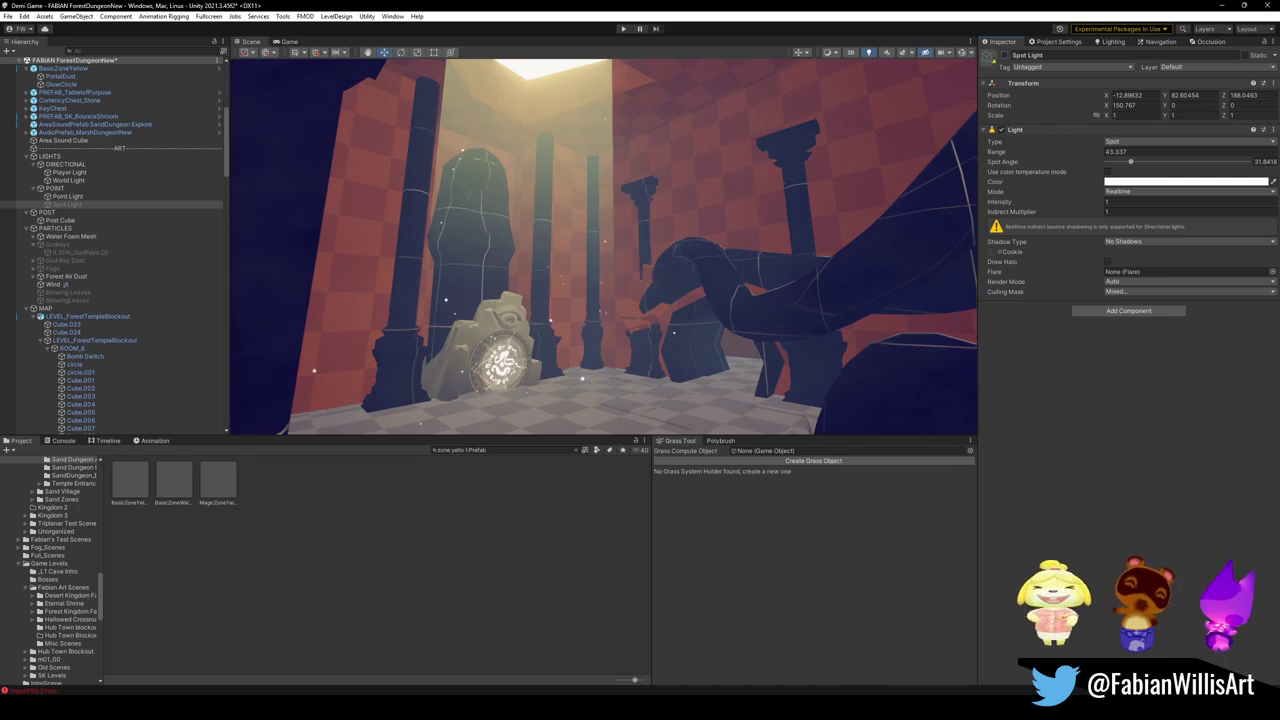
pyautogui.click(88, 198)
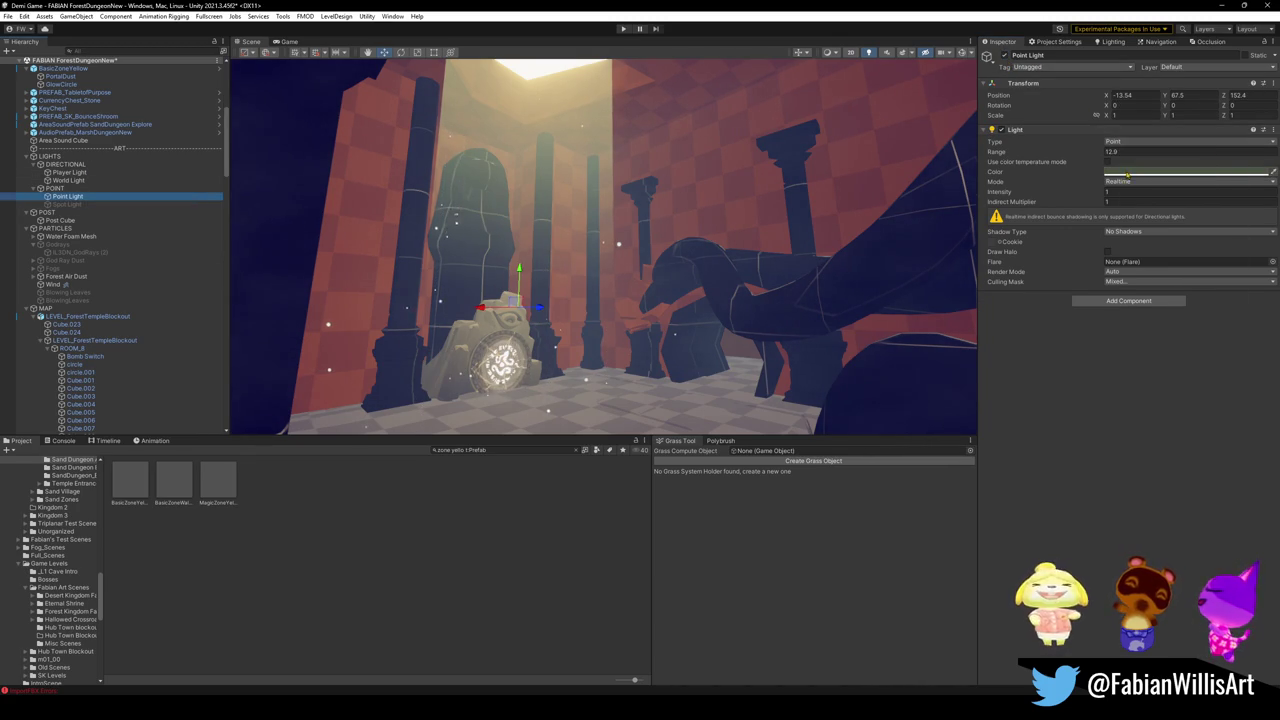
pyautogui.click(1130, 171)
pyautogui.moveTo(1171, 249)
pyautogui.mouseDown()
pyautogui.moveTo(1159, 234)
pyautogui.moveTo(1205, 250)
pyautogui.moveTo(1195, 244)
pyautogui.mouseUp()
# Step: Tint the GlowCircle particles' start colour green
pyautogui.moveTo(760, 250)
pyautogui.mouseDown()
pyautogui.moveTo(818, 267)
pyautogui.moveTo(660, 200)
pyautogui.mouseUp()
pyautogui.click(580, 173)
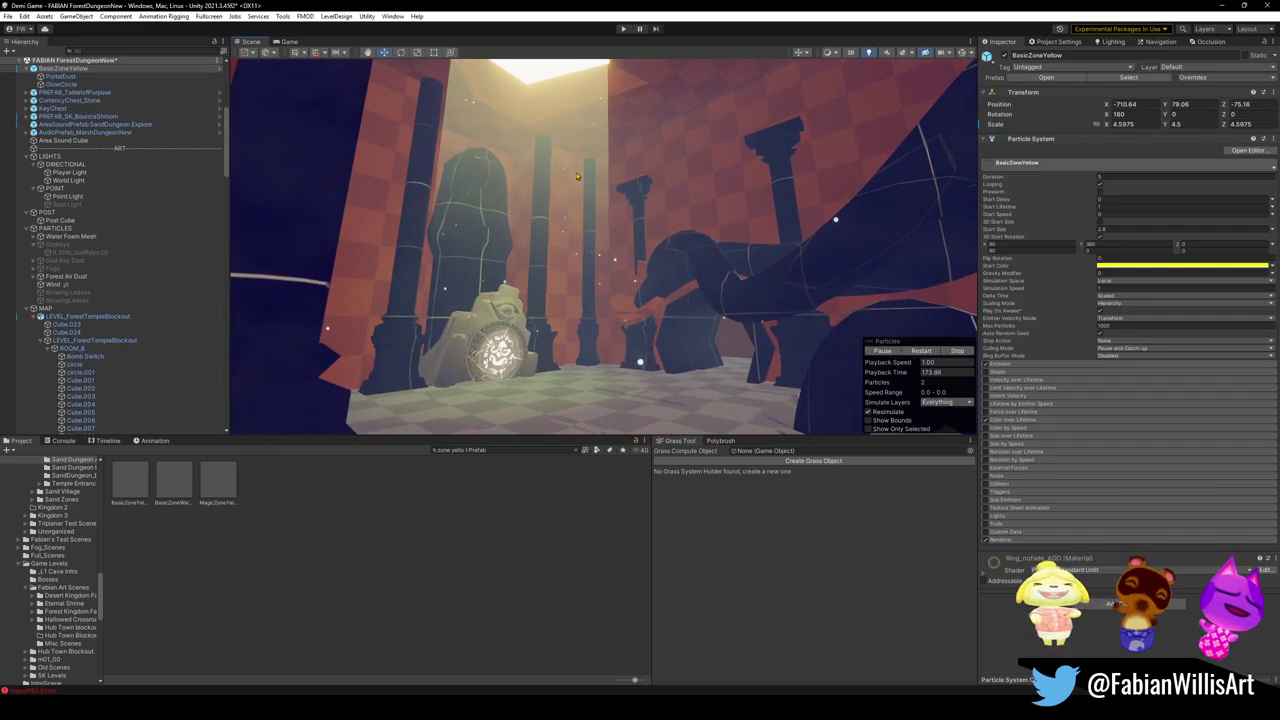
pyautogui.click(1153, 257)
pyautogui.moveTo(1193, 314)
pyautogui.mouseDown()
pyautogui.moveTo(1221, 322)
pyautogui.moveTo(1166, 310)
pyautogui.moveTo(1190, 290)
pyautogui.moveTo(1180, 294)
pyautogui.mouseUp()
pyautogui.moveTo(760, 250); pyautogui.dragTo(787, 241)
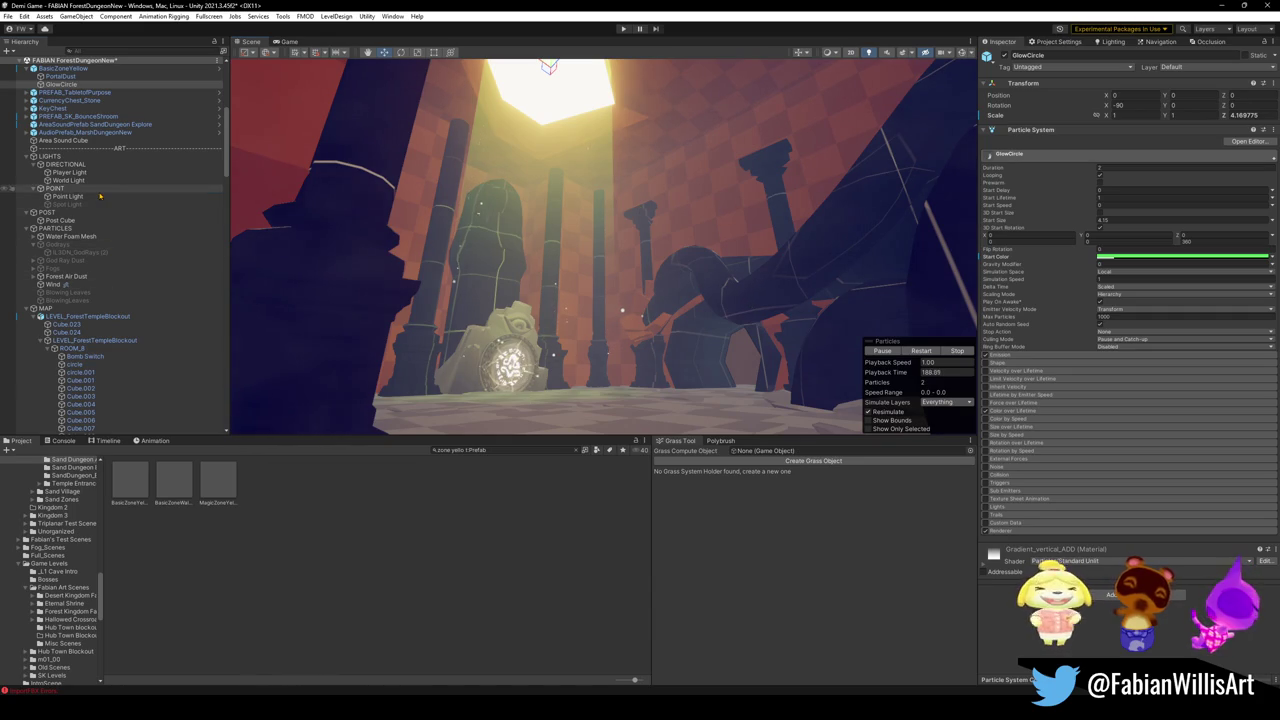
# Step: Shift the Point Light to a yellow-green with lower saturation and extend its range to 13.6
pyautogui.click(67, 196)
pyautogui.click(1155, 172)
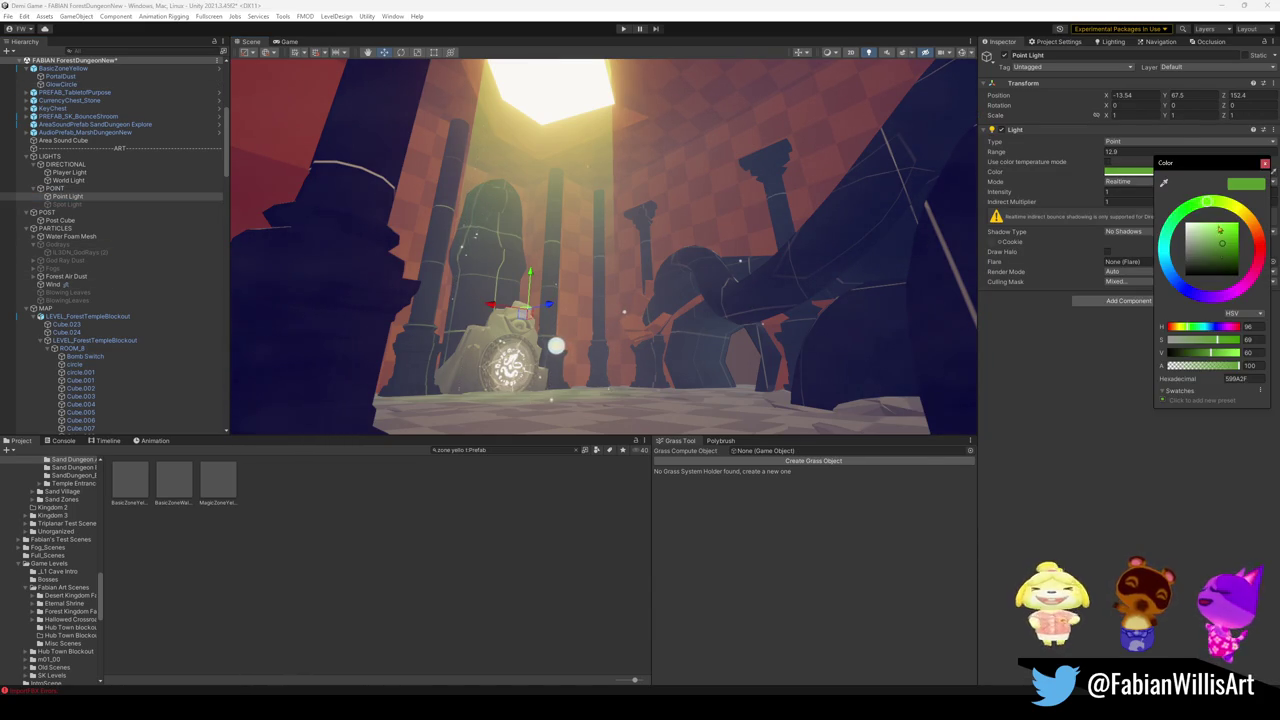
pyautogui.moveTo(1207, 203); pyautogui.dragTo(1219, 205)
pyautogui.rightClick(600, 250)
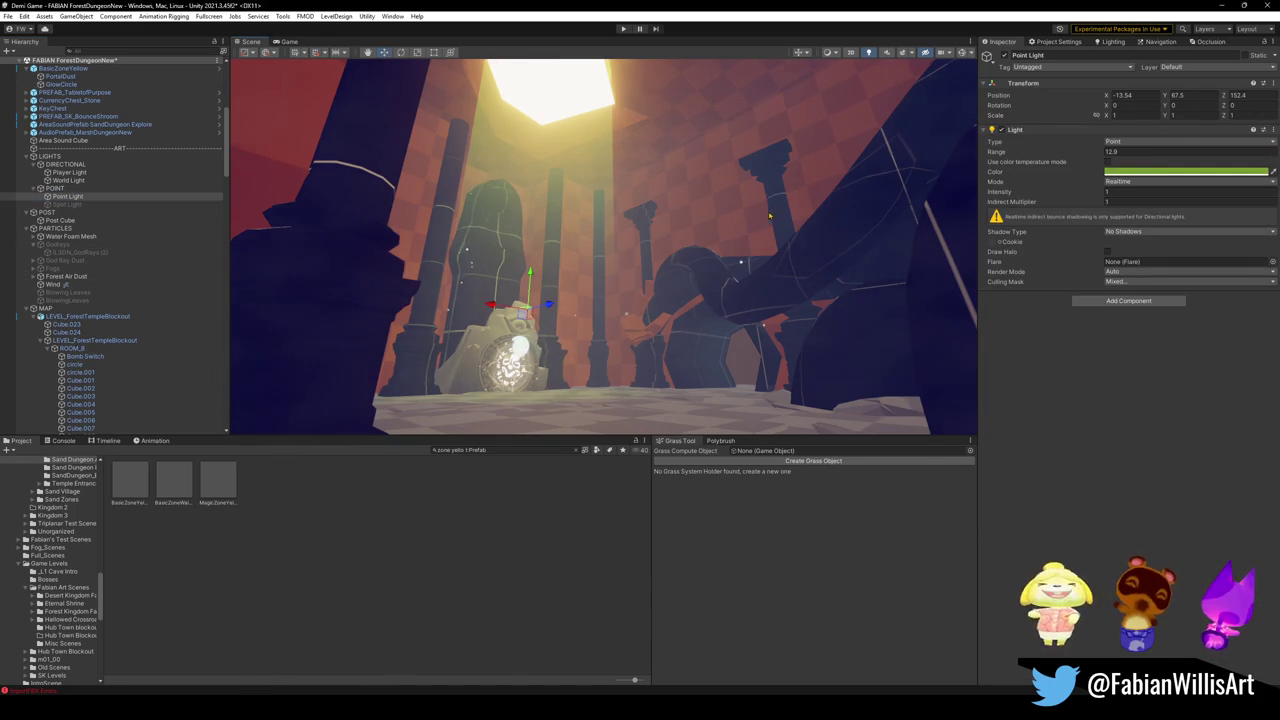
pyautogui.moveTo(1101, 158)
pyautogui.mouseDown()
pyautogui.moveTo(1130, 160)
pyautogui.moveTo(1109, 162)
pyautogui.mouseUp()
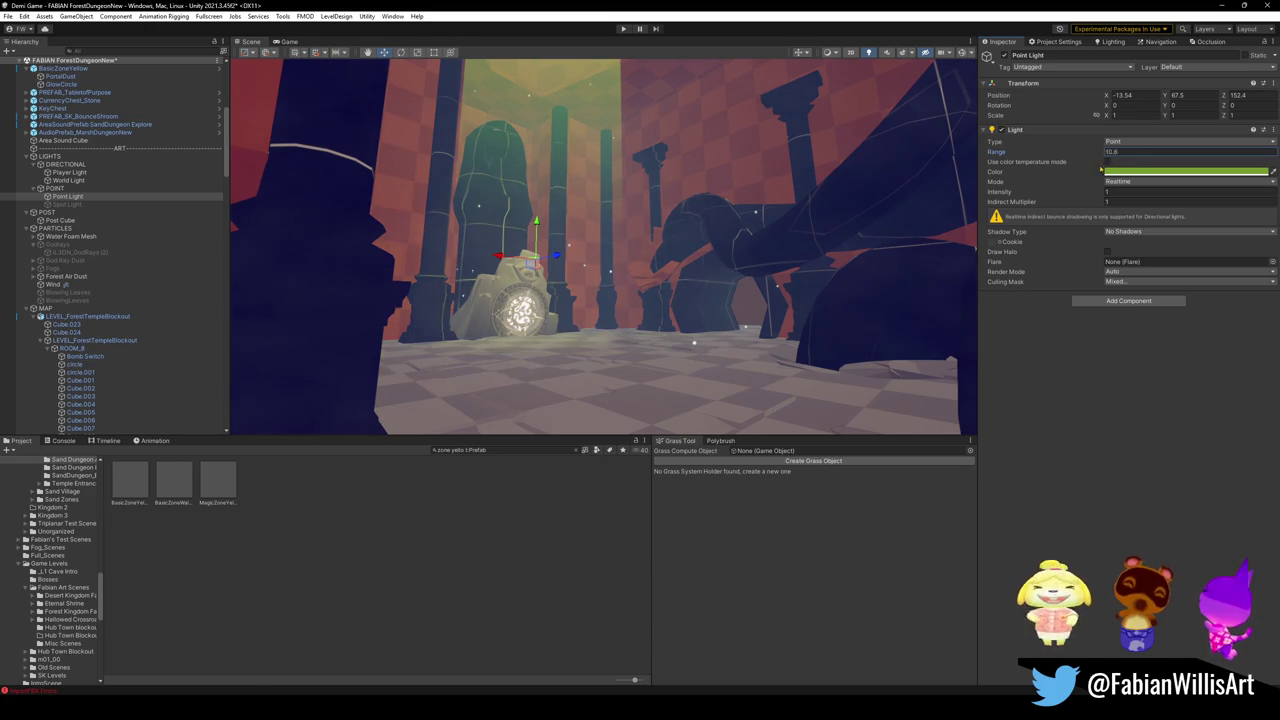
pyautogui.click(1110, 172)
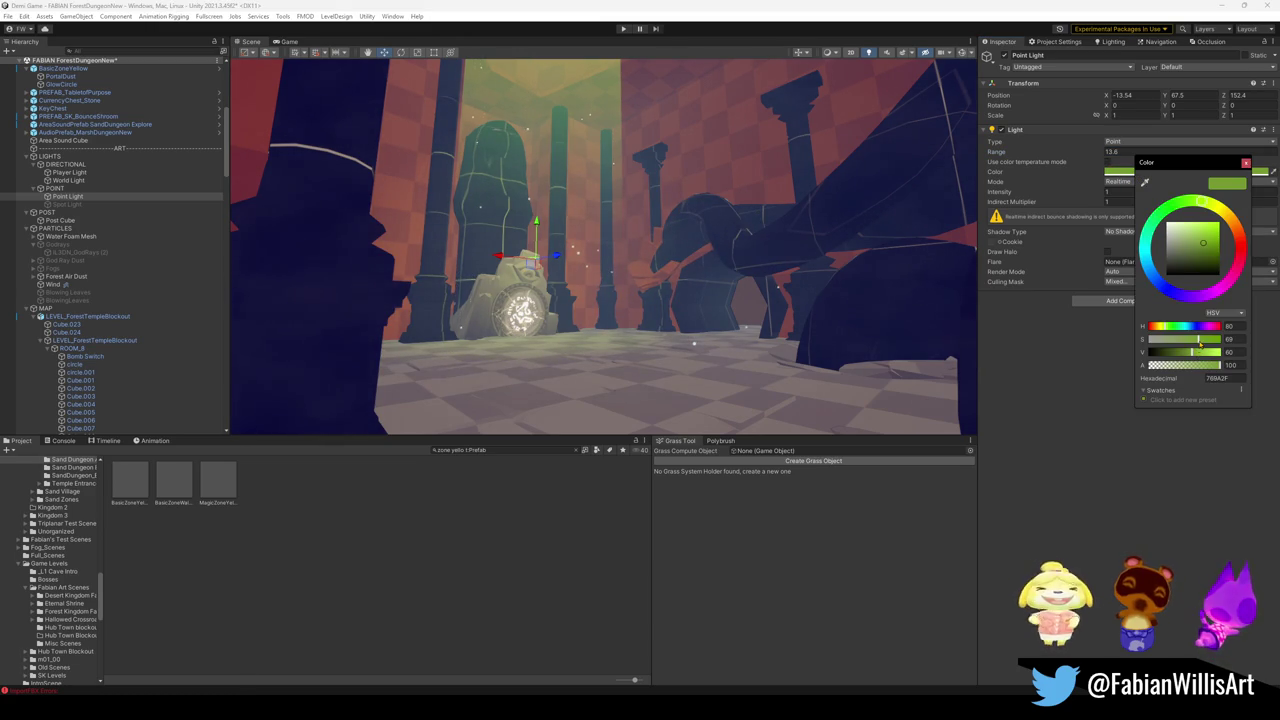
pyautogui.moveTo(1200, 343)
pyautogui.mouseDown()
pyautogui.moveTo(1181, 341)
pyautogui.moveTo(1216, 354)
pyautogui.moveTo(1205, 354)
pyautogui.mouseUp()
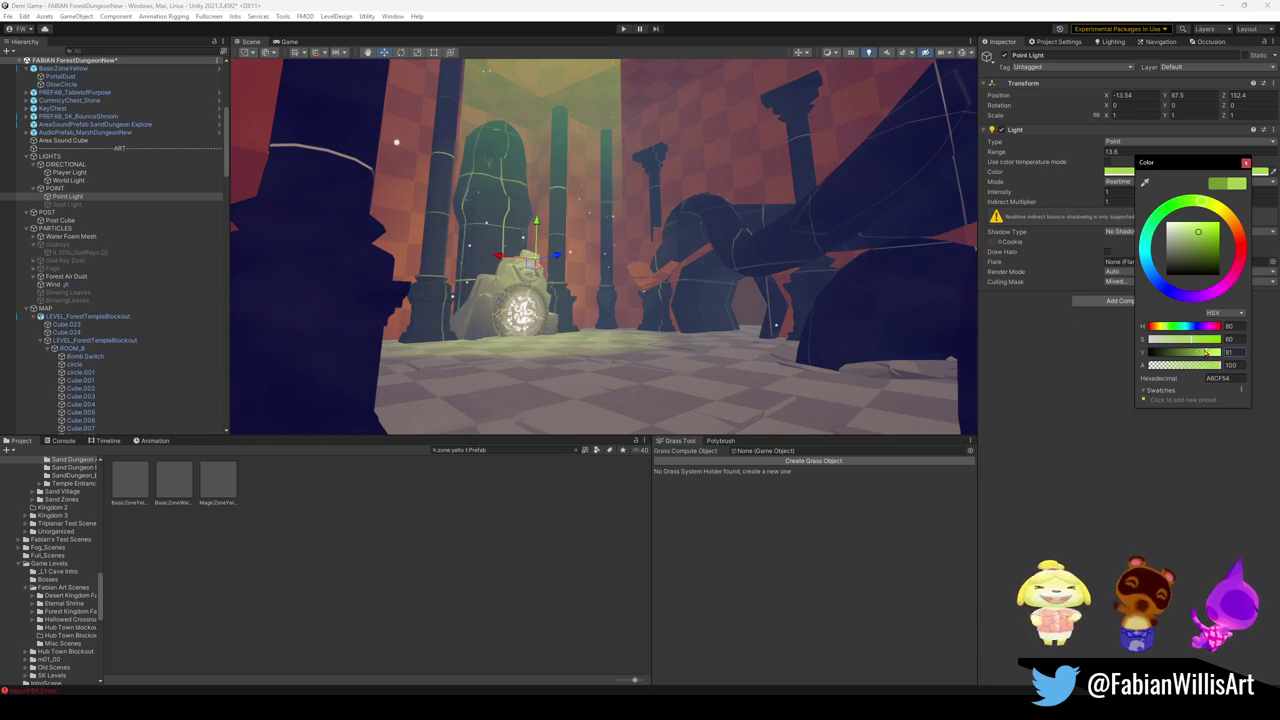
# Step: Fly the view through the temple and start Play mode to test the level
pyautogui.moveTo(620, 233)
pyautogui.mouseDown()
pyautogui.moveTo(797, 253)
pyautogui.moveTo(786, 292)
pyautogui.moveTo(832, 255)
pyautogui.mouseUp()
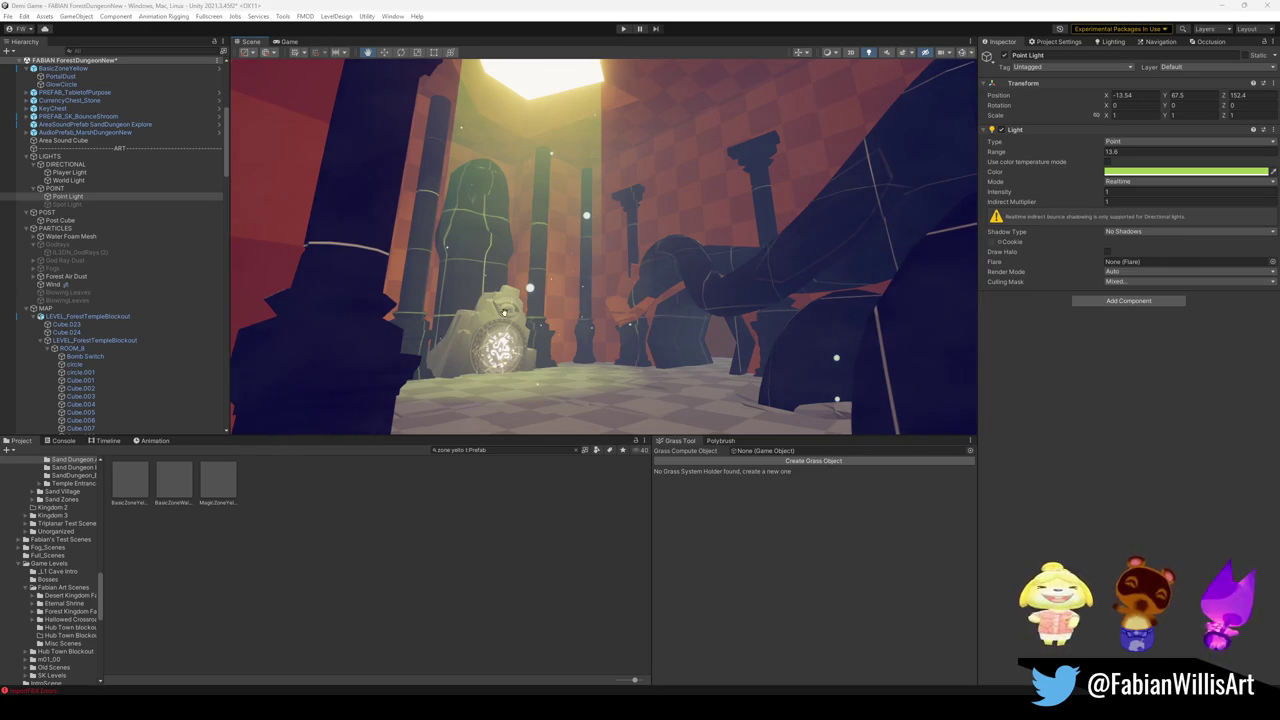
pyautogui.scroll(1, 505, 313)
pyautogui.scroll(2, 546, 282)
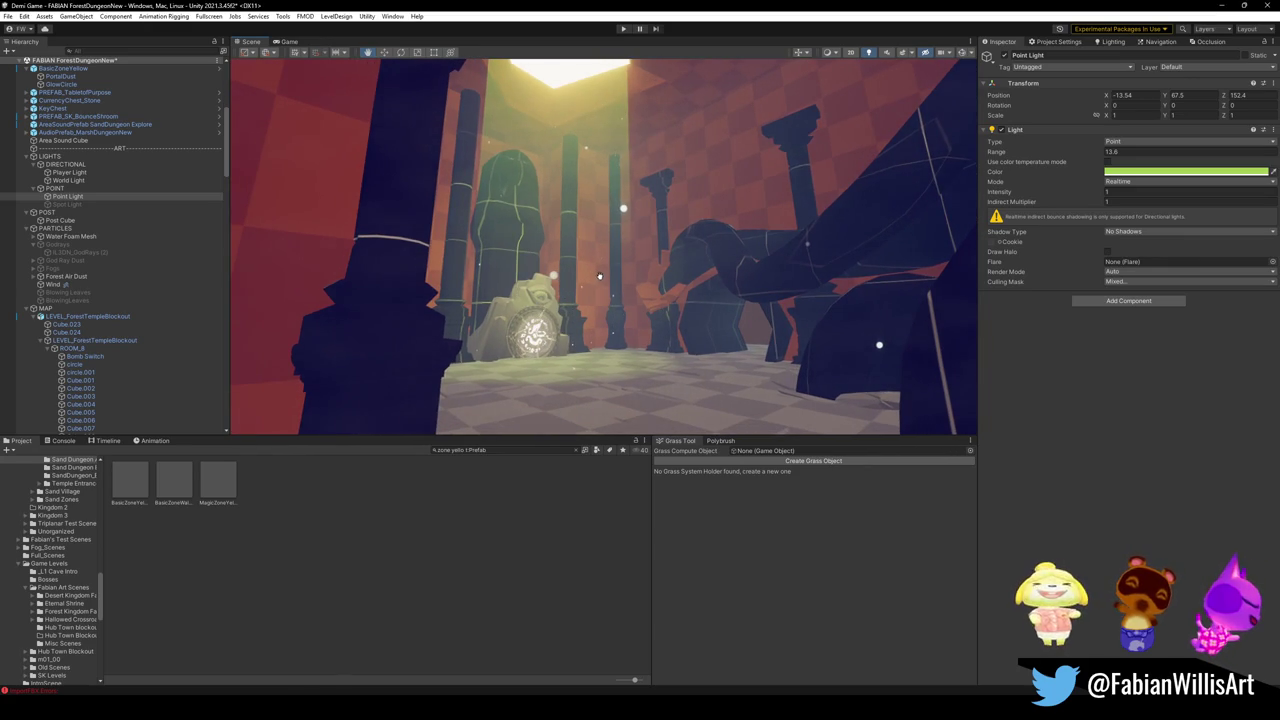
pyautogui.scroll(1, 687, 280)
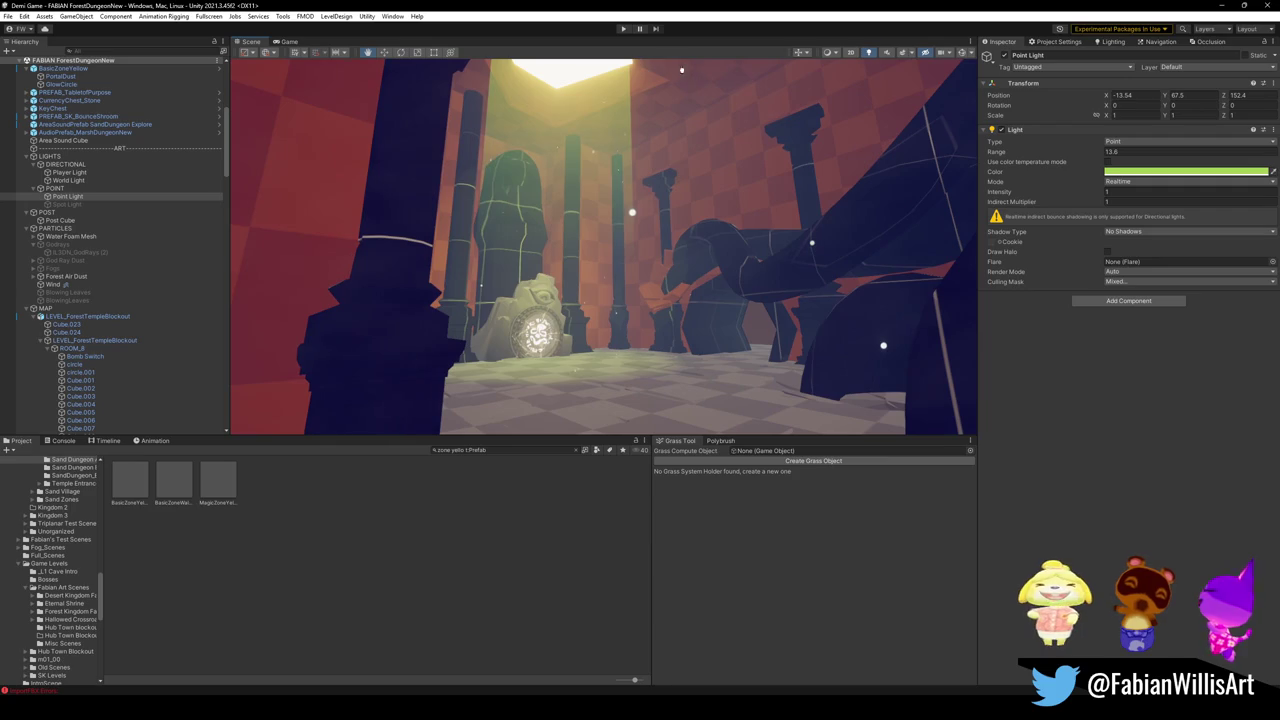
pyautogui.click(623, 28)
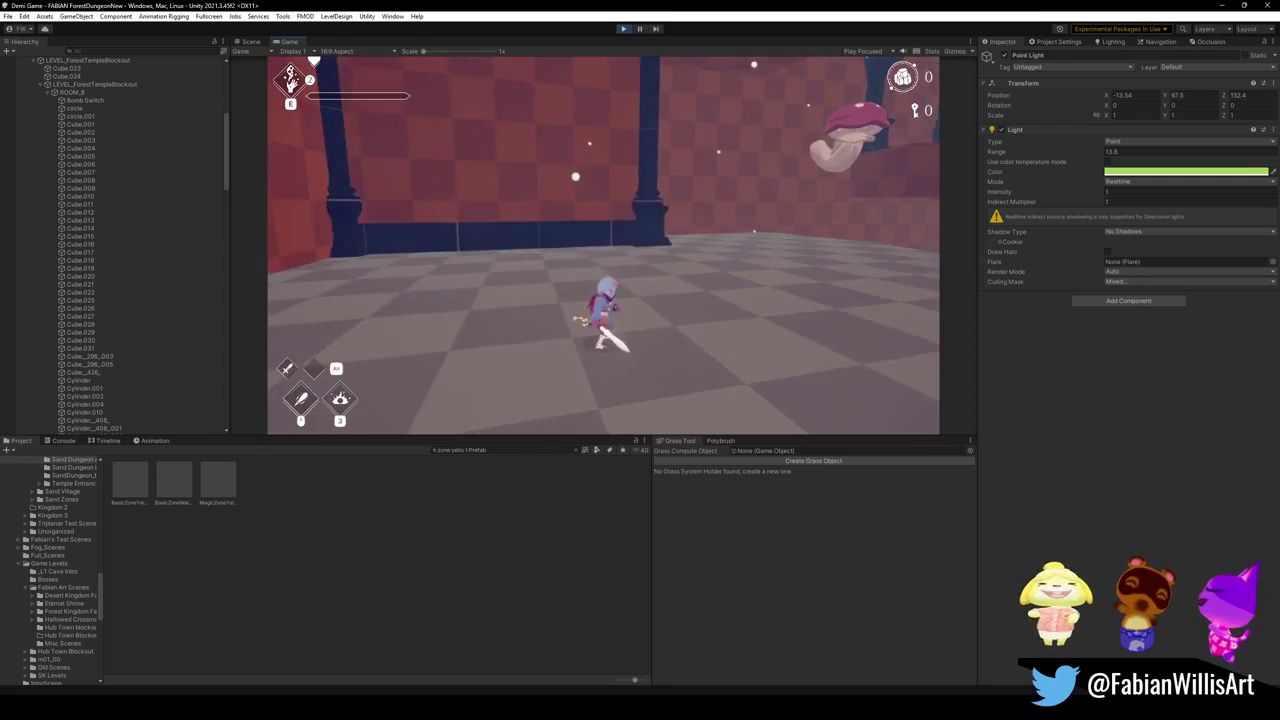
# Step: Pause the game, select the Post Cube volume in the Hierarchy, then resume play
pyautogui.press('Escape')
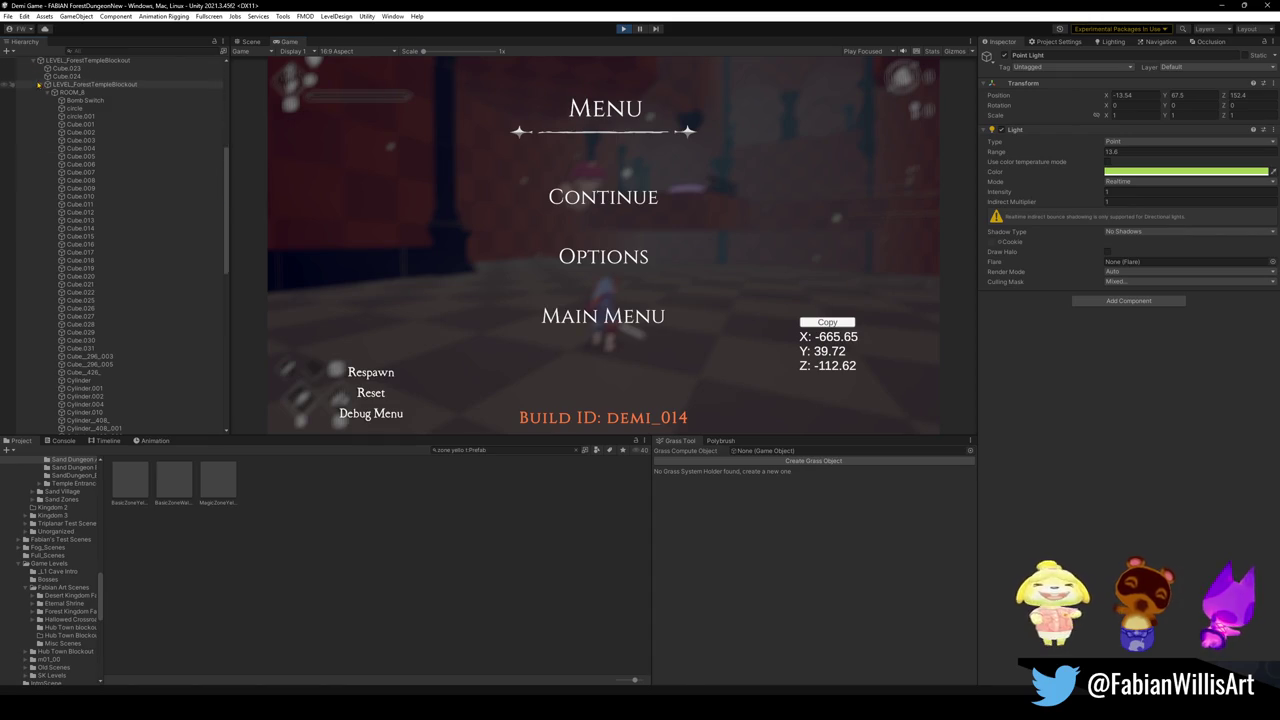
pyautogui.click(43, 86)
pyautogui.click(79, 206)
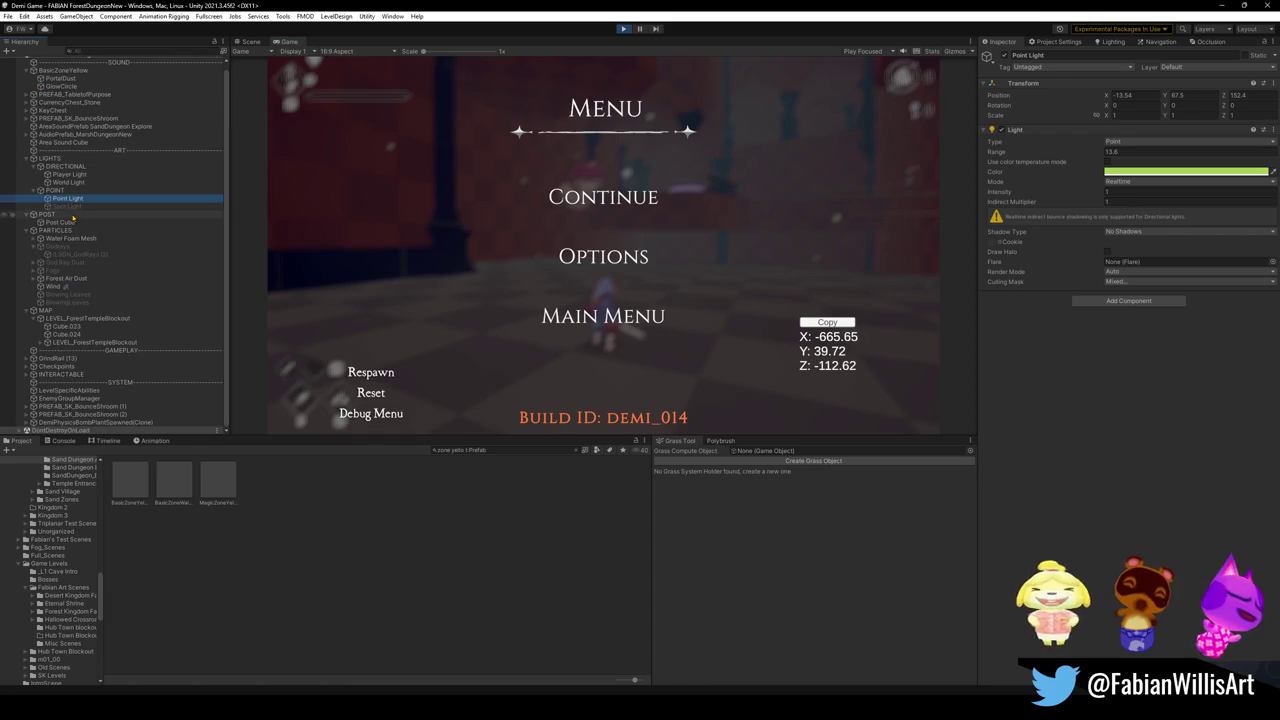
pyautogui.click(60, 222)
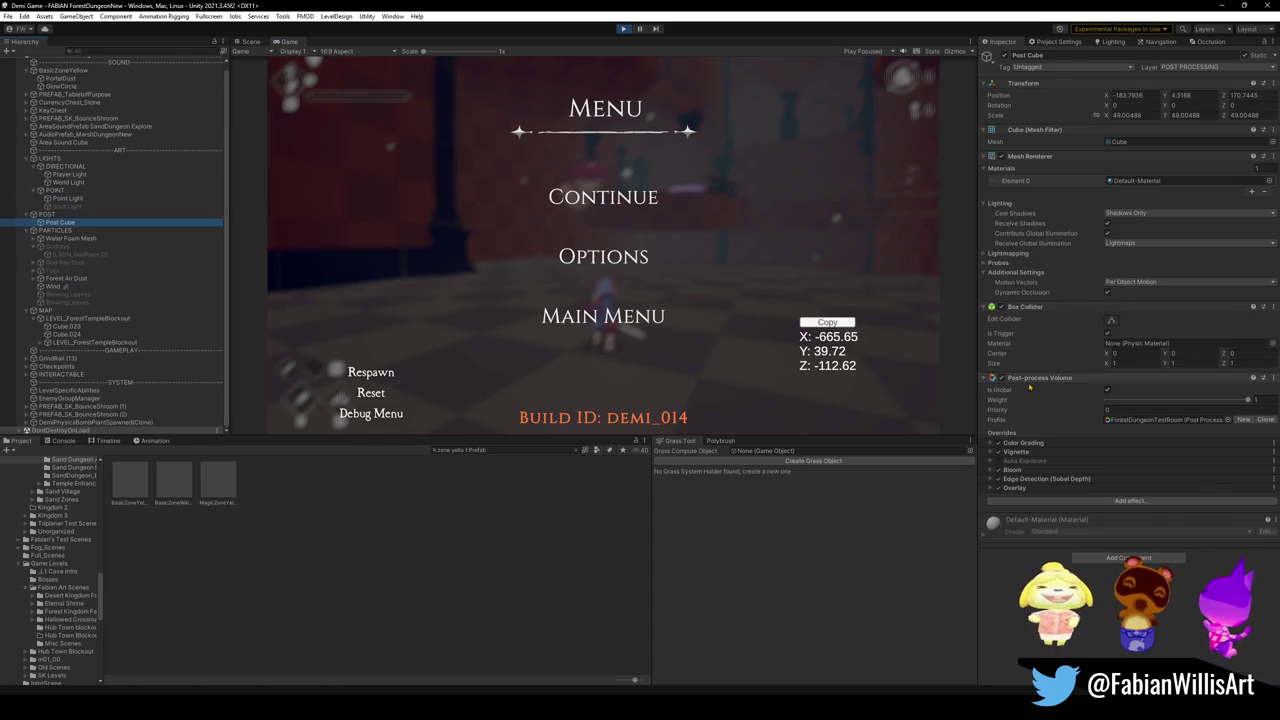
pyautogui.click(603, 197)
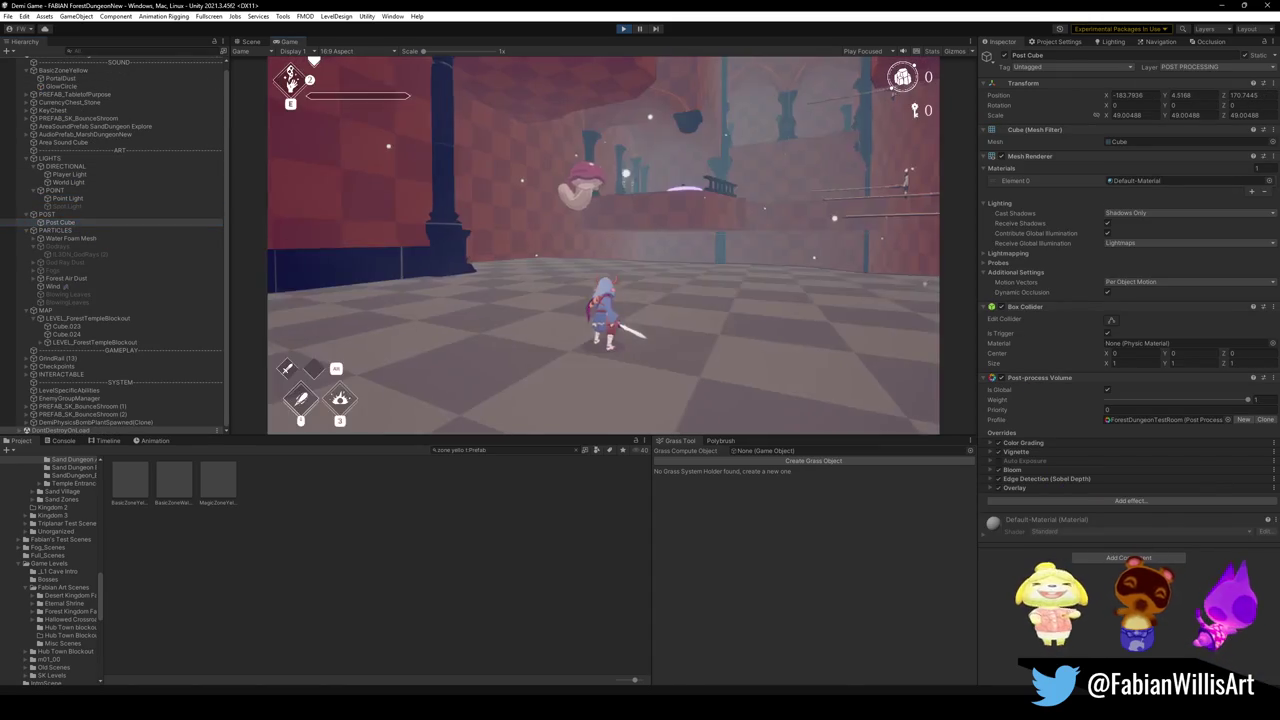
pyautogui.press('super')
pyautogui.press('super')
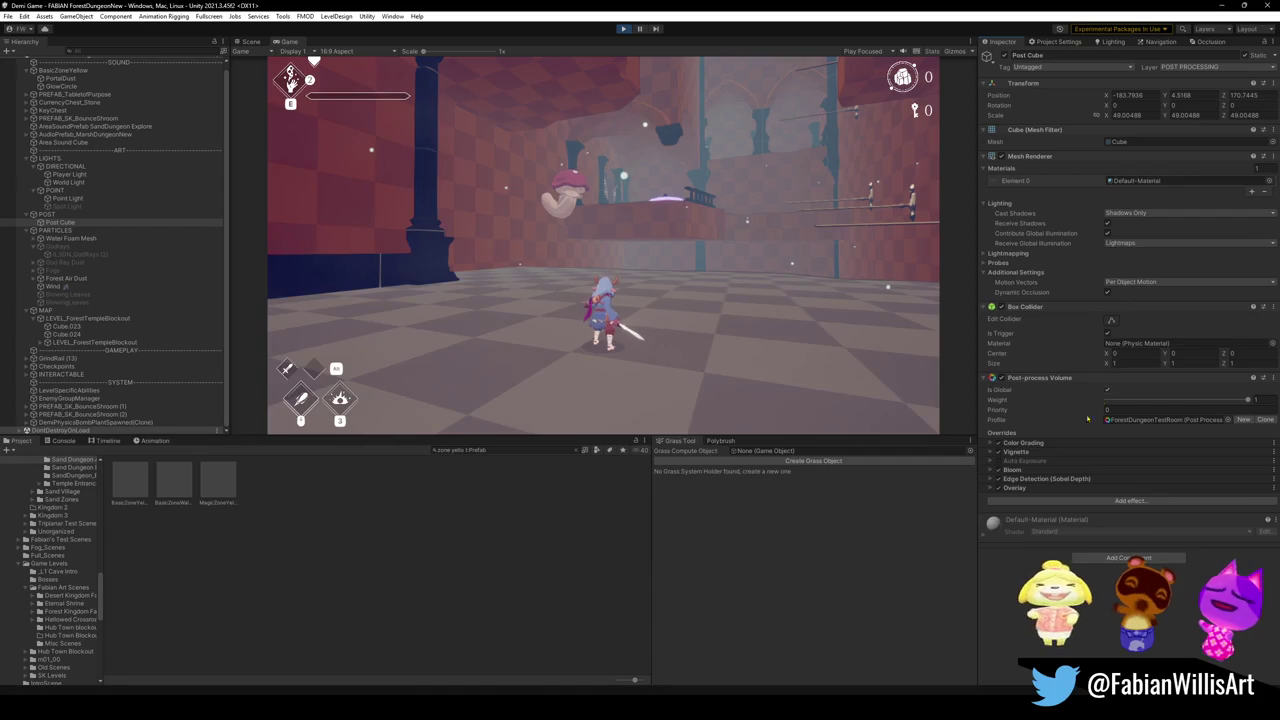
pyautogui.click(1046, 447)
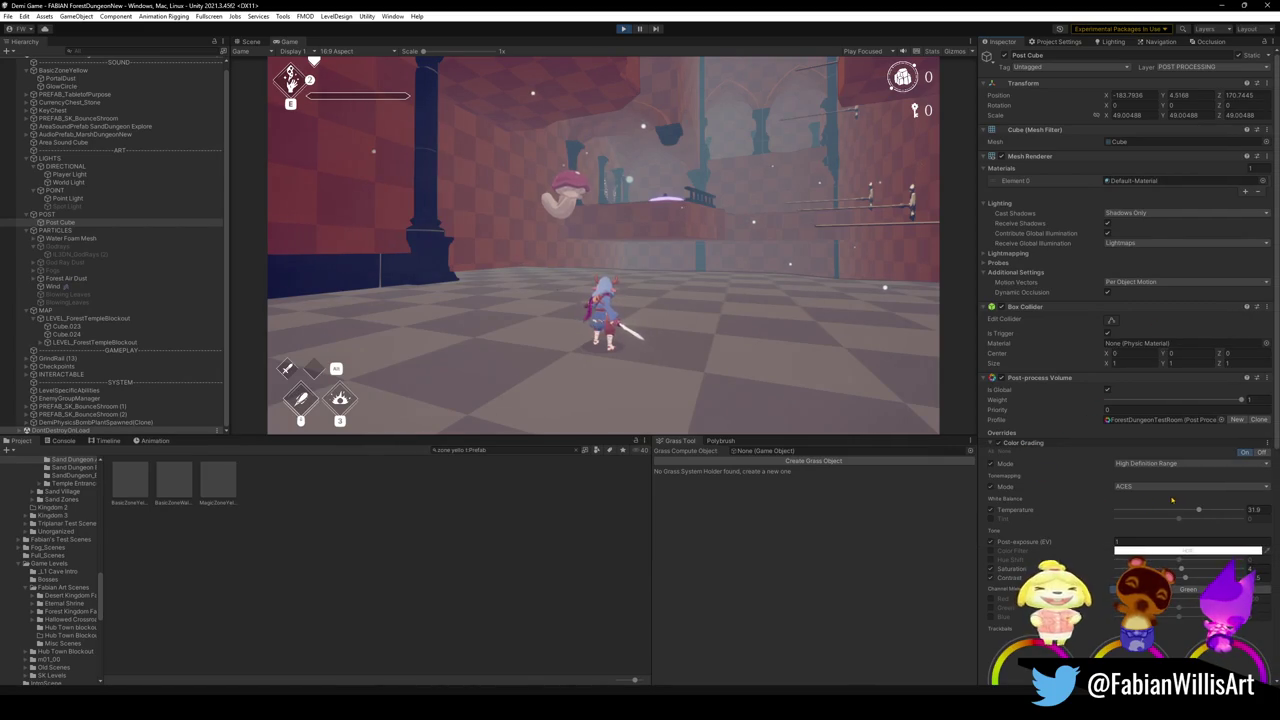
pyautogui.moveTo(1200, 514)
pyautogui.mouseDown()
pyautogui.moveTo(1143, 508)
pyautogui.moveTo(1219, 512)
pyautogui.mouseUp()
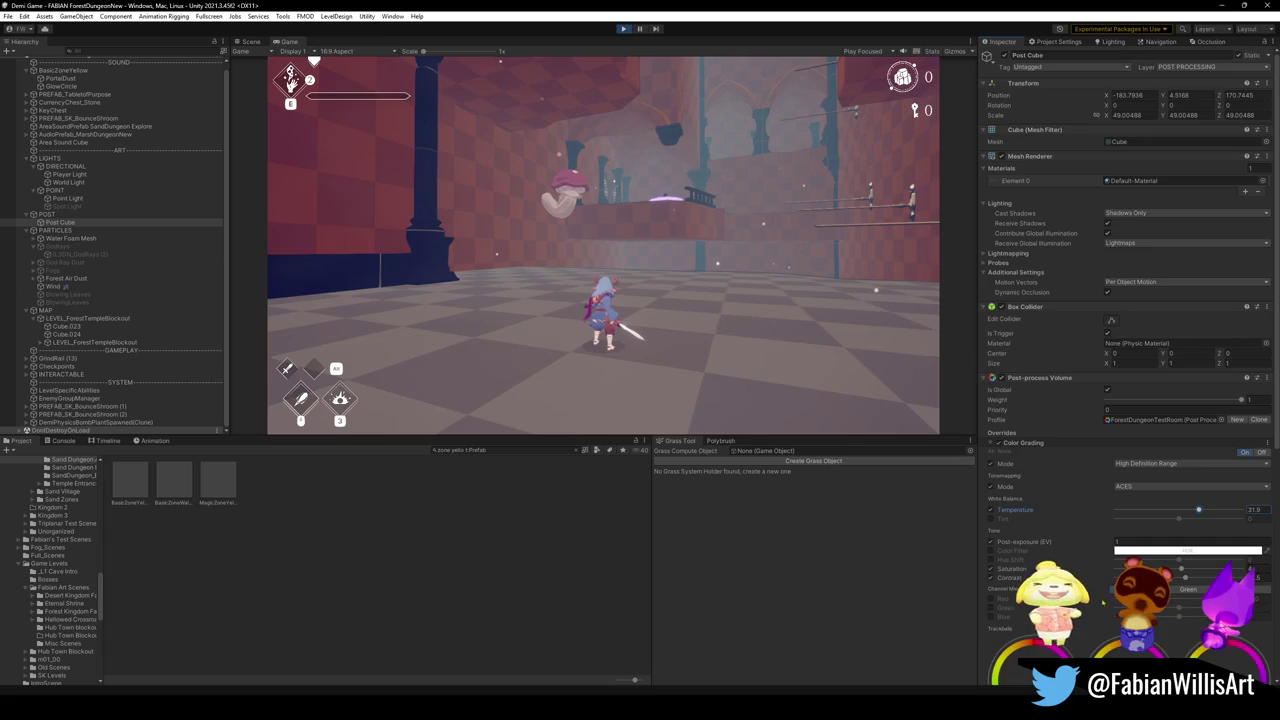
pyautogui.scroll(-3, 1103, 601)
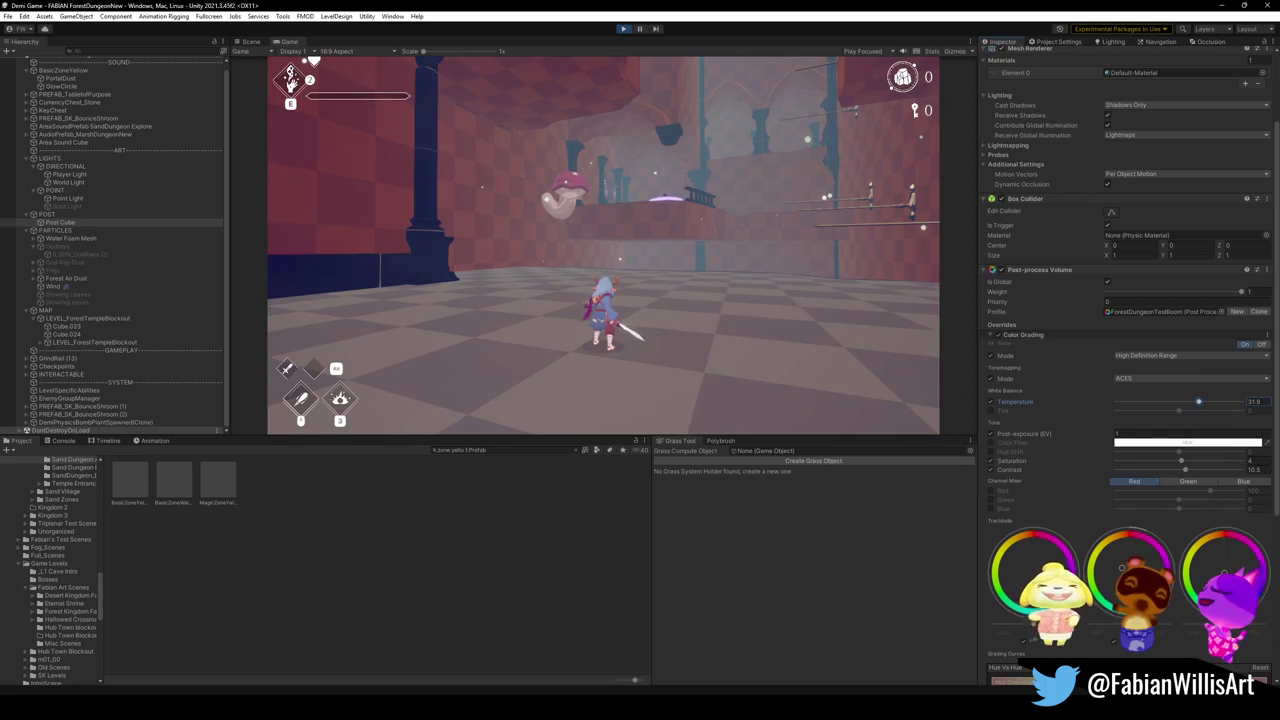
pyautogui.scroll(-5, 1078, 562)
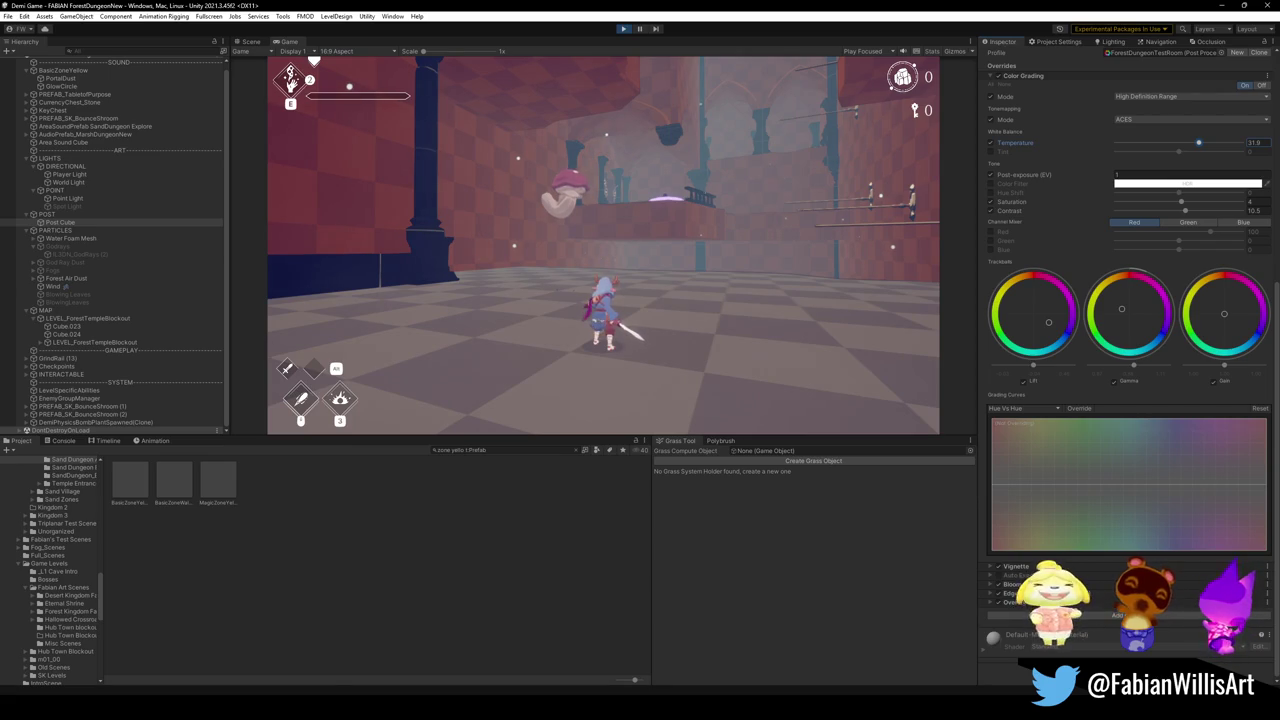
pyautogui.scroll(4, 1113, 470)
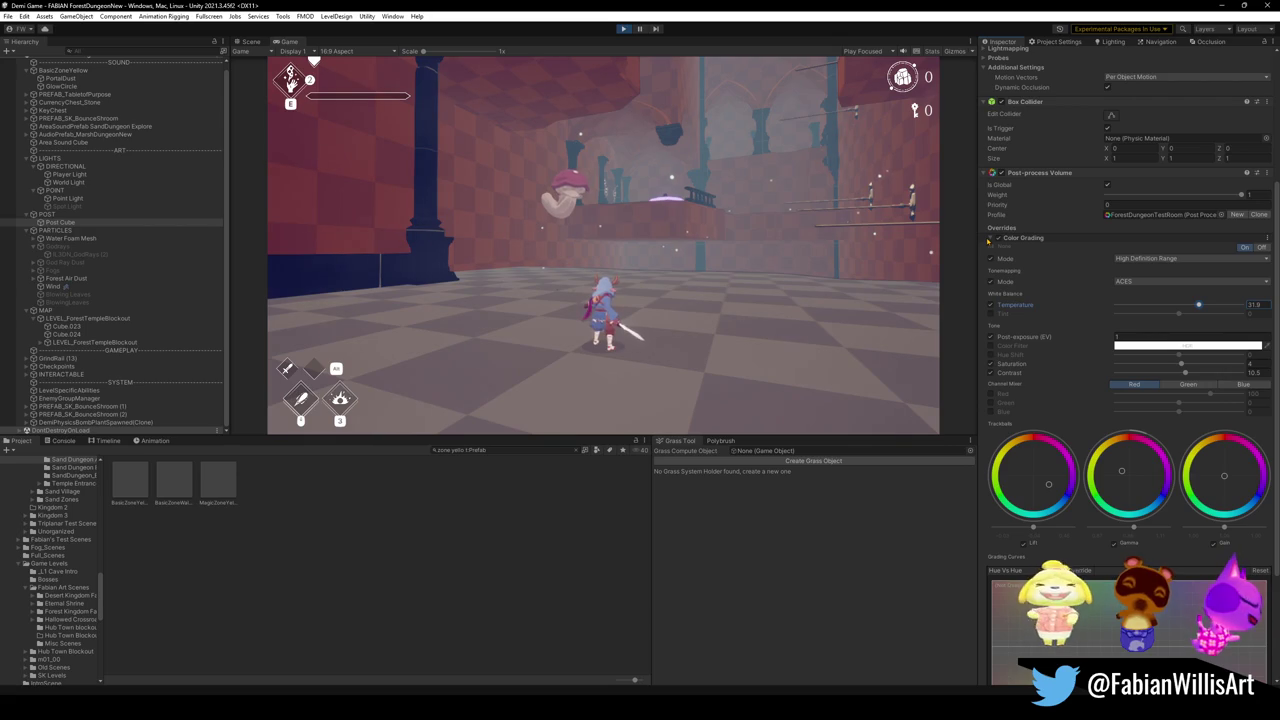
pyautogui.scroll(-4, 1131, 529)
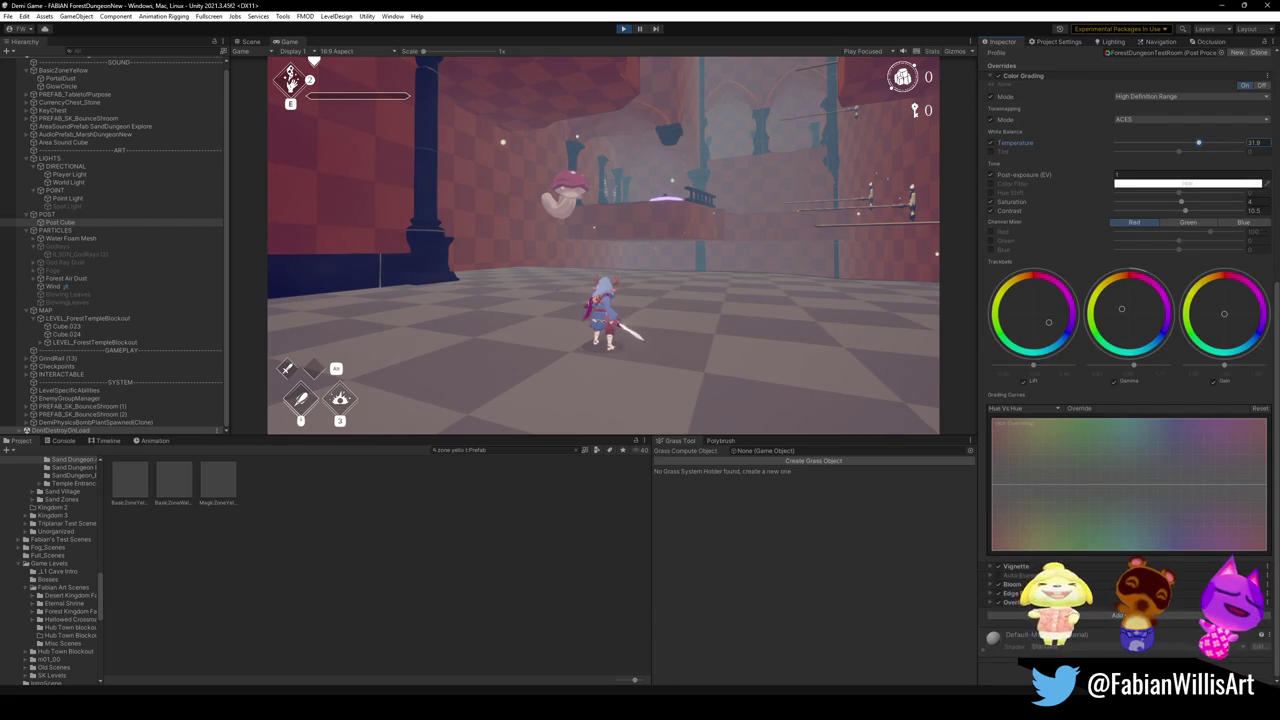
pyautogui.scroll(7, 1067, 543)
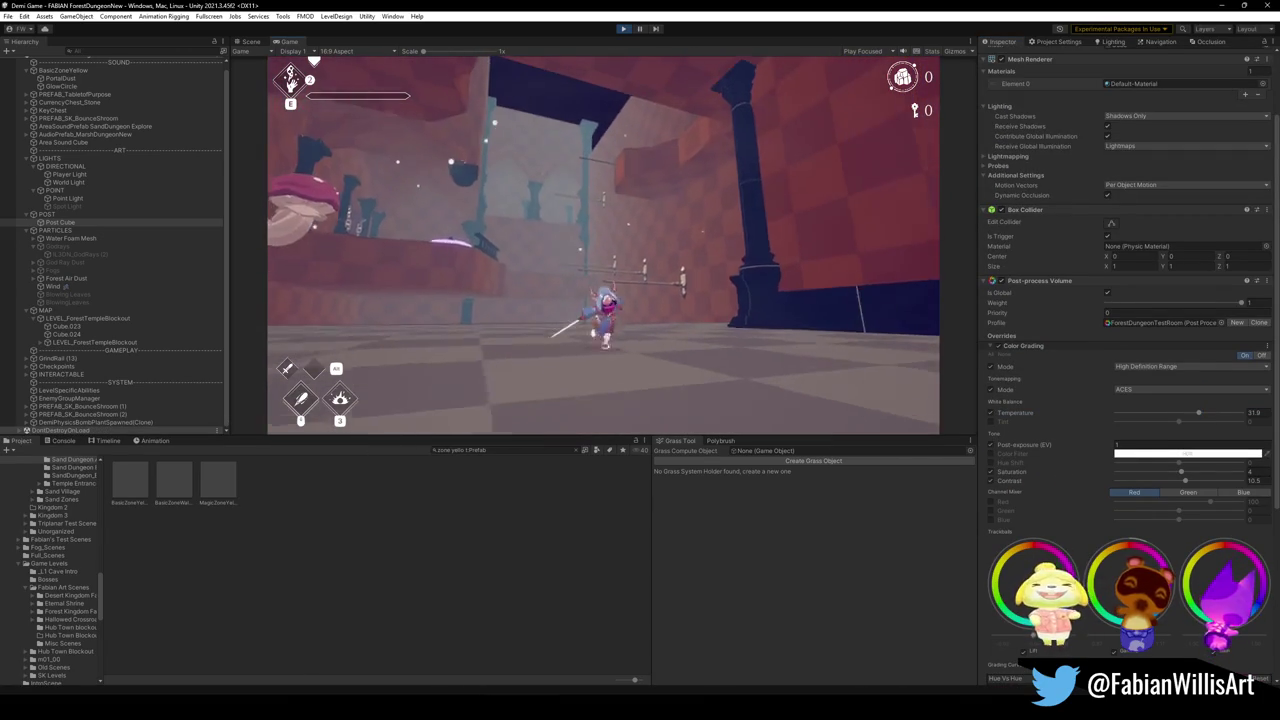
# Step: Make the game full screen and throw and detonate bomb orbs while walking to the ledged wall
pyautogui.press('F10')
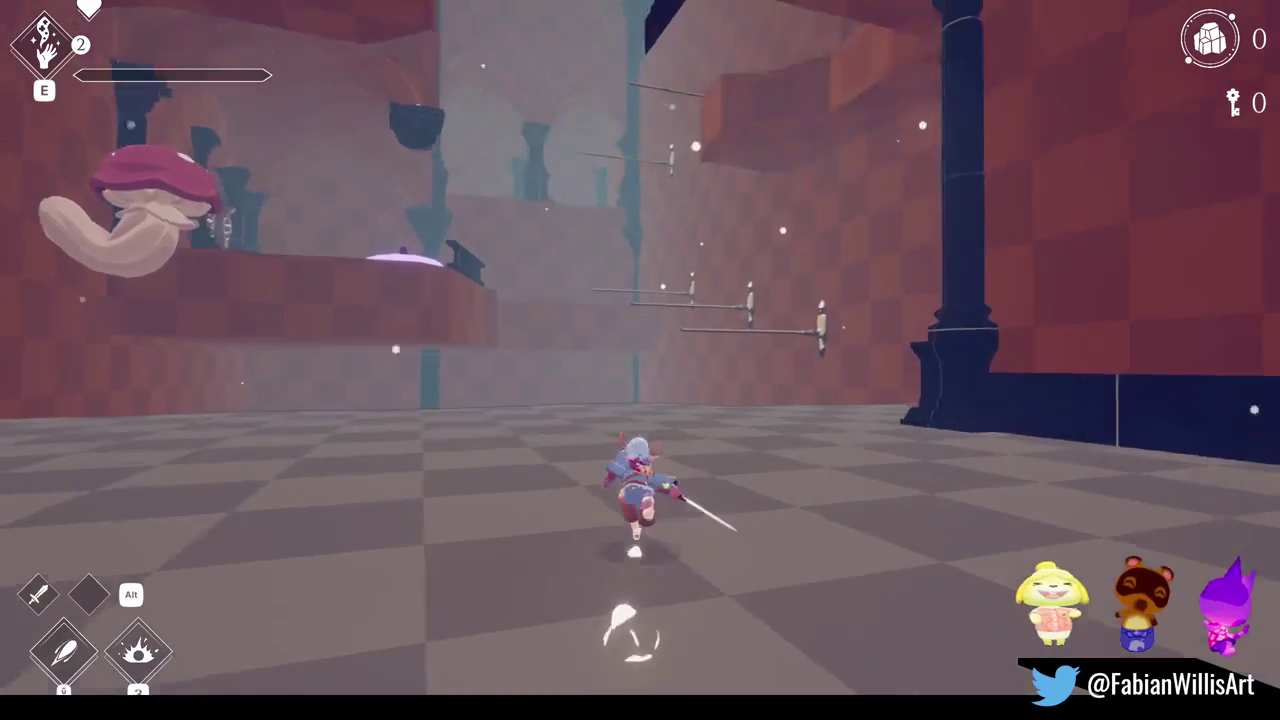
pyautogui.press('e')
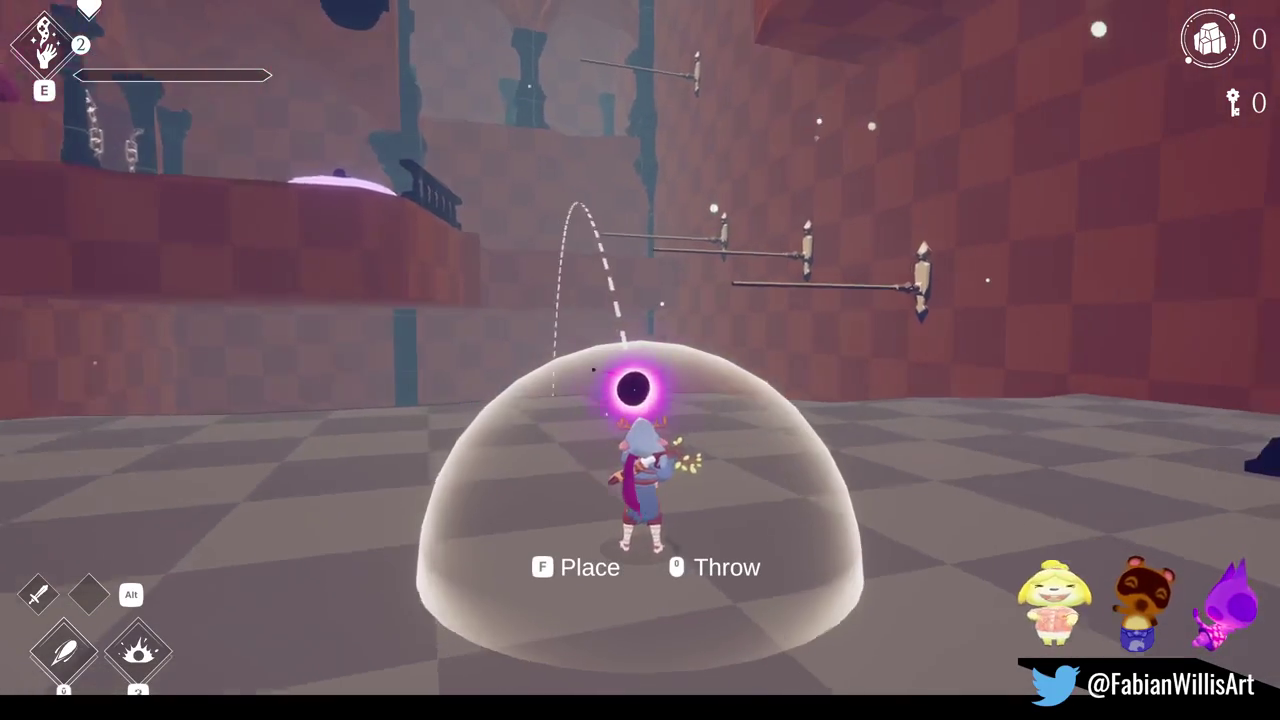
pyautogui.press('w')
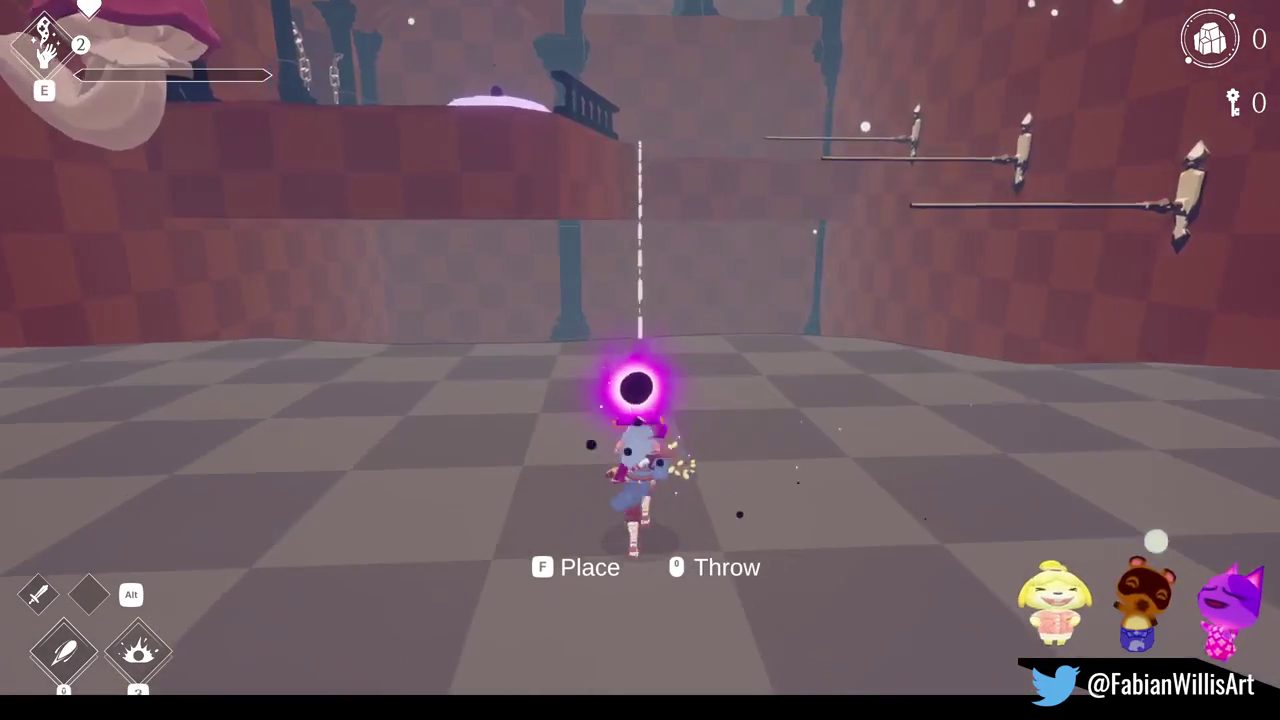
pyautogui.press('w')
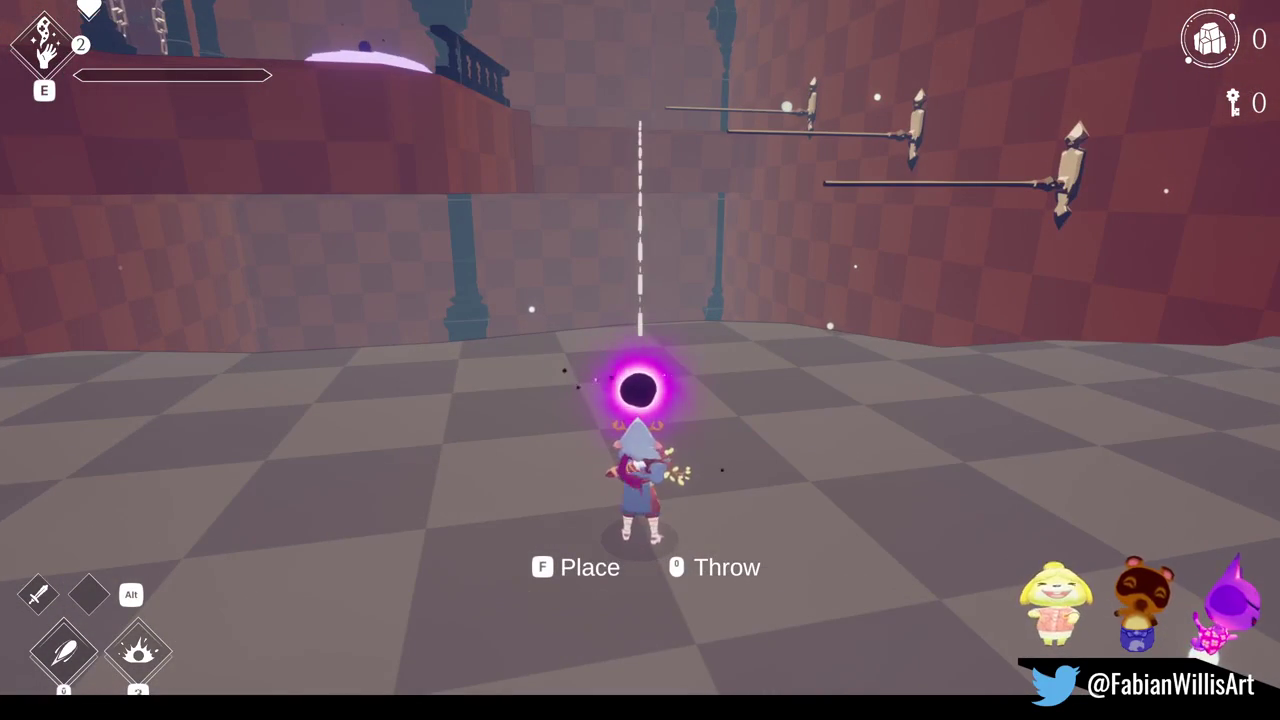
pyautogui.click(640, 360)
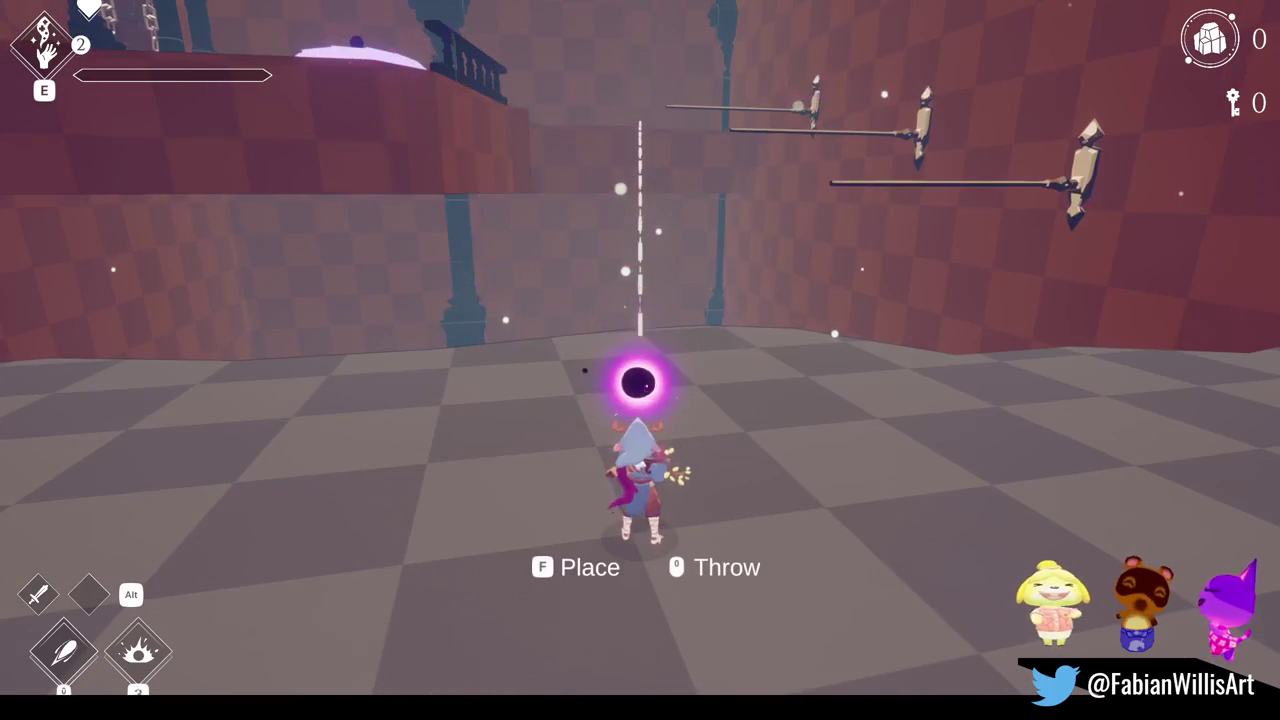
pyautogui.press('w')
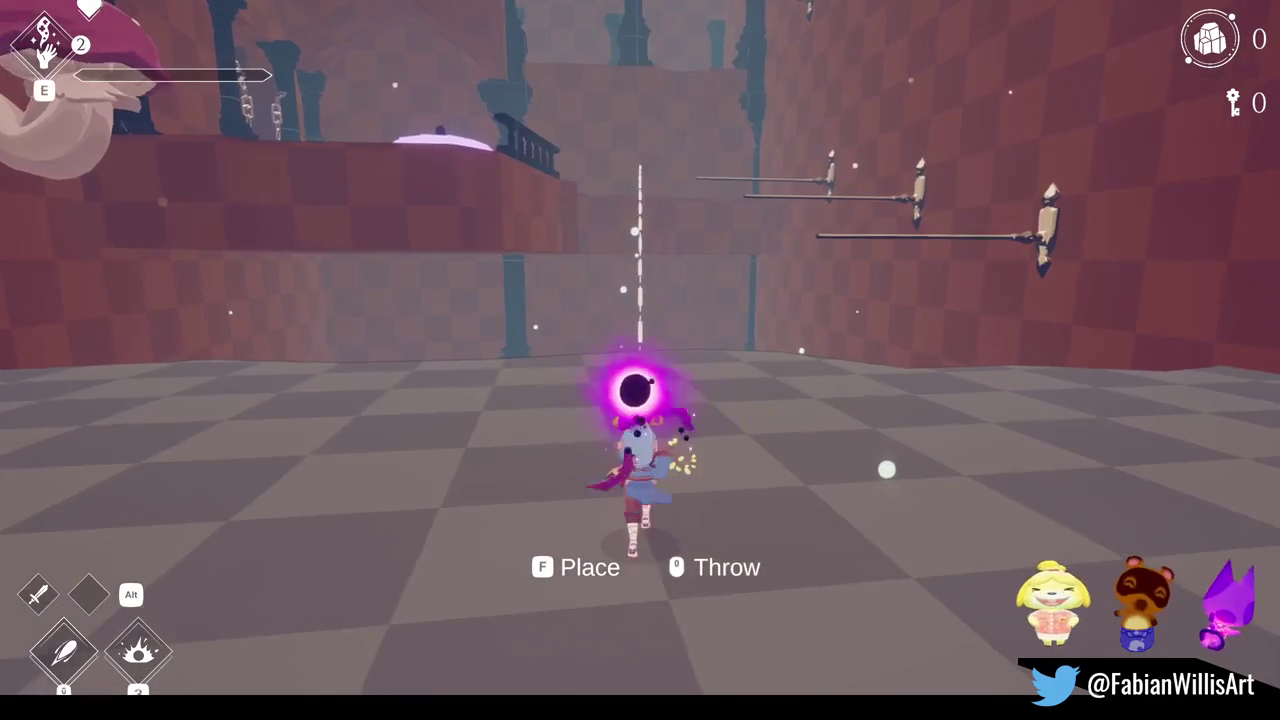
pyautogui.press('w')
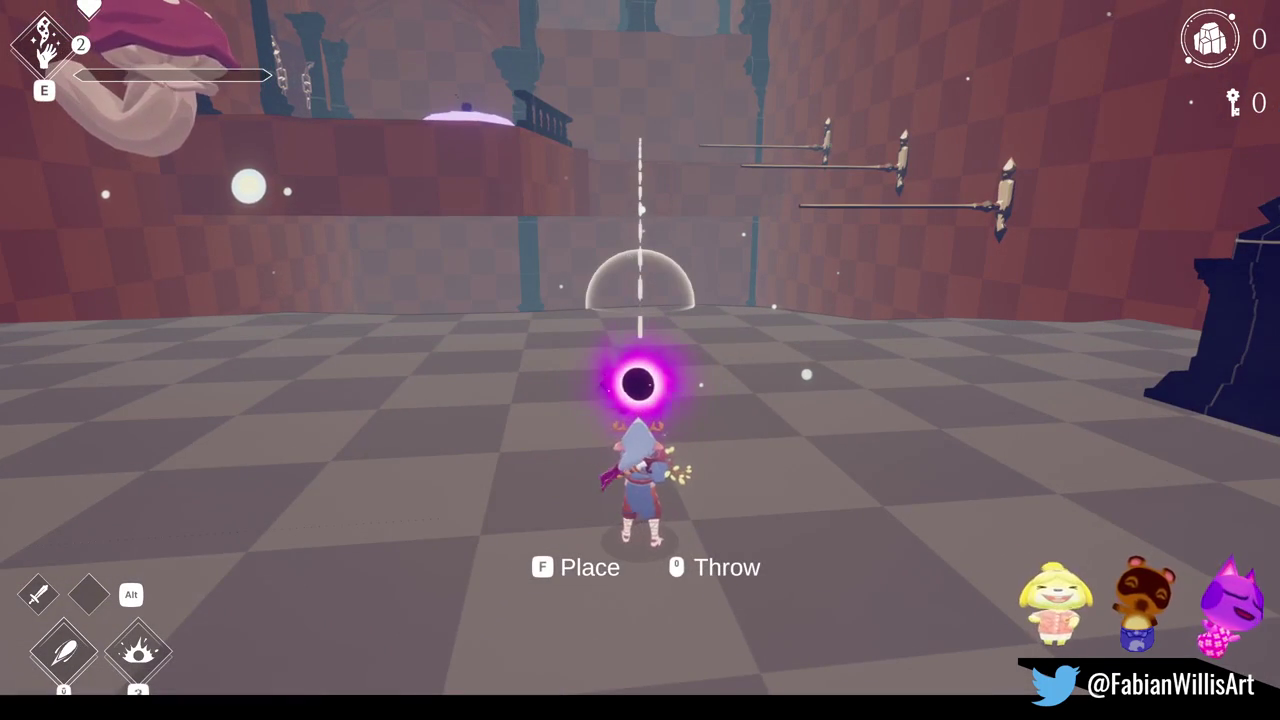
pyautogui.click(640, 360)
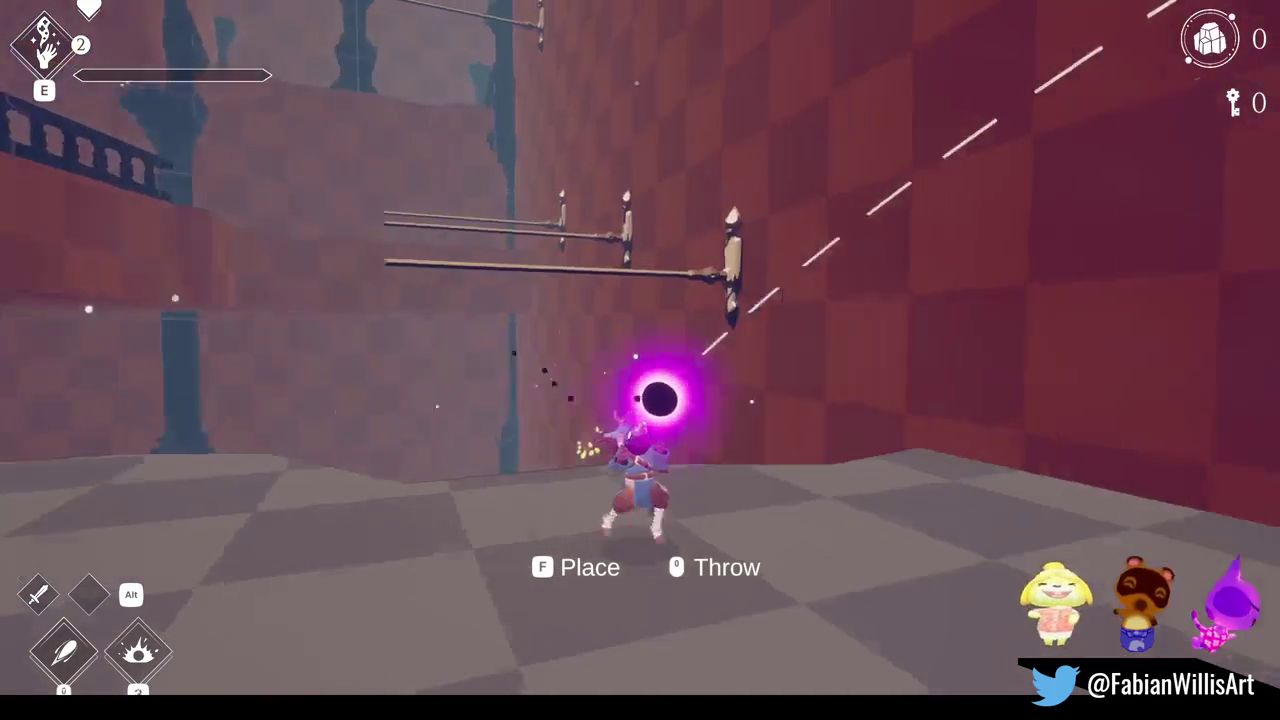
# Step: Detonate a bomb on the spike and drop down into the checkered room
pyautogui.click(640, 360)
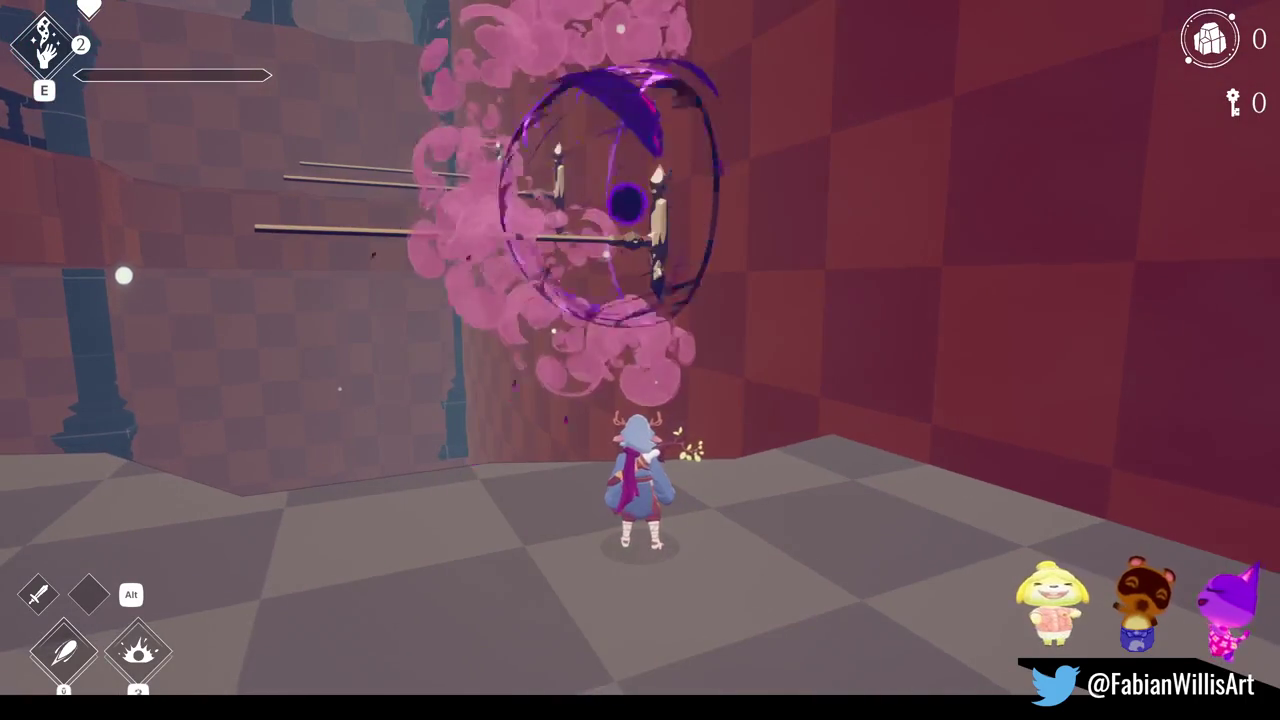
pyautogui.press('e')
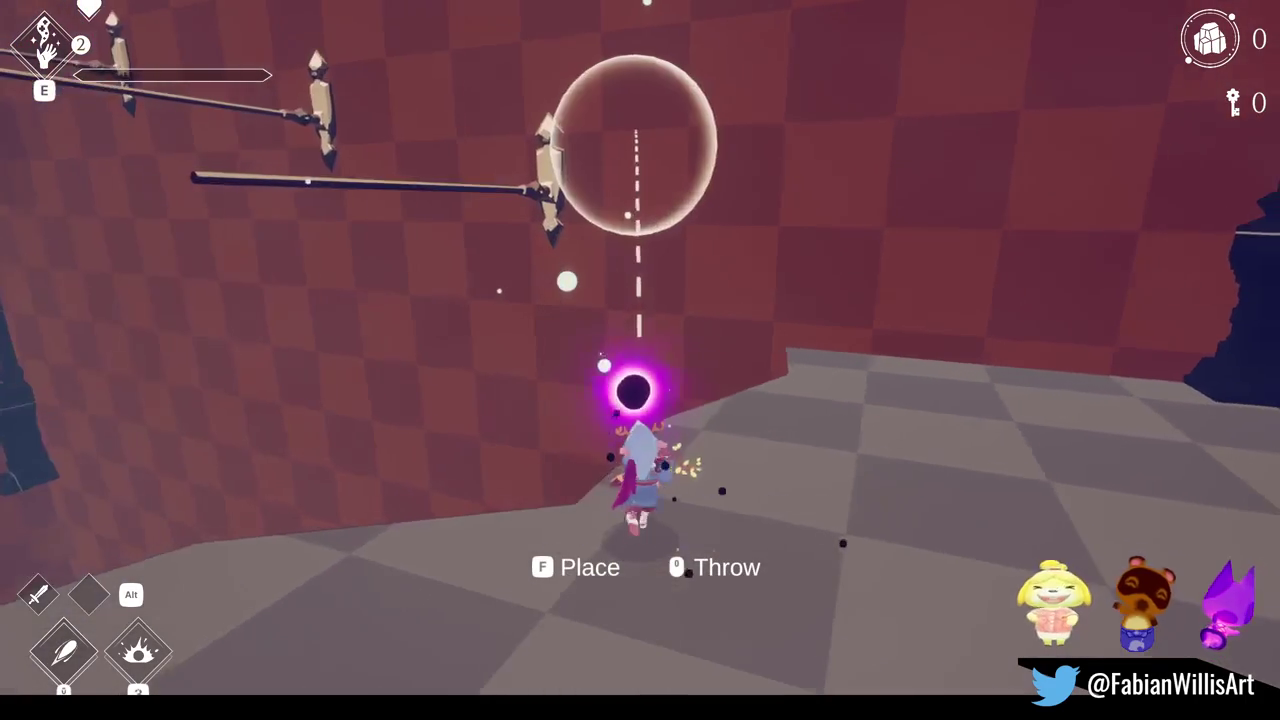
pyautogui.click(640, 360)
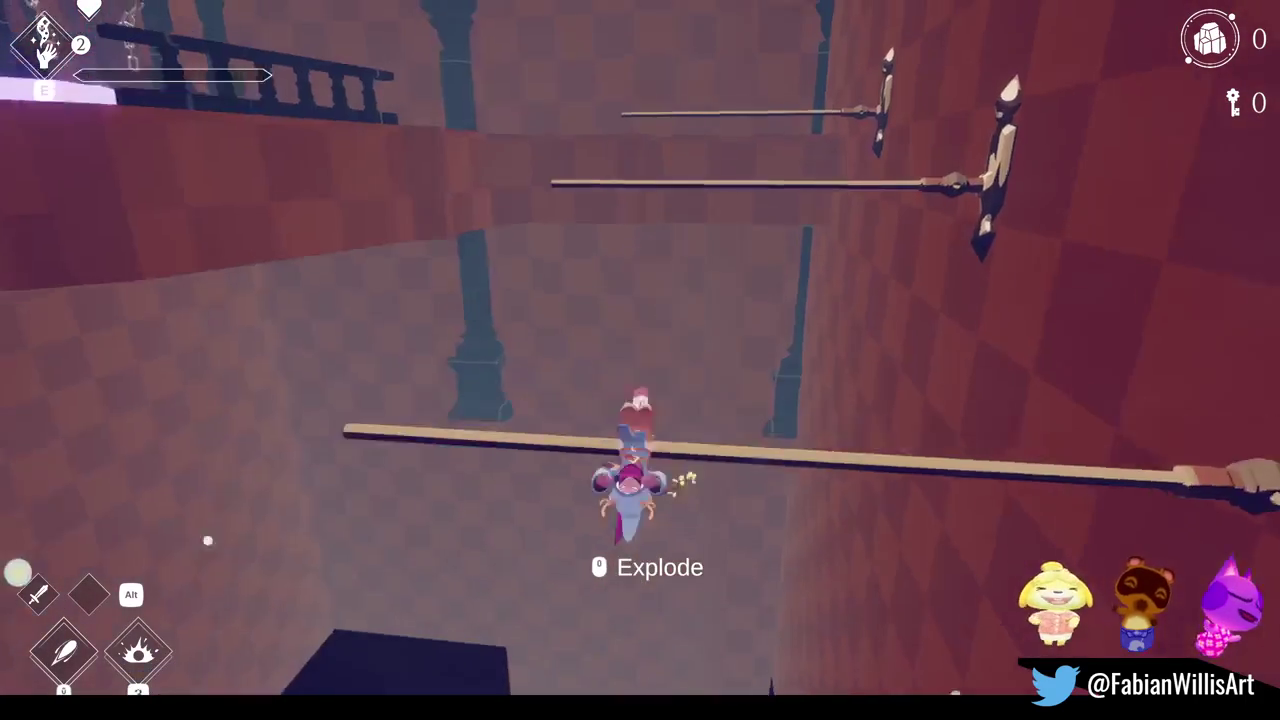
pyautogui.click(640, 360)
pyautogui.press('w')
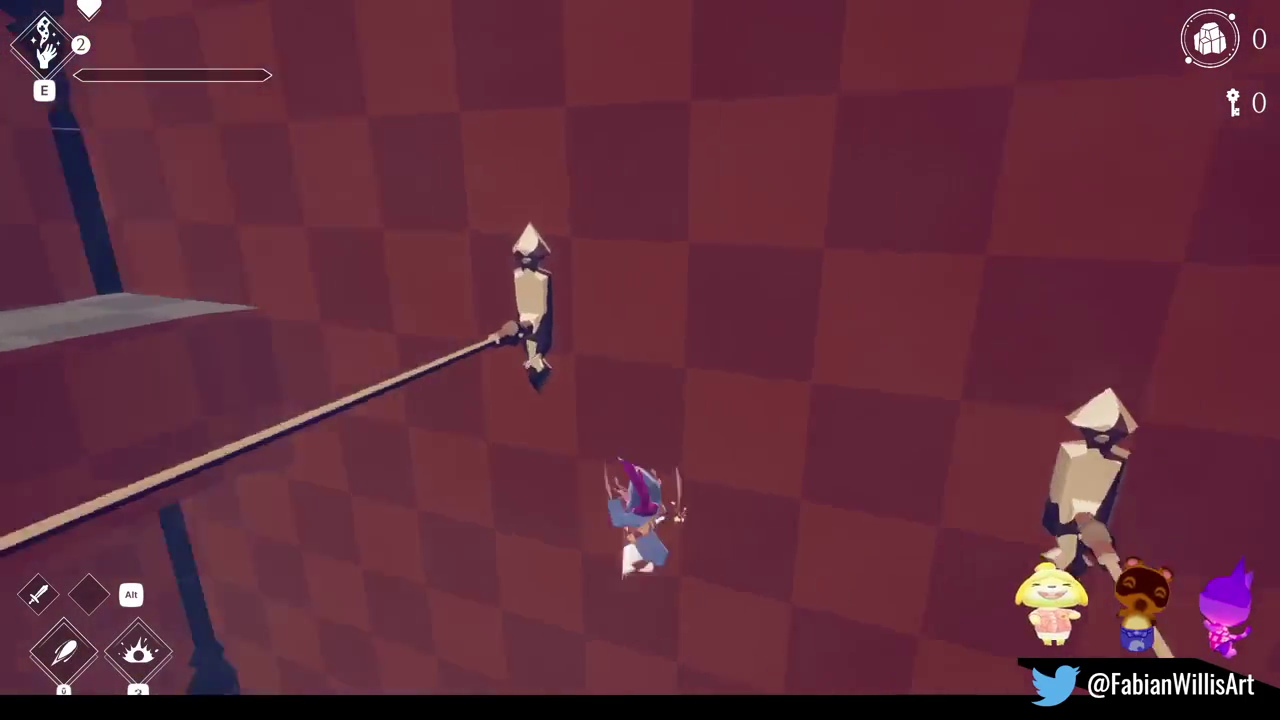
pyautogui.press('w')
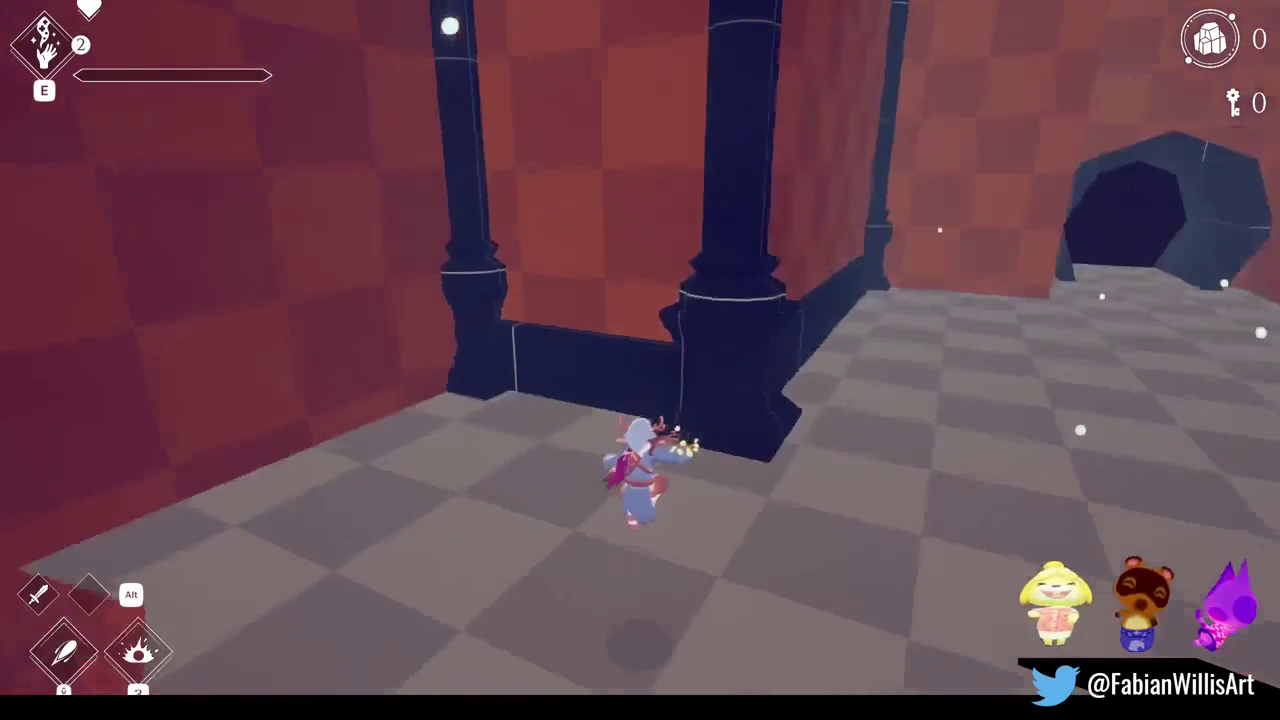
# Step: Throw bombs onto the wall and wall post, detonating them to launch upward
pyautogui.press('e')
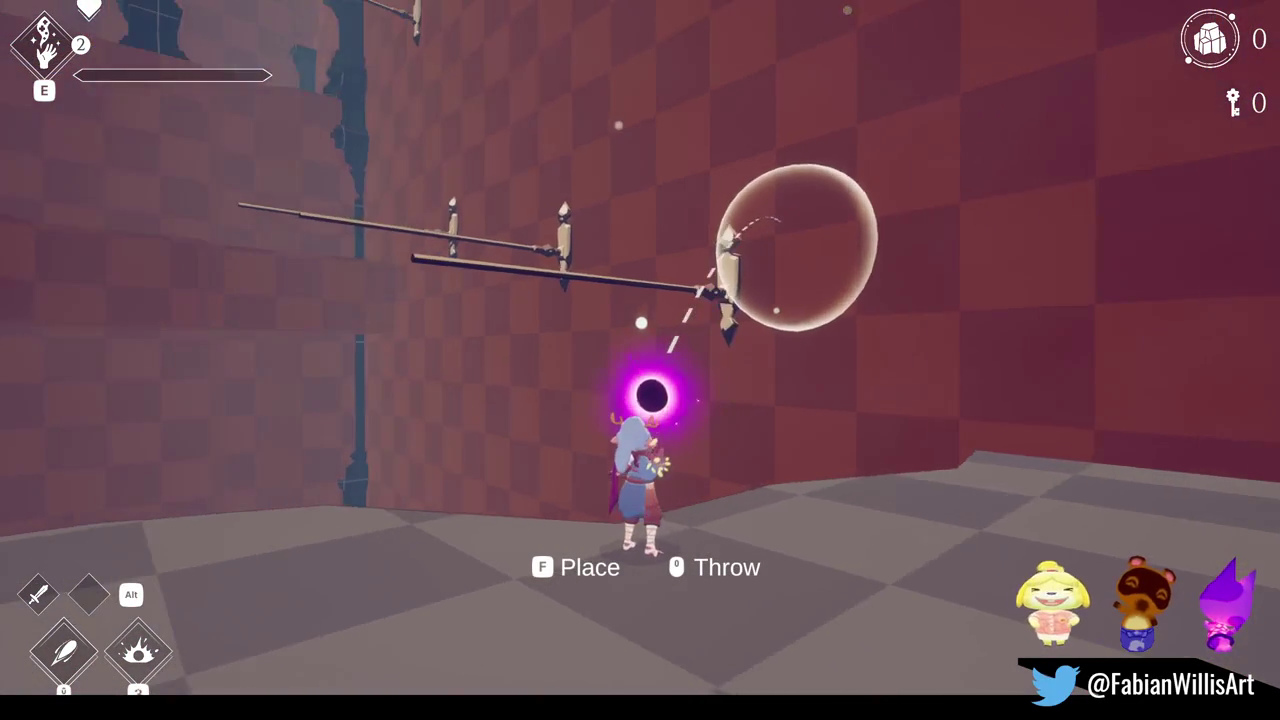
pyautogui.click(640, 360)
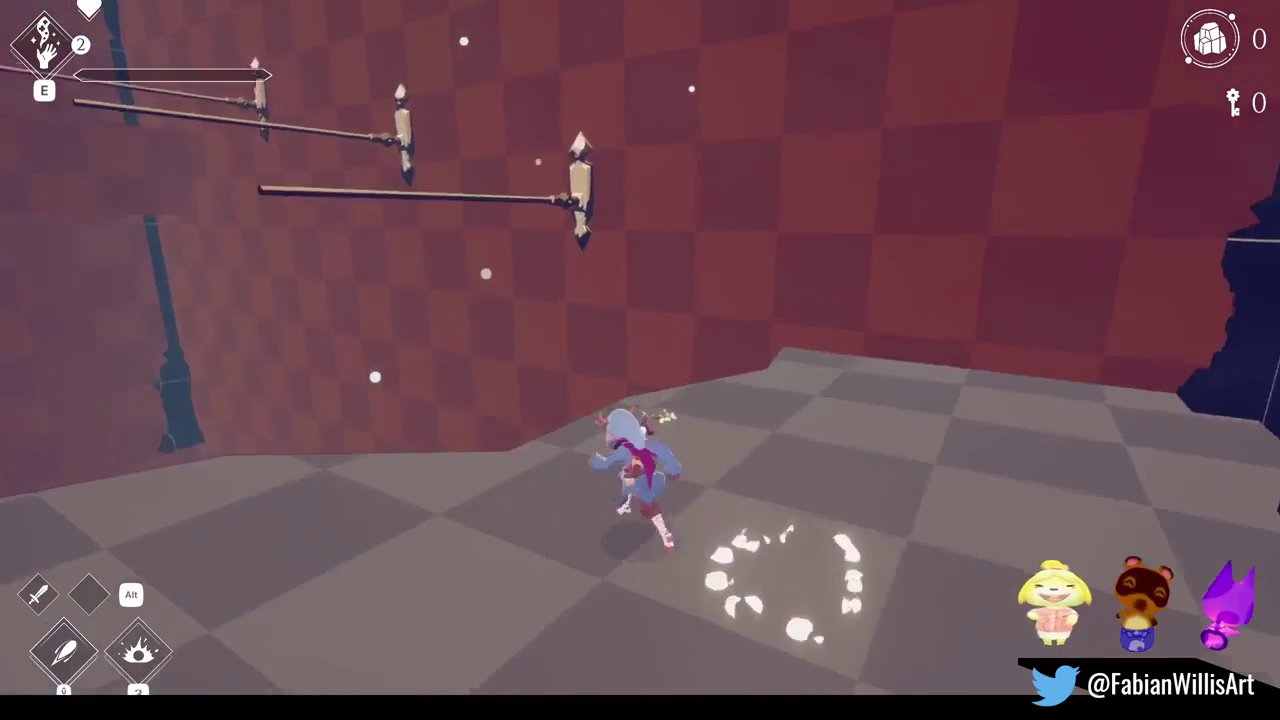
pyautogui.press('e')
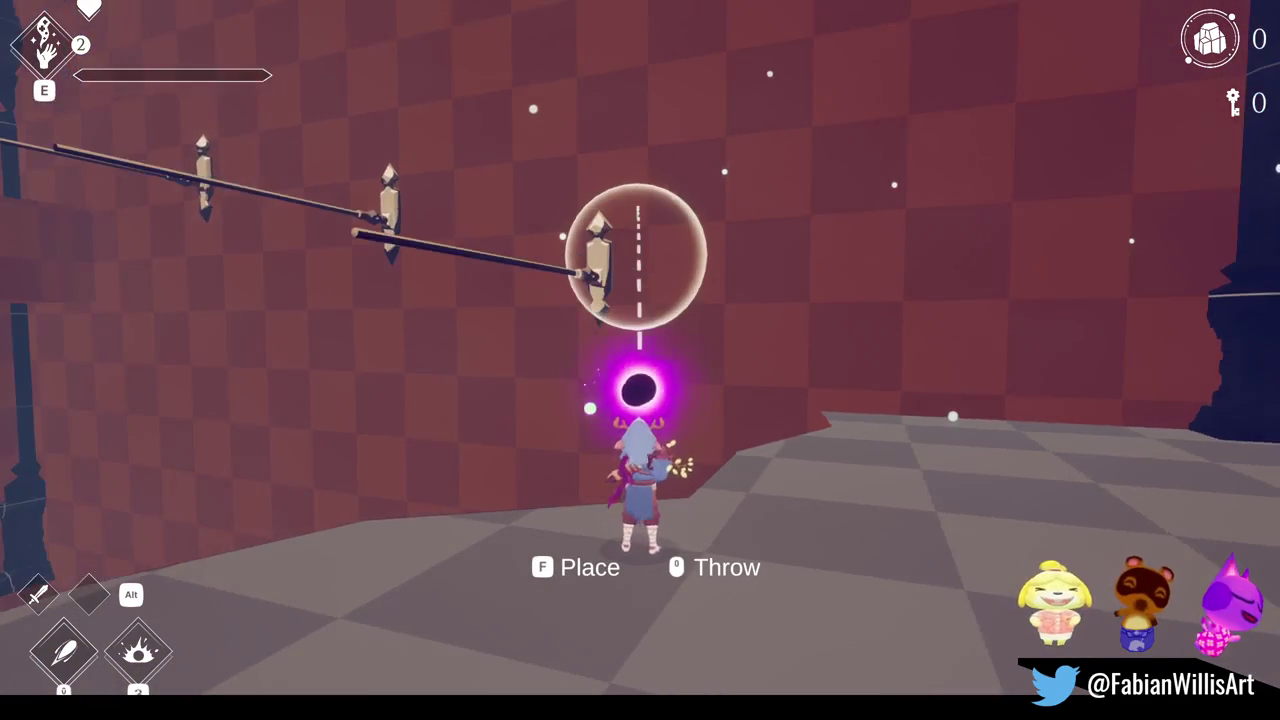
pyautogui.press('space')
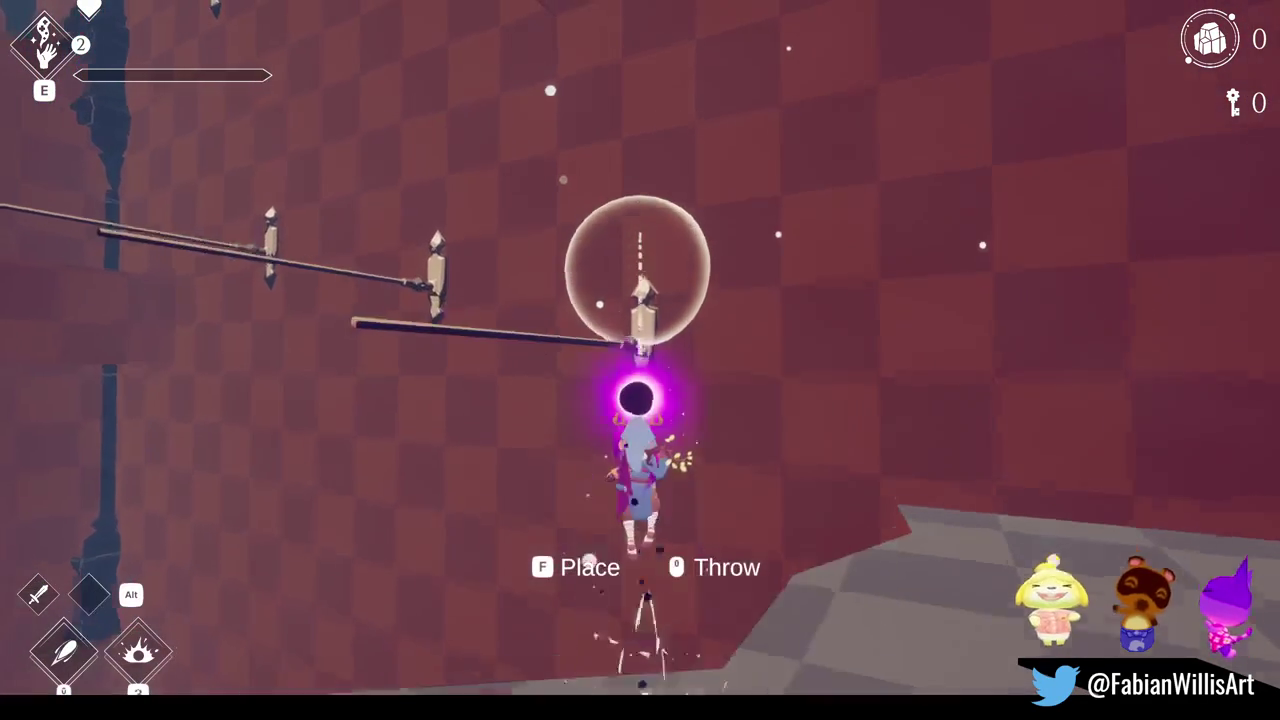
pyautogui.click(640, 360)
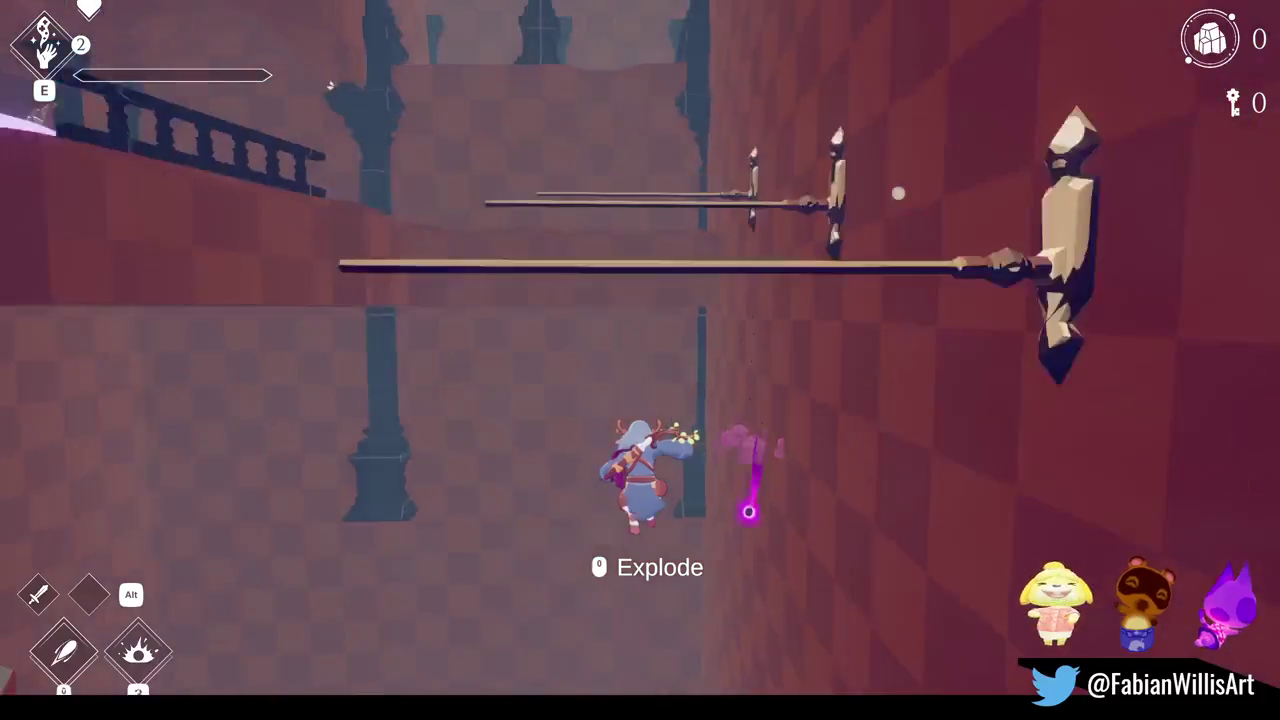
pyautogui.click(640, 360)
pyautogui.press('e')
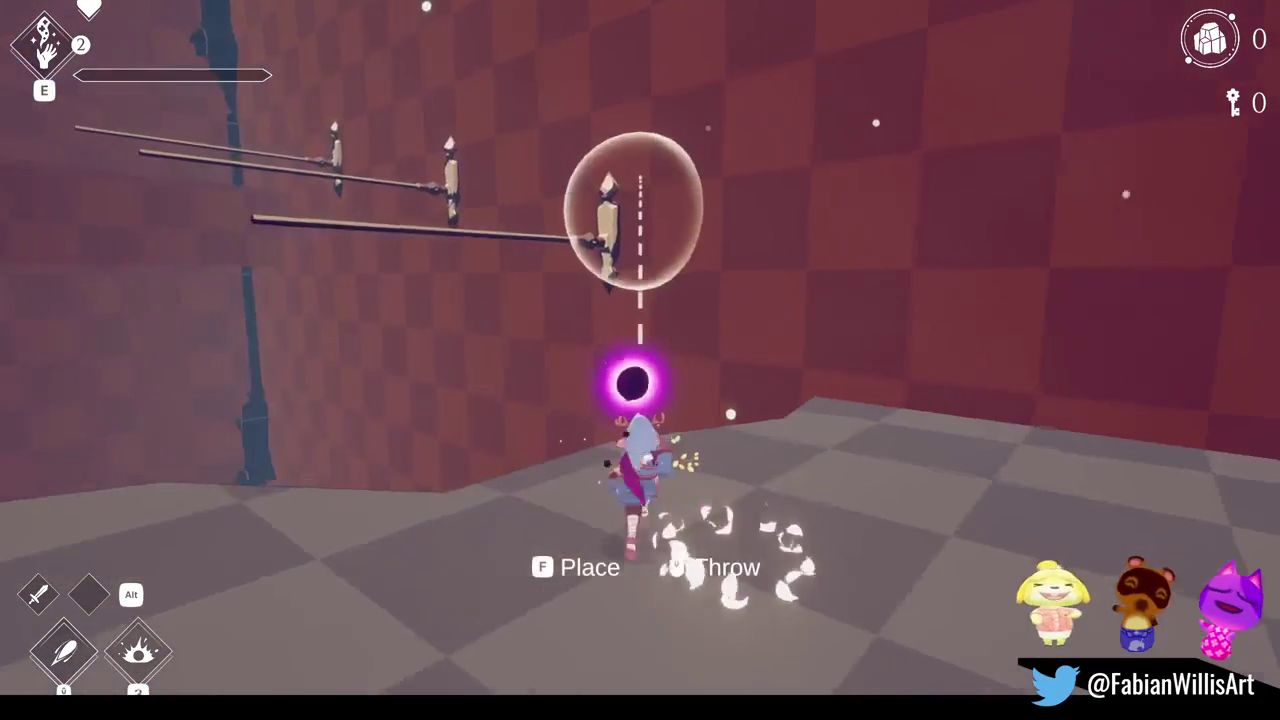
pyautogui.click(640, 360)
pyautogui.click(640, 360)
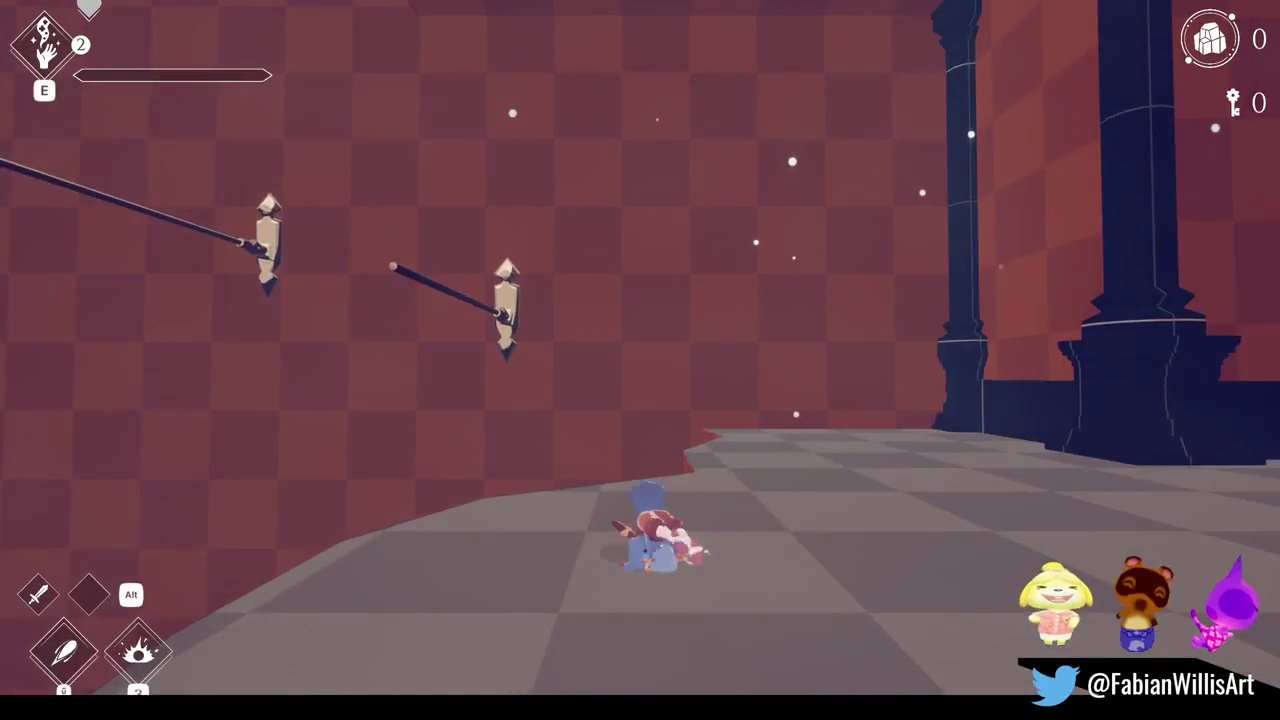
# Step: Run to the far wall, throwing and detonating more bombs there
pyautogui.press('w')
pyautogui.press('w')
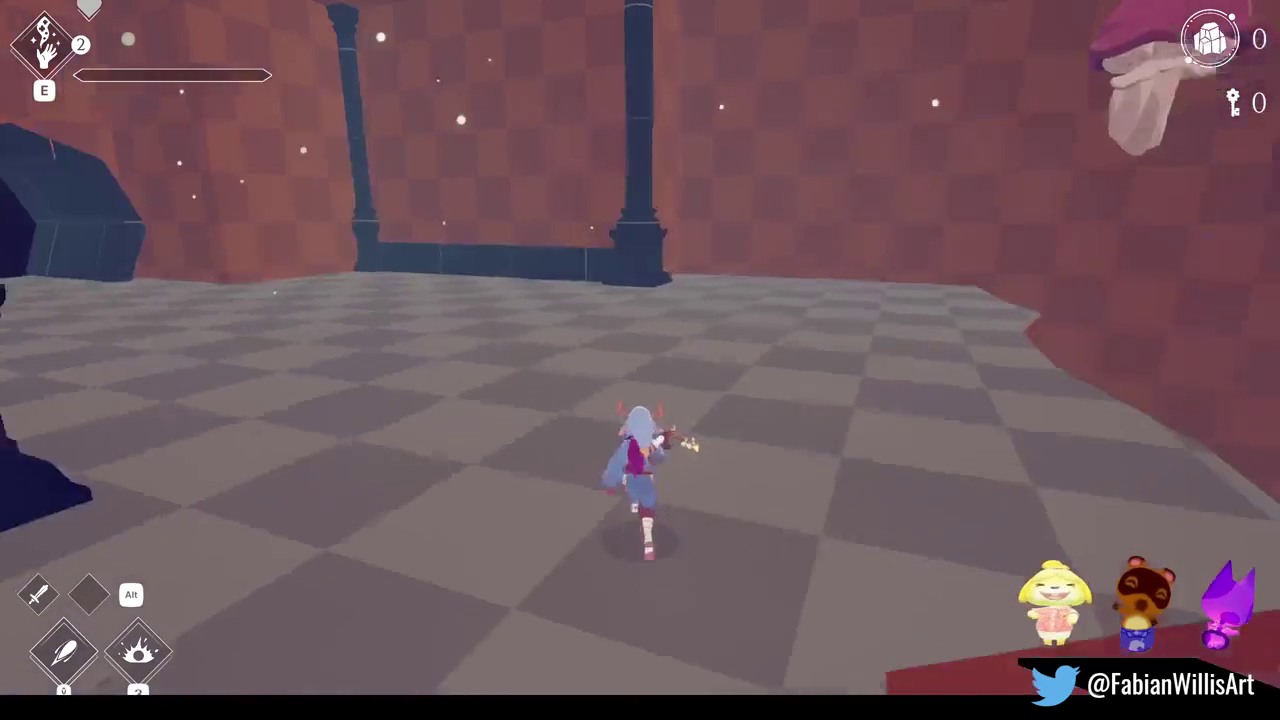
pyautogui.press('e')
pyautogui.click(640, 360)
pyautogui.click(640, 360)
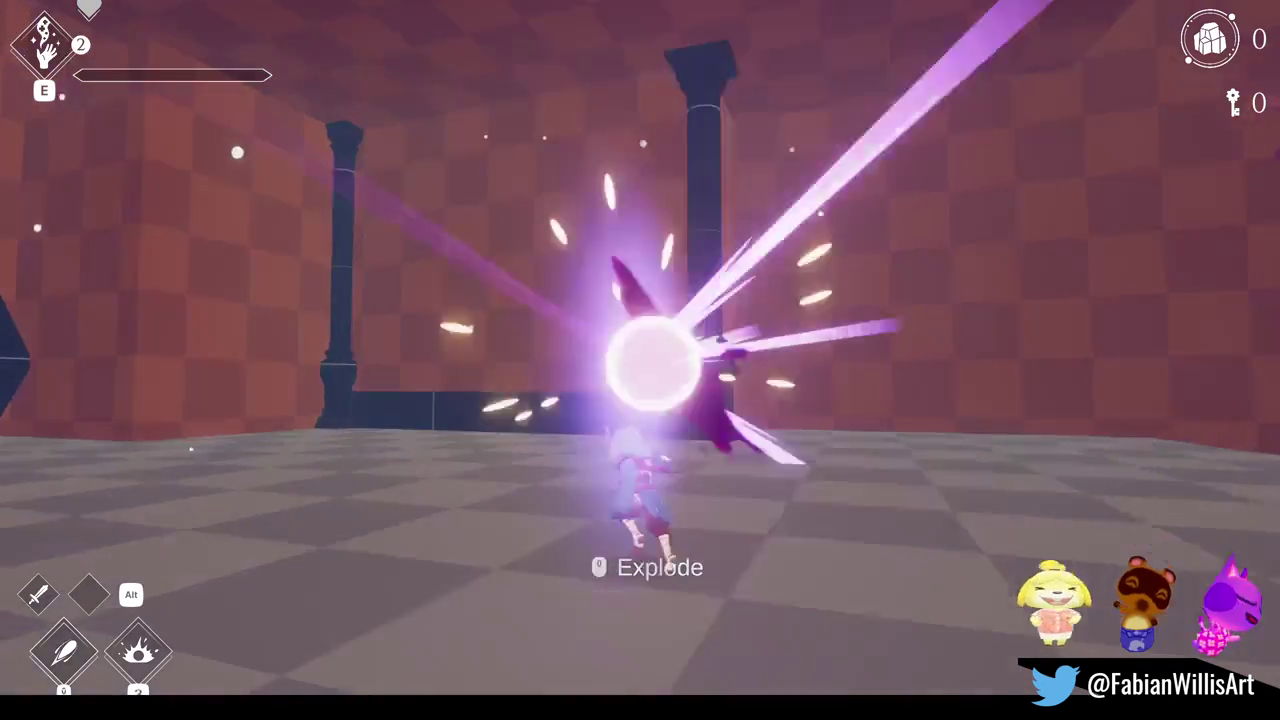
pyautogui.press('e')
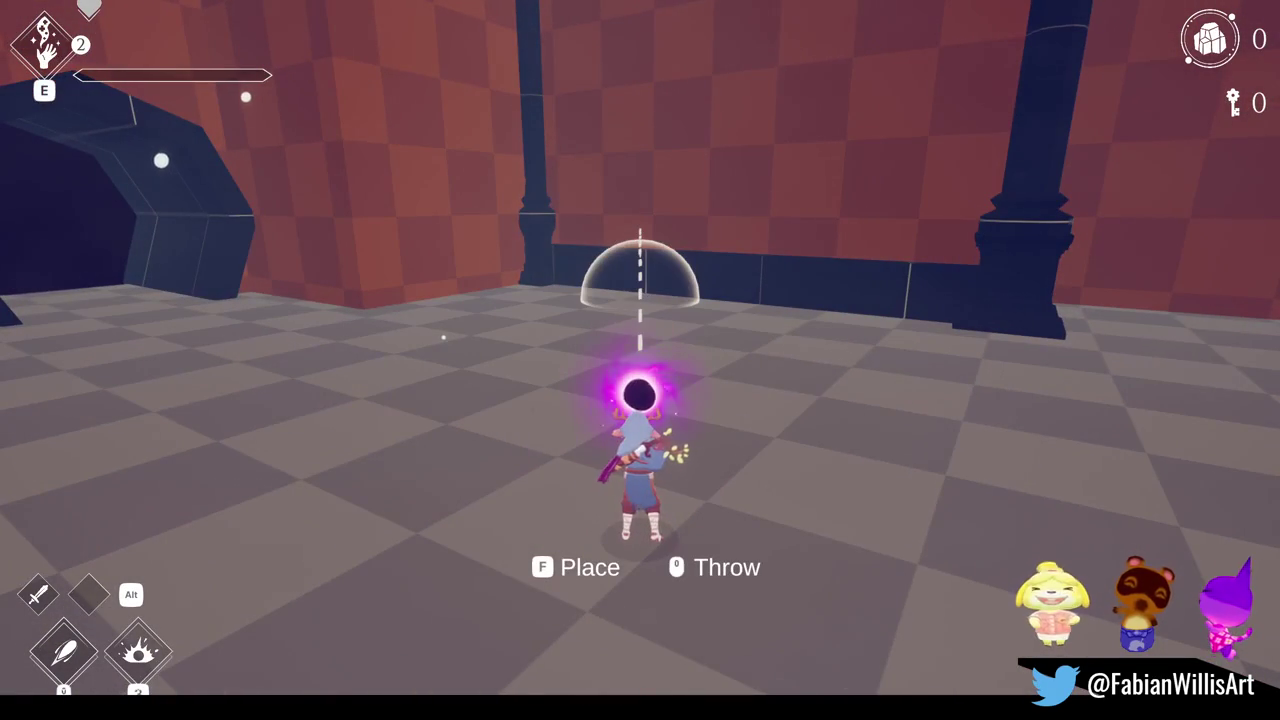
pyautogui.click(640, 360)
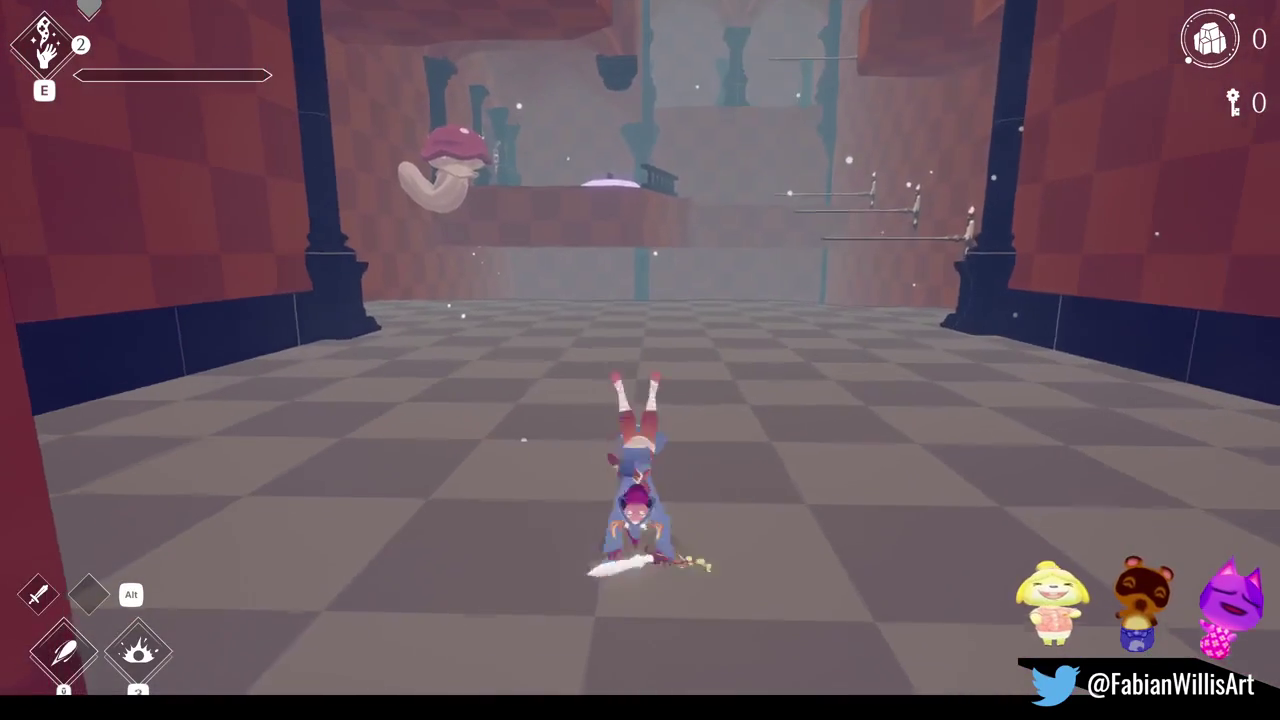
pyautogui.press('e')
pyautogui.click(640, 360)
pyautogui.click(640, 360)
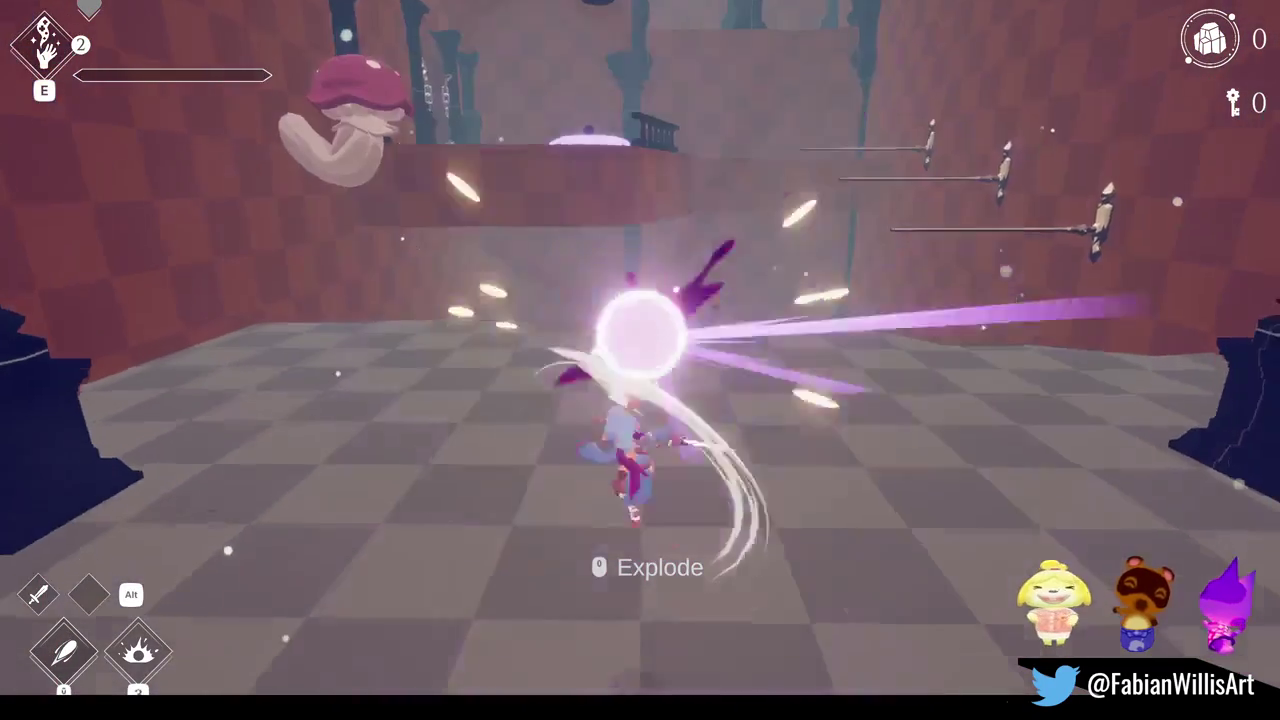
# Step: Bomb-jump up the wall from a placed bomb, run back, and open the enemy spawn menu with F1
pyautogui.press('e')
pyautogui.press('f')
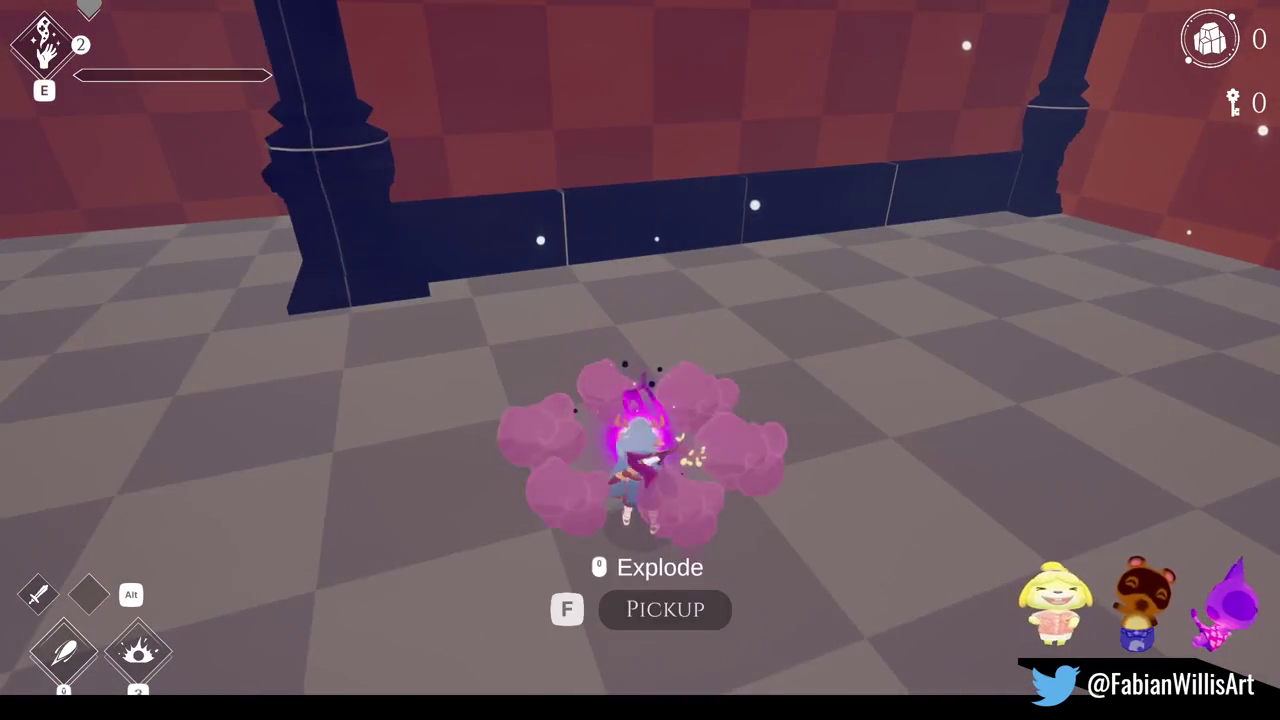
pyautogui.press('space')
pyautogui.click(640, 360)
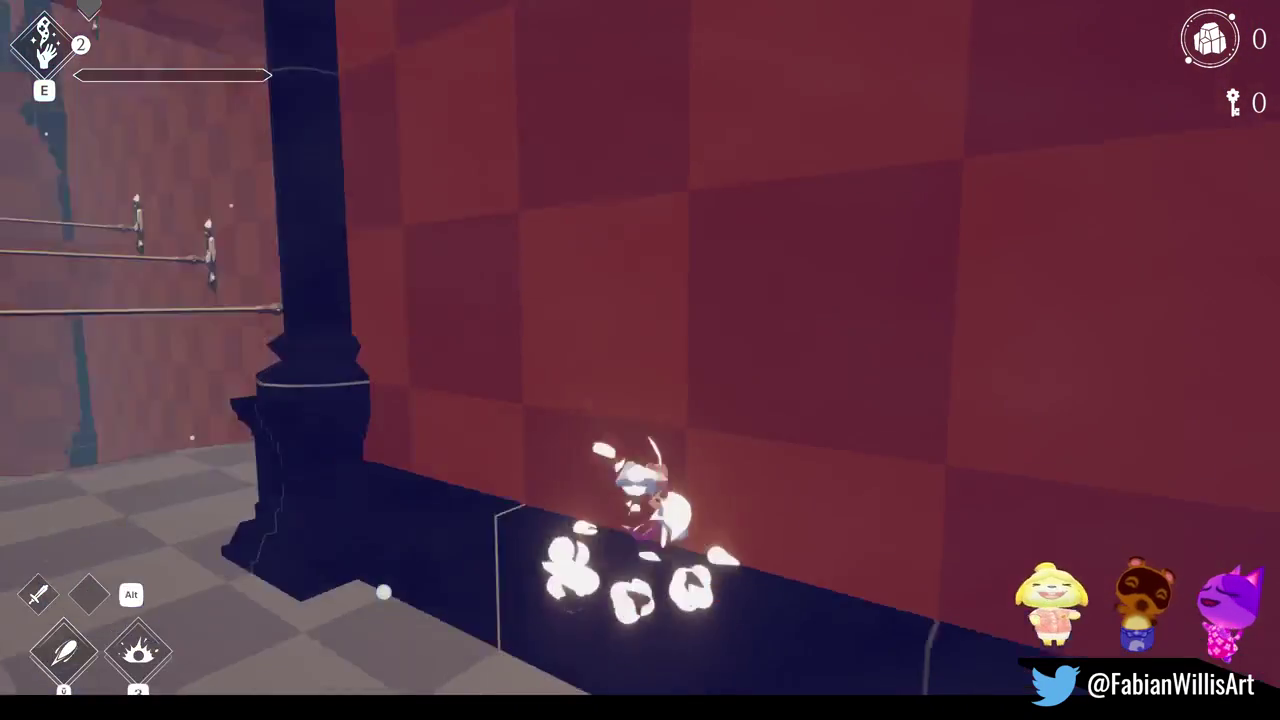
pyautogui.press('w')
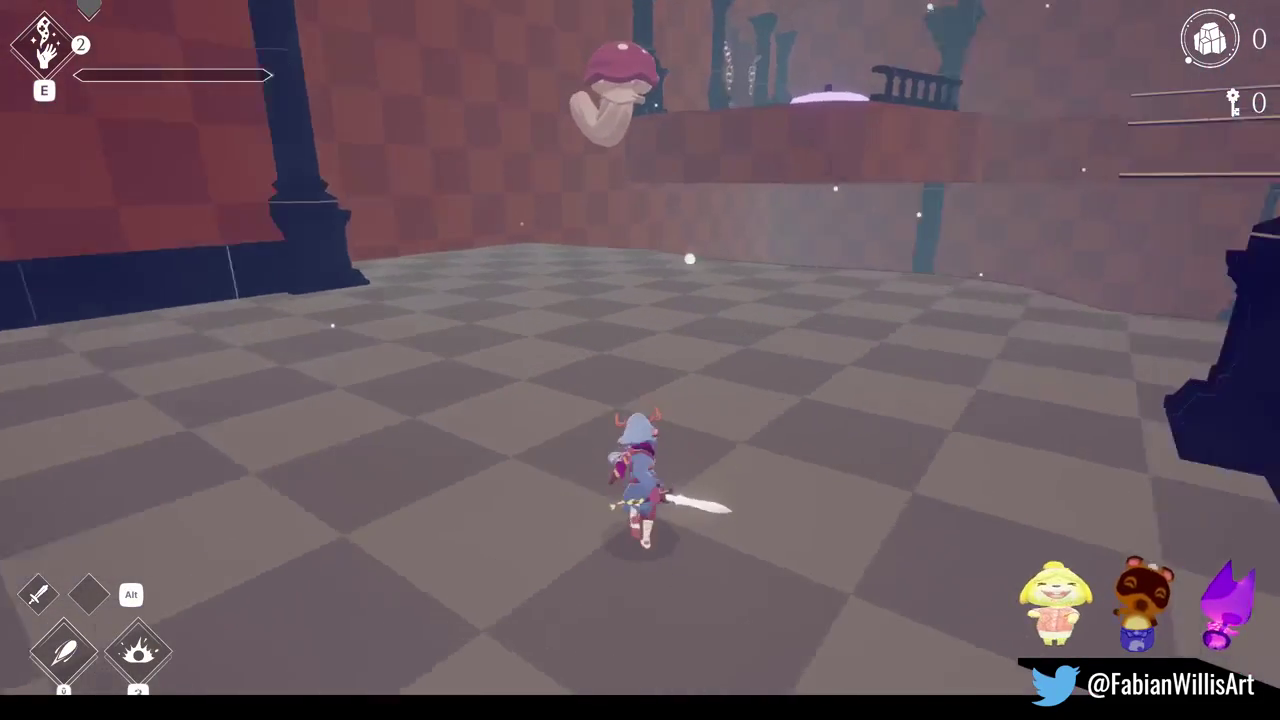
pyautogui.press('F1')
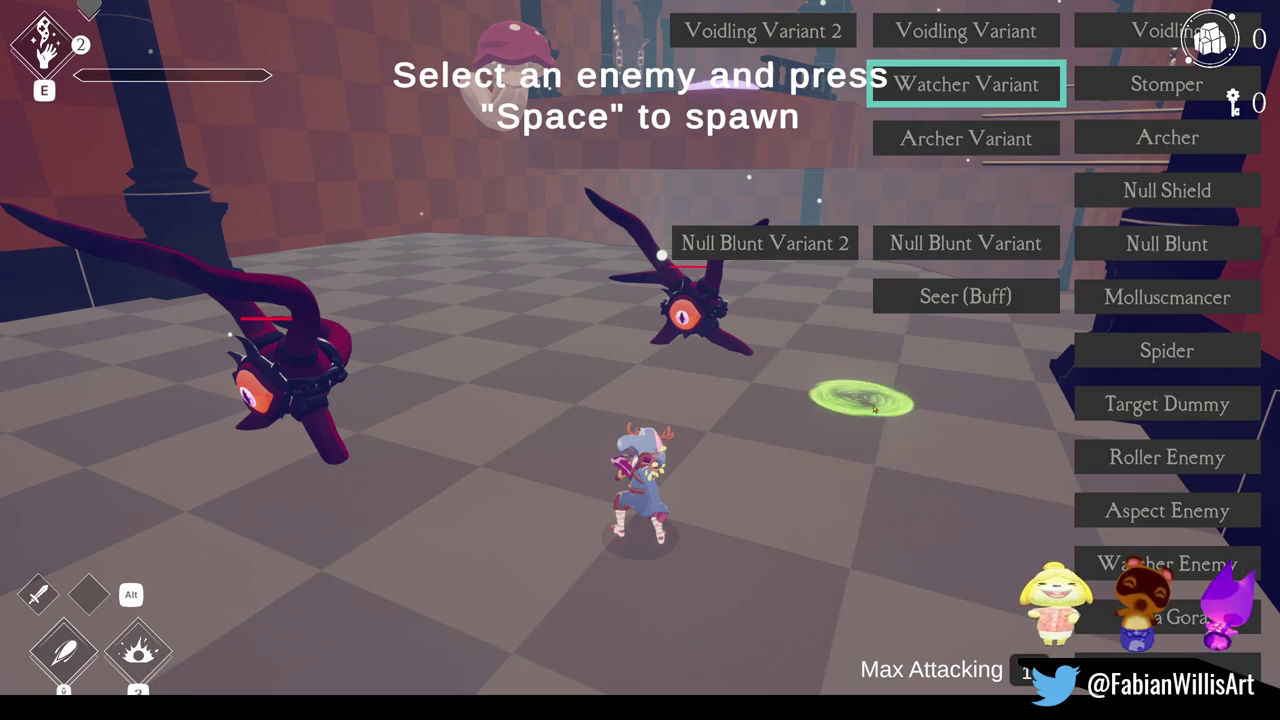
# Step: Attack the spawned enemies, reopen the spawn menu with Tab, explore, then pause with Escape
pyautogui.click(833, 384)
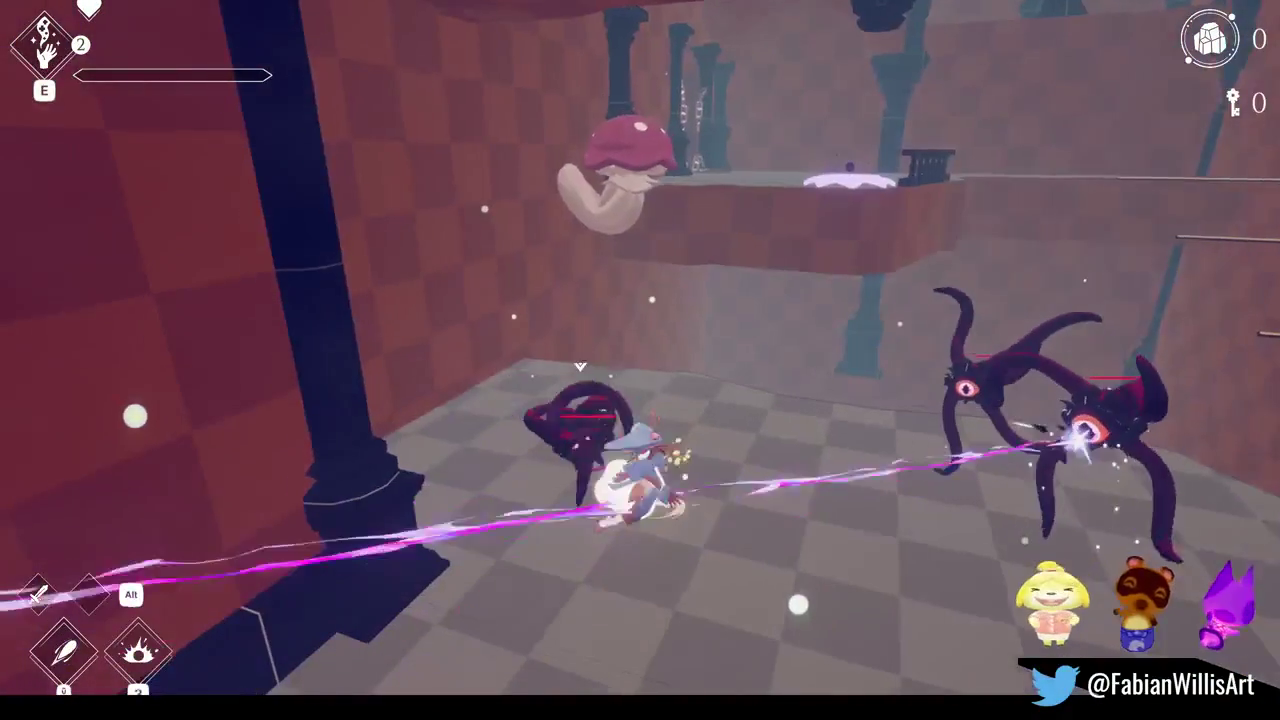
pyautogui.press('Tab')
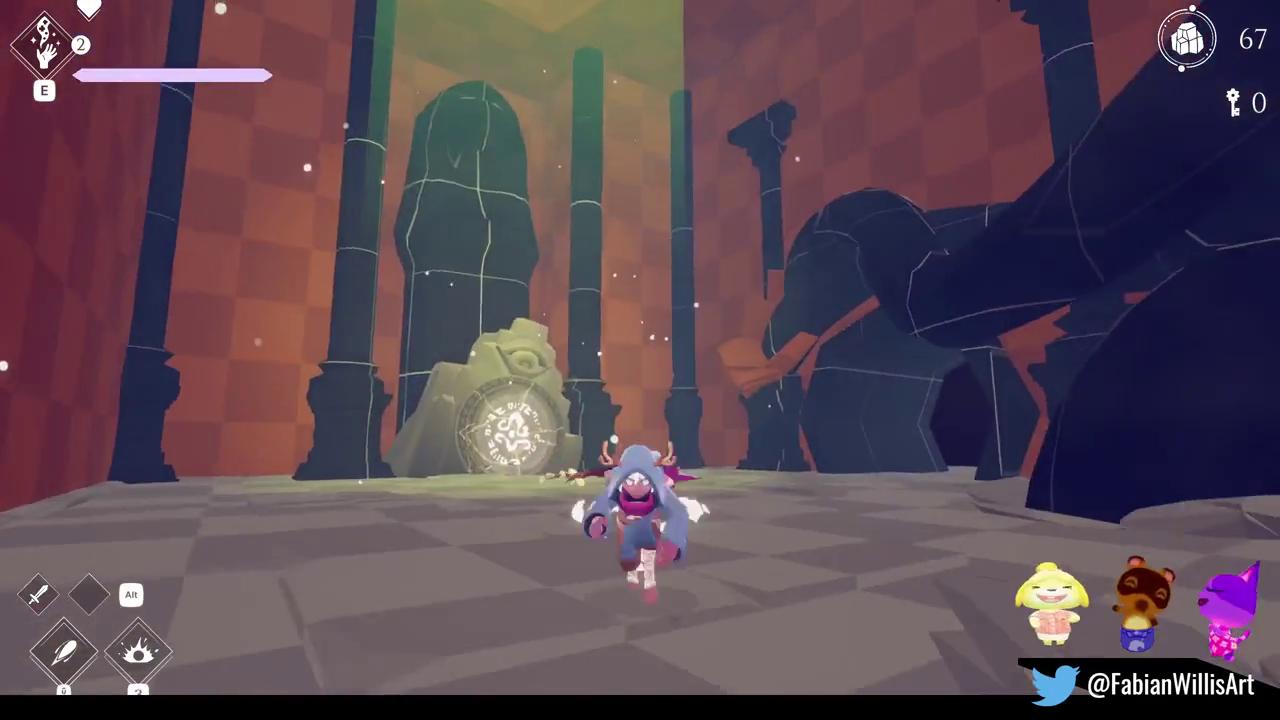
pyautogui.press('Escape')
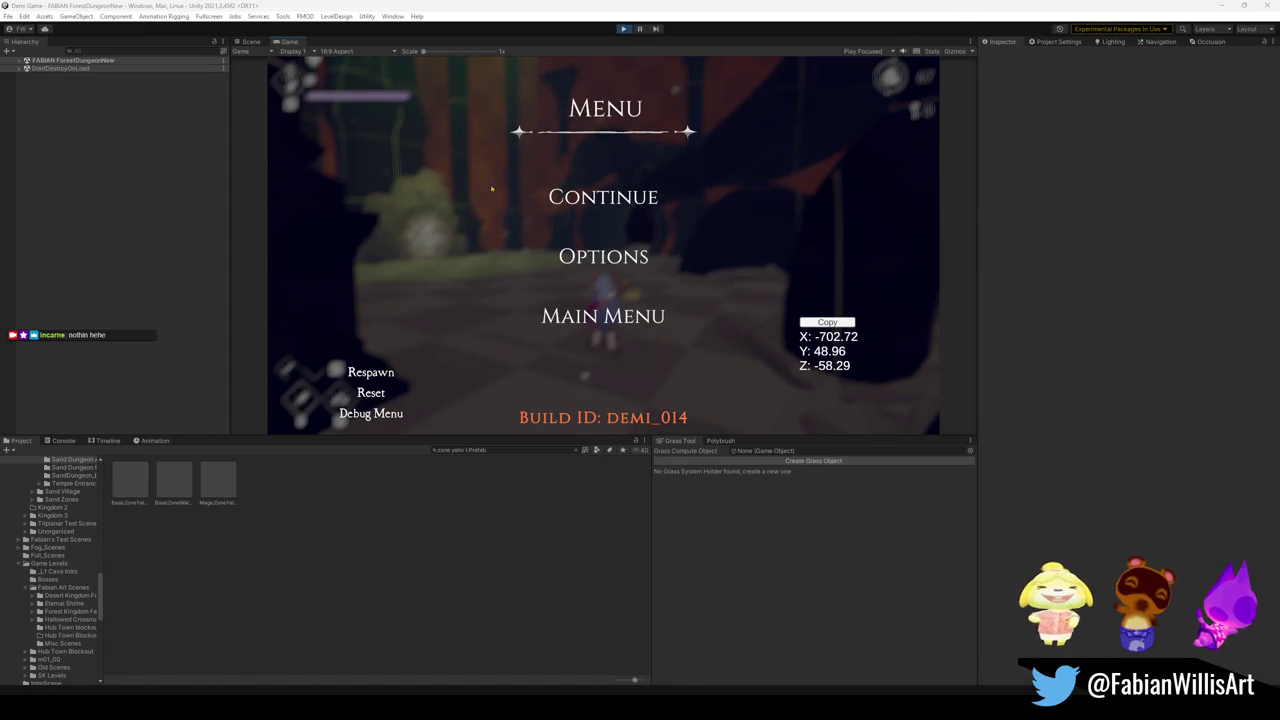
# Step: Exit Play mode with Ctrl+P and scroll the Hierarchy down to Godrays
pyautogui.click(611, 41)
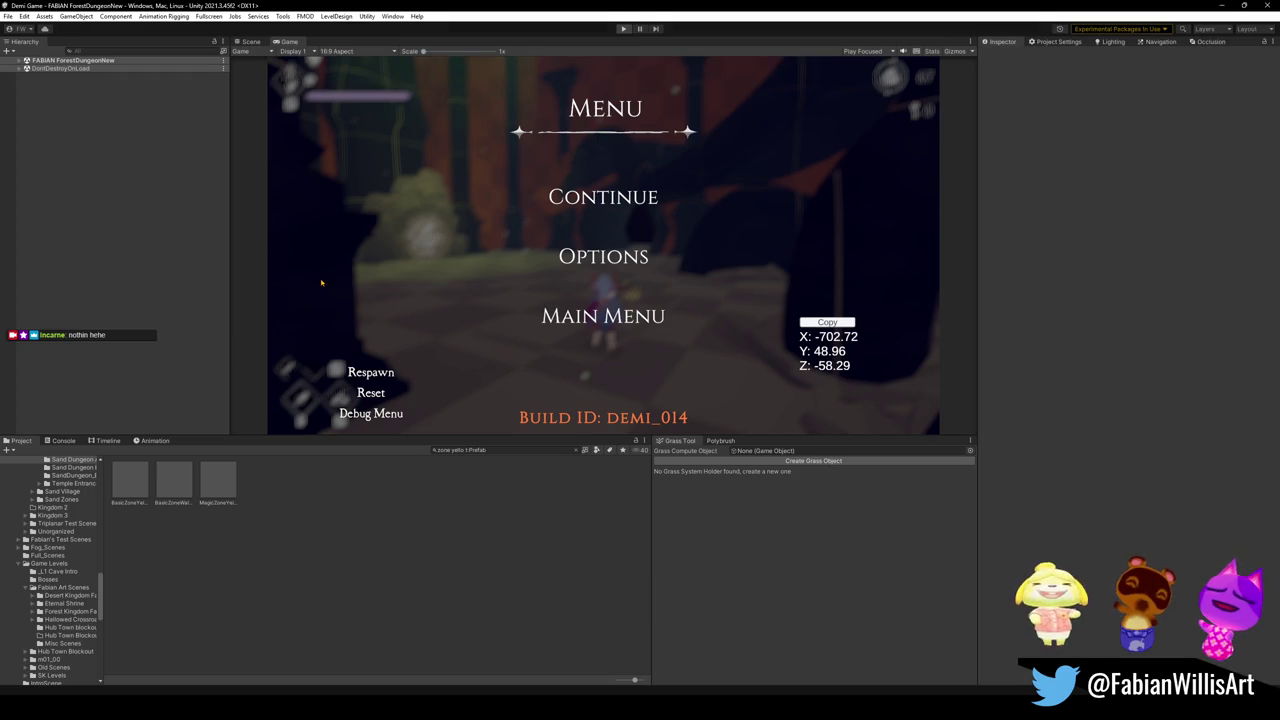
pyautogui.hotkey('ctrl', 'p')
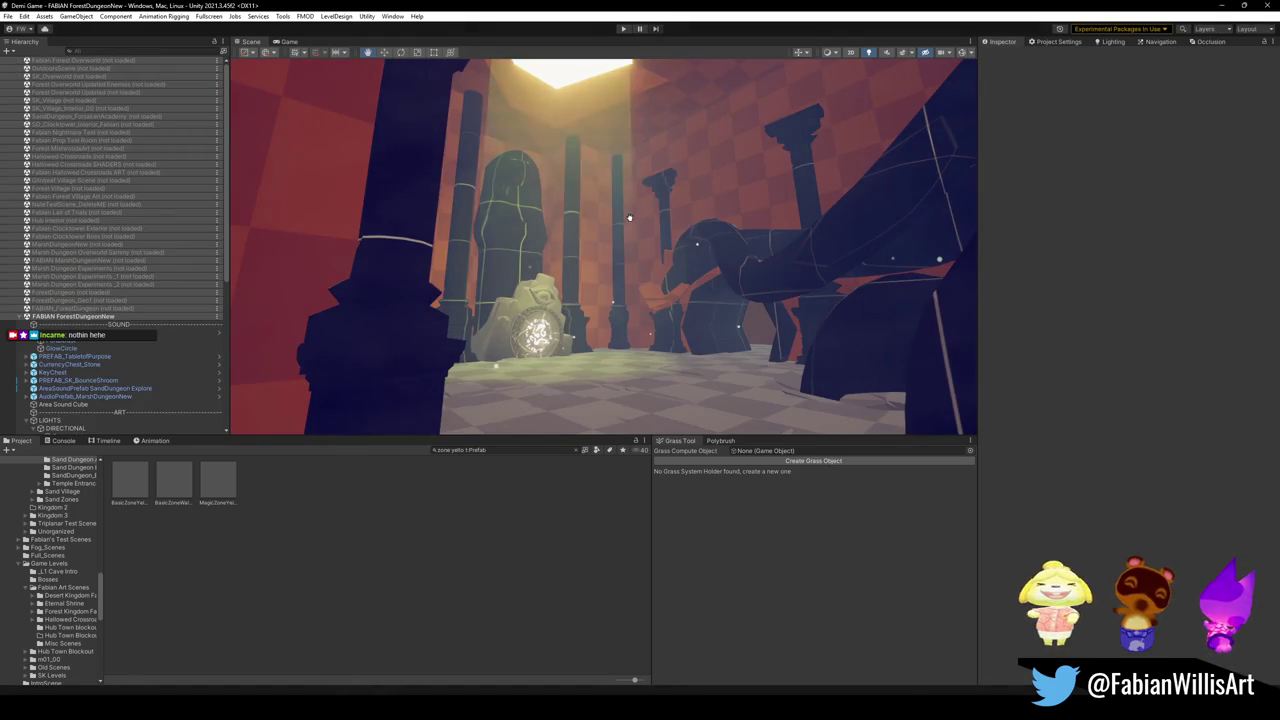
pyautogui.scroll(-3, 150, 365)
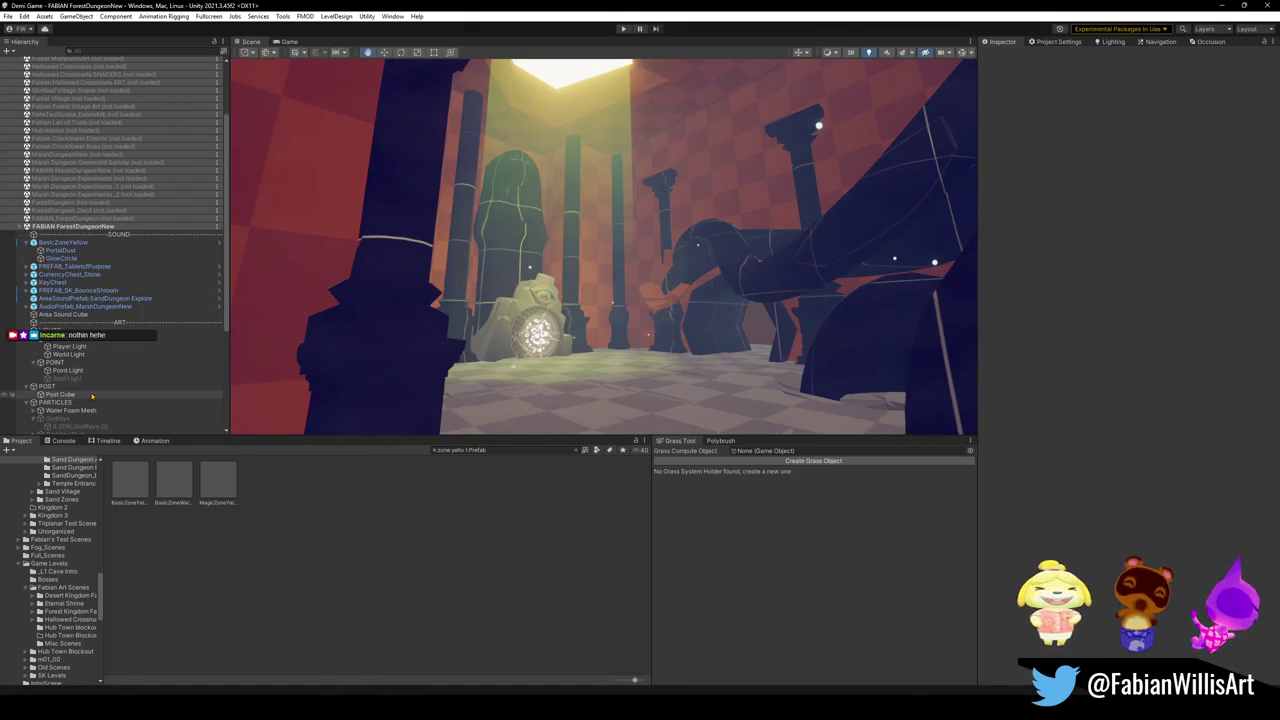
pyautogui.scroll(-1, 90, 398)
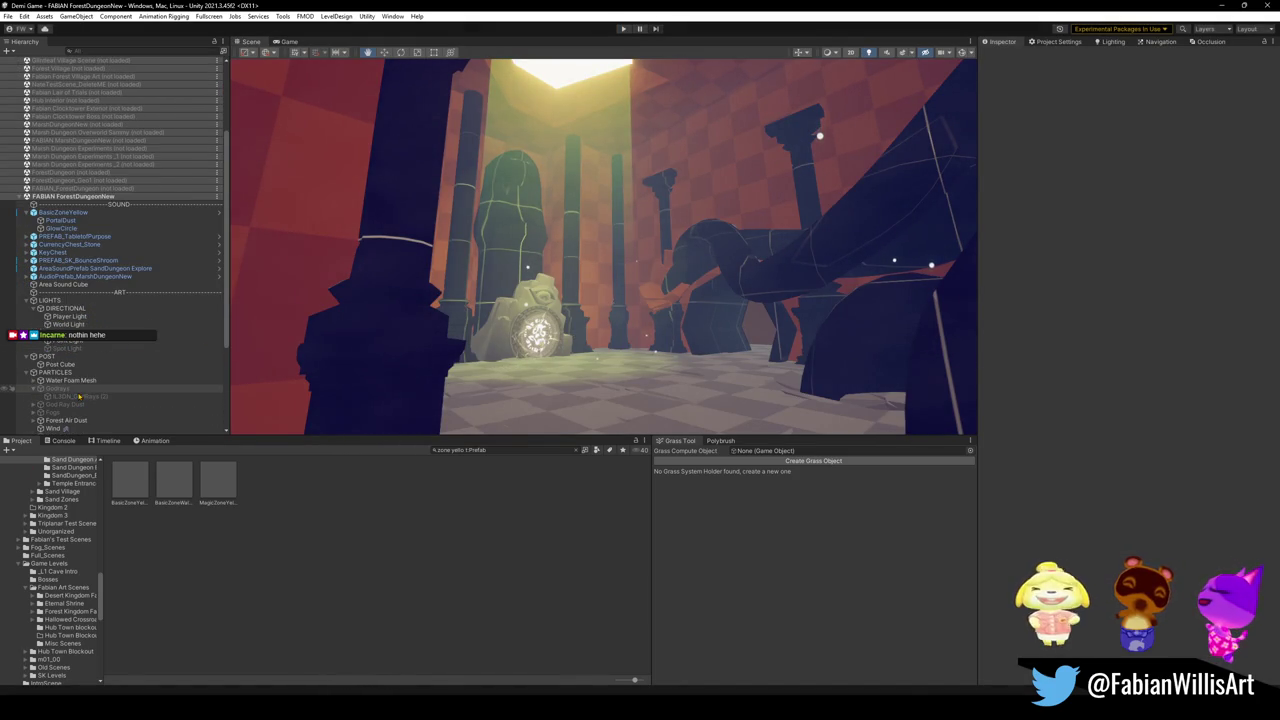
# Step: Activate the Godrays object and delete BasicZoneYellow from the scene
pyautogui.click(90, 389)
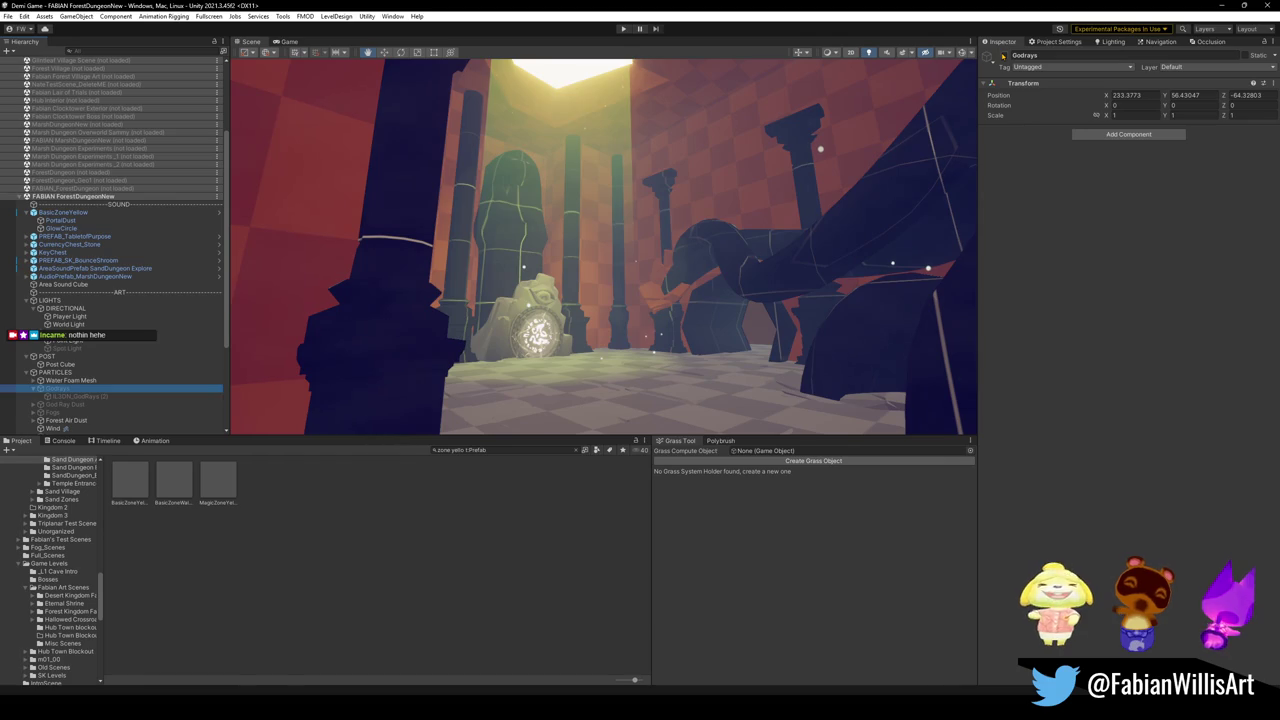
pyautogui.click(1003, 55)
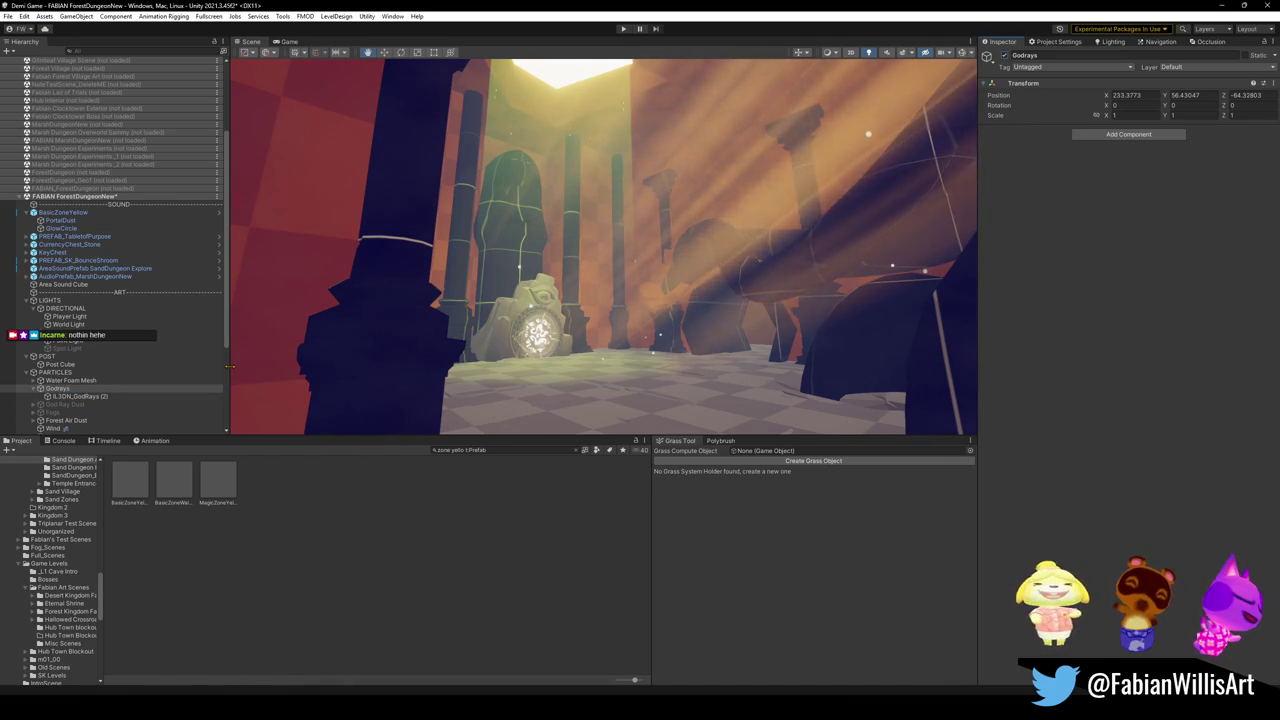
pyautogui.click(75, 212)
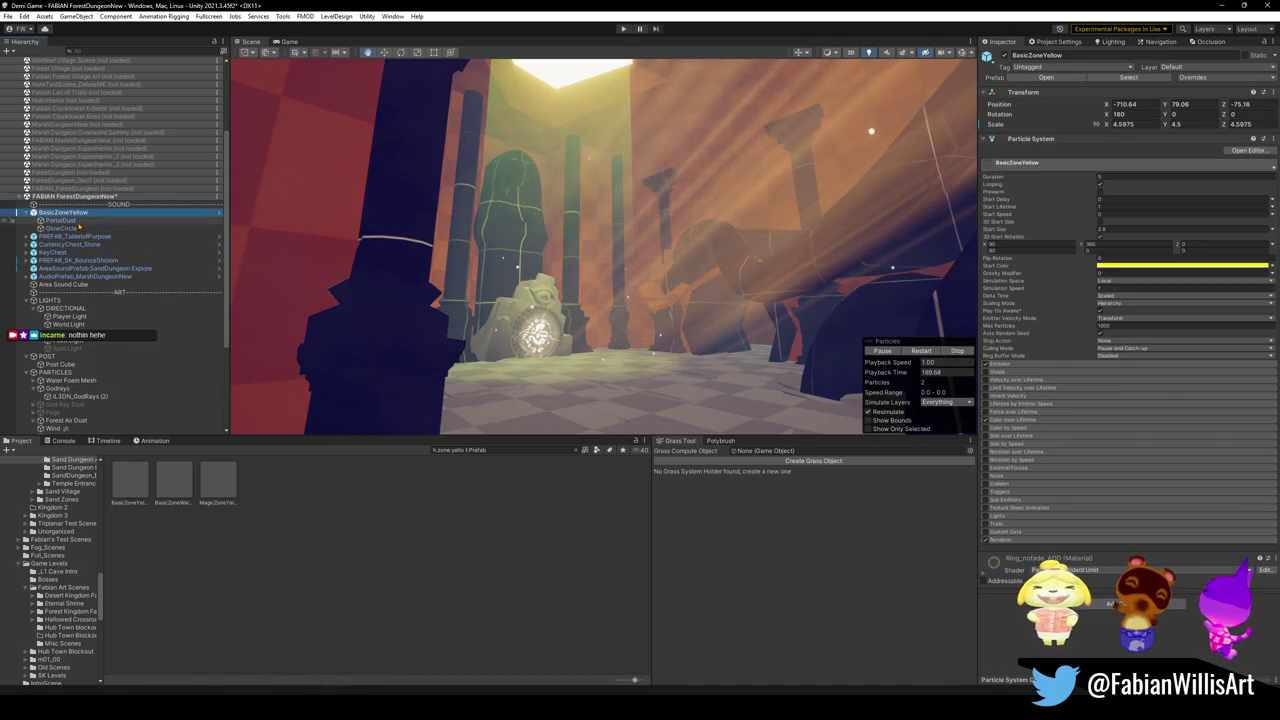
pyautogui.press('Delete')
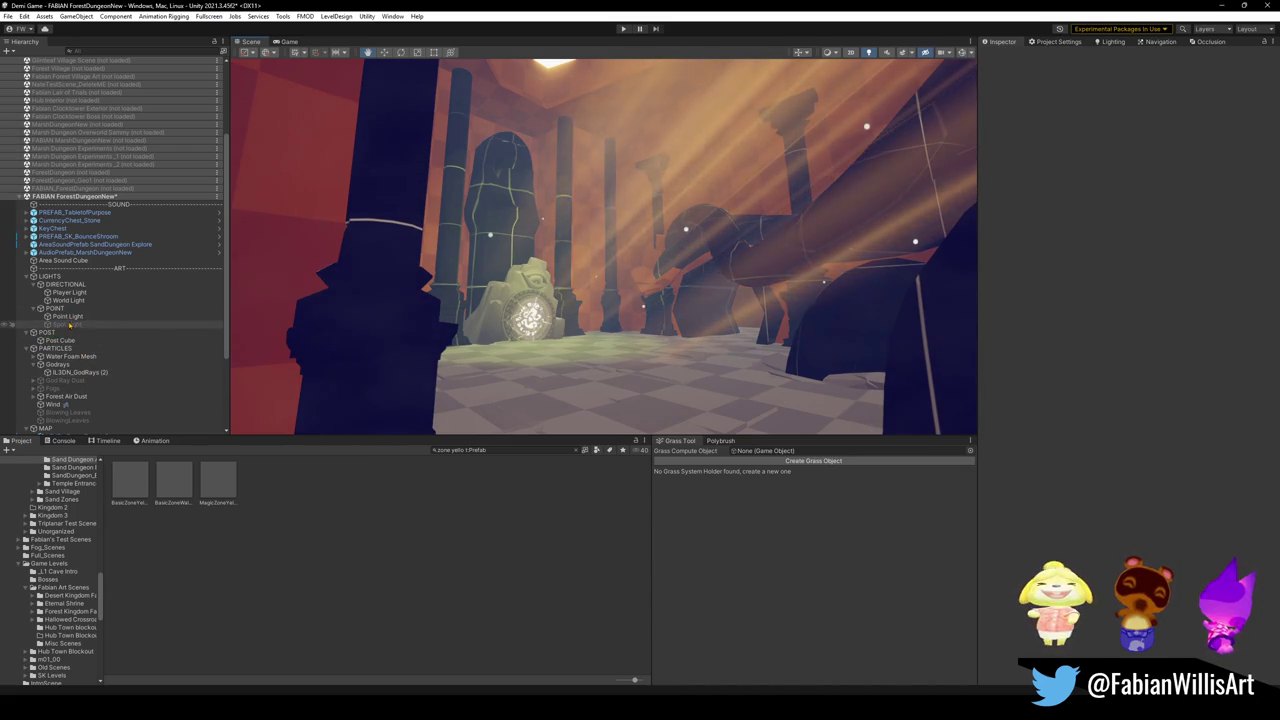
# Step: Turn on the Spot Light and toggle the Point Light off and on to compare
pyautogui.click(66, 324)
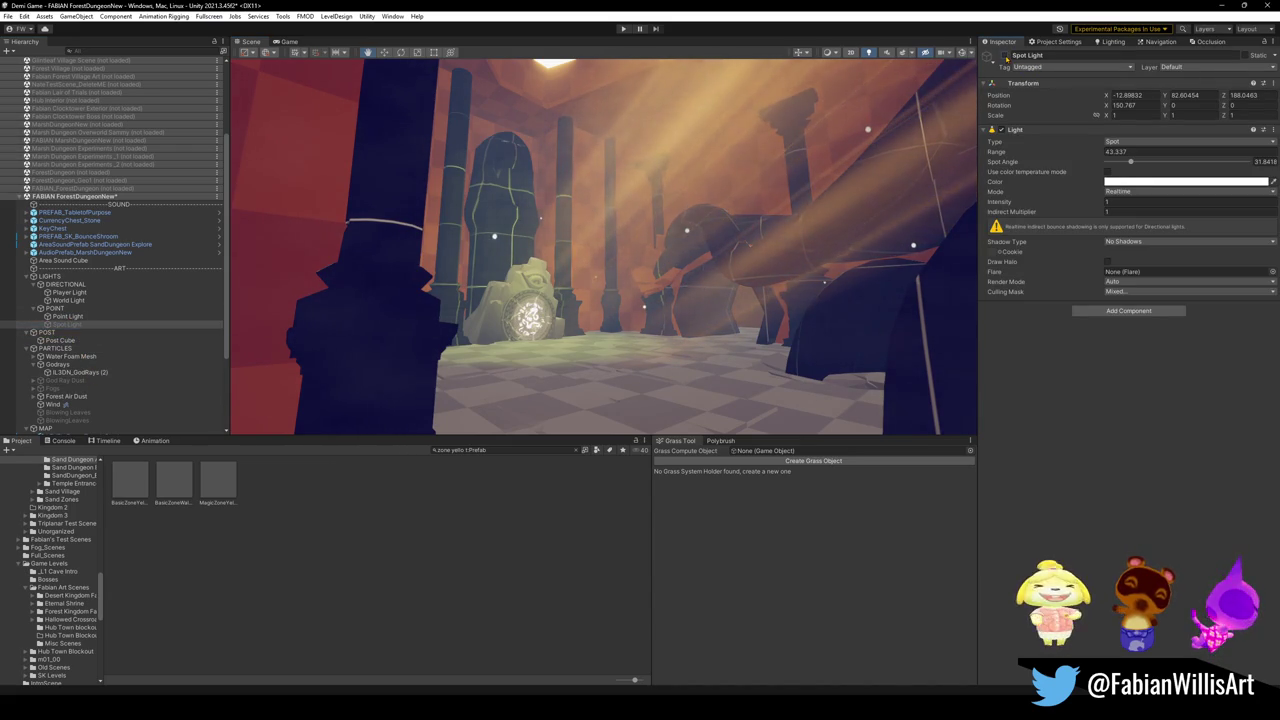
pyautogui.click(1005, 56)
pyautogui.click(67, 316)
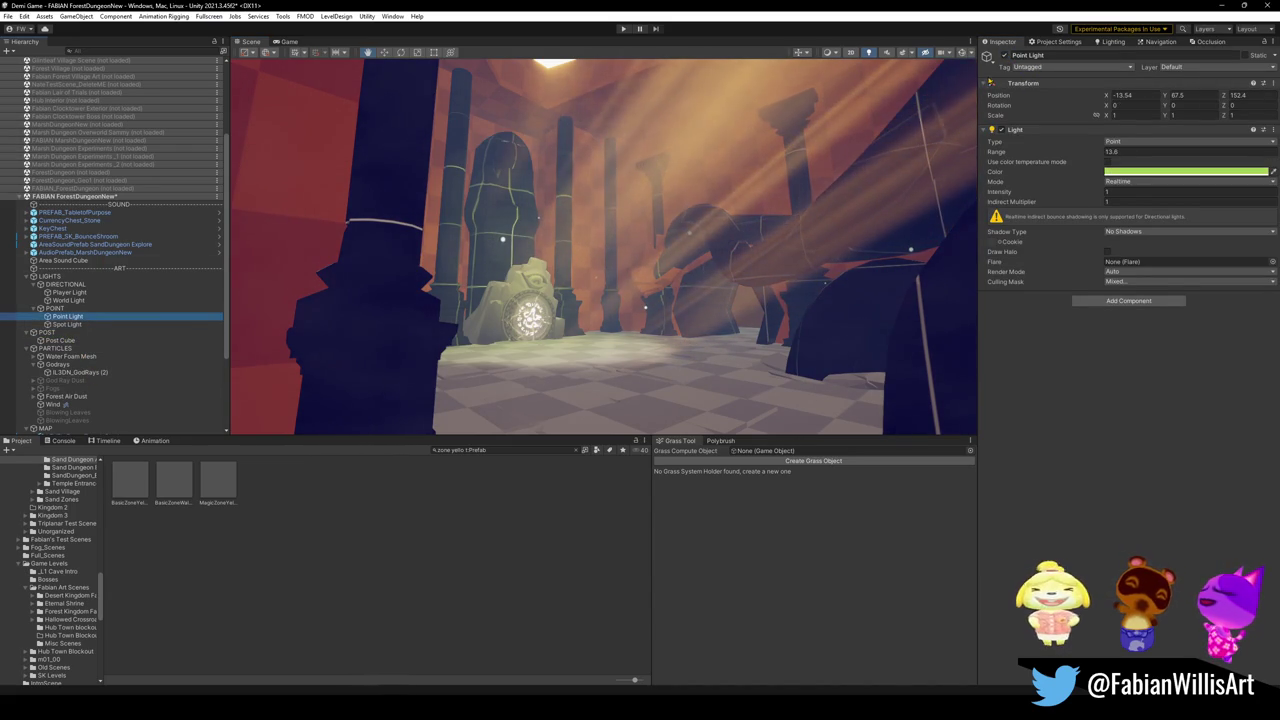
pyautogui.click(1005, 56)
pyautogui.click(1005, 56)
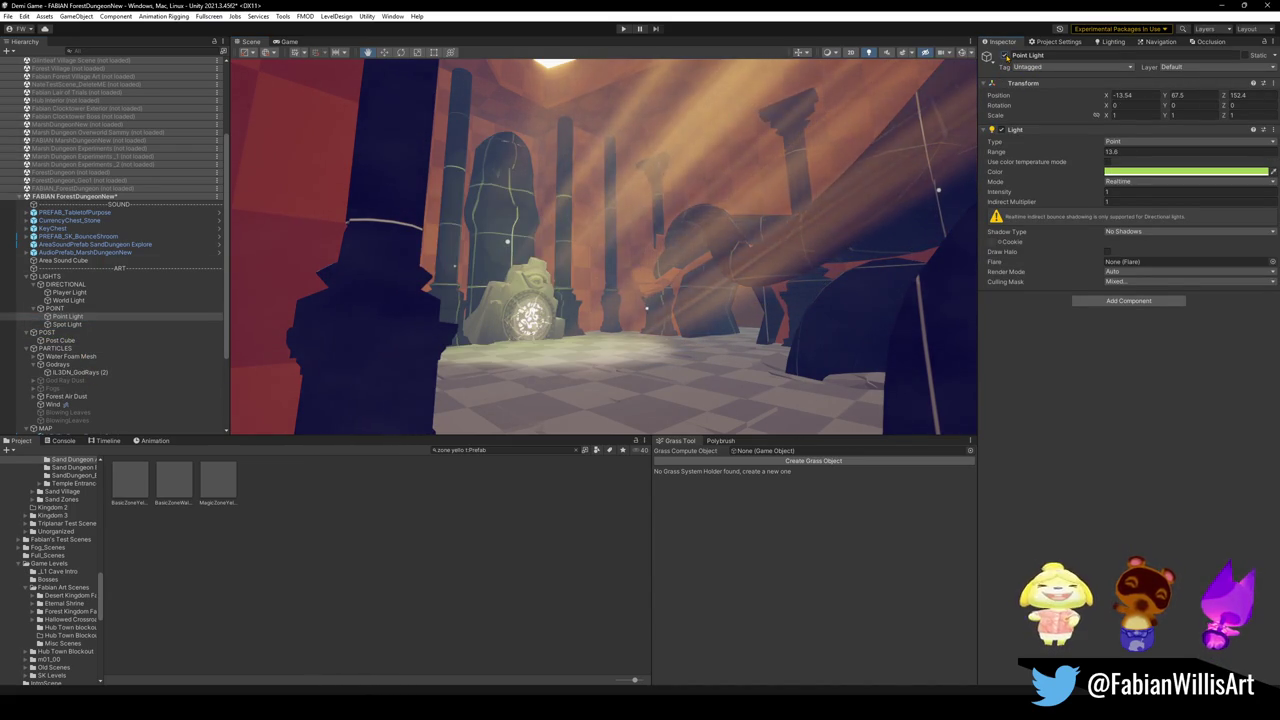
# Step: Change the Point Light colour from pale green to neutral grey
pyautogui.click(1185, 171)
pyautogui.moveTo(1170, 237)
pyautogui.mouseDown()
pyautogui.moveTo(1138, 253)
pyautogui.moveTo(1114, 241)
pyautogui.mouseUp()
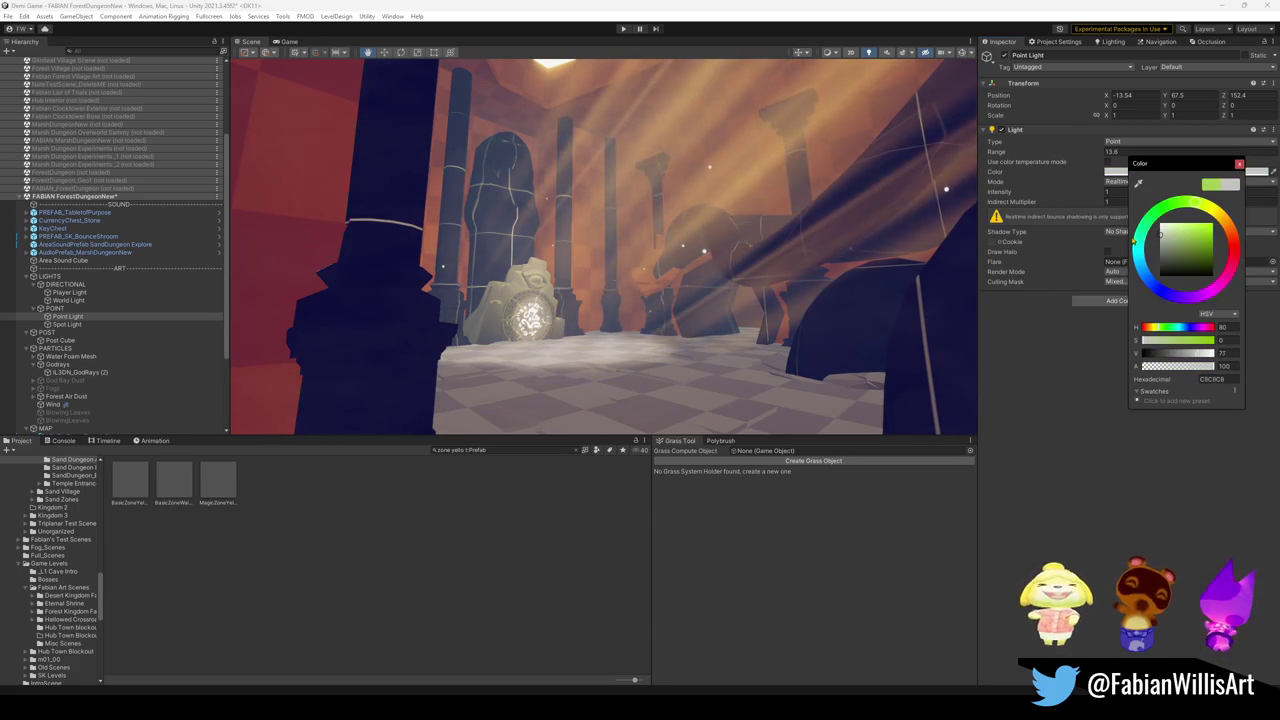
pyautogui.click(95, 321)
# Step: Toggle the Spot Light off and back on to compare, then select the green swirl portal
pyautogui.click(70, 324)
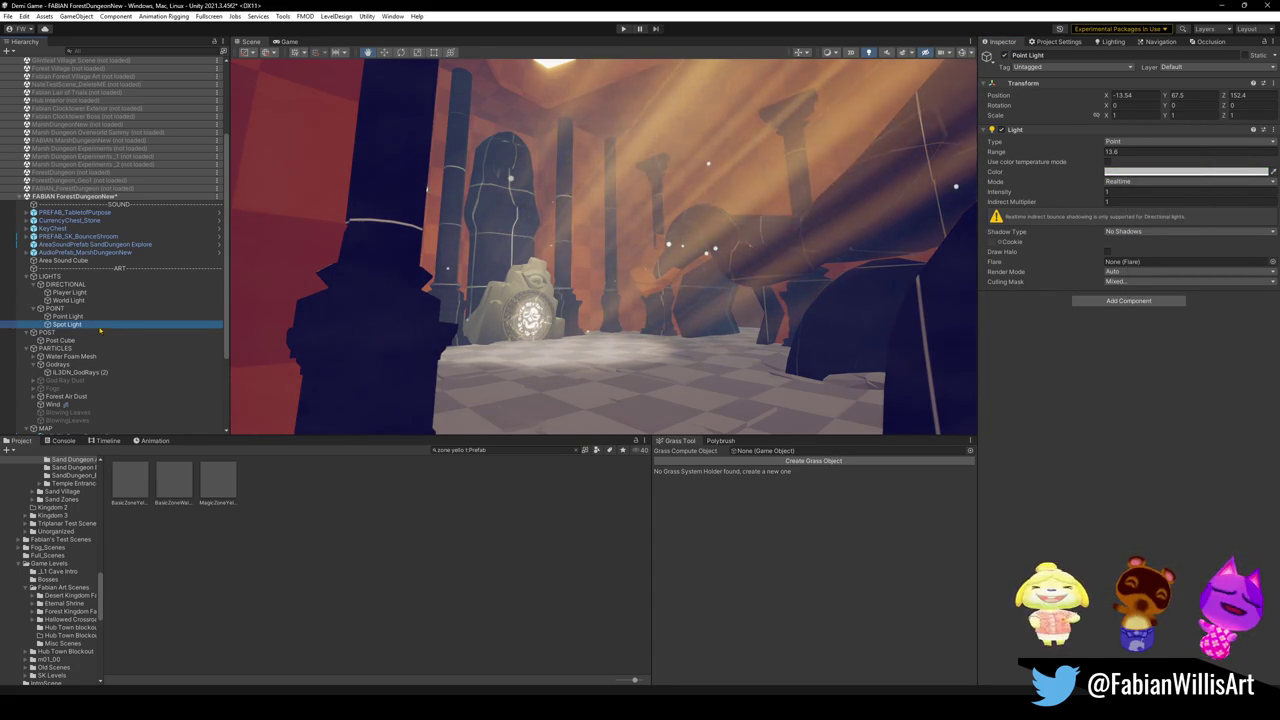
pyautogui.click(1005, 56)
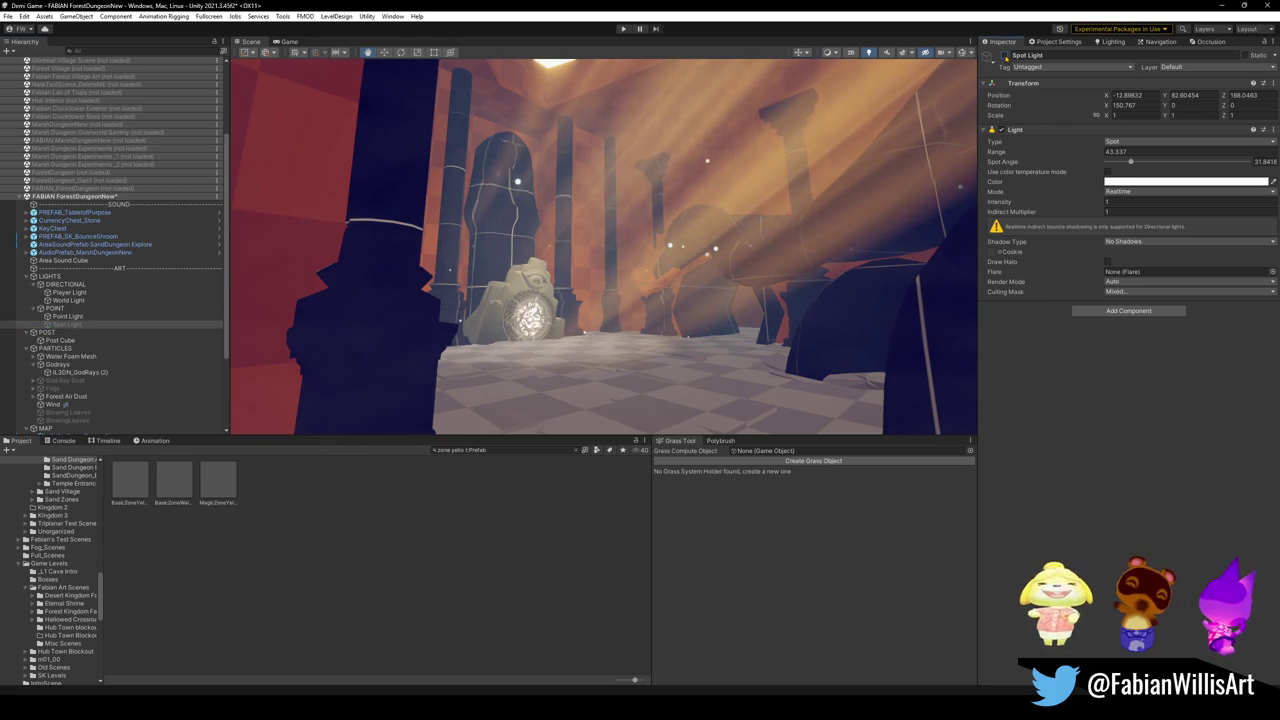
pyautogui.click(1005, 56)
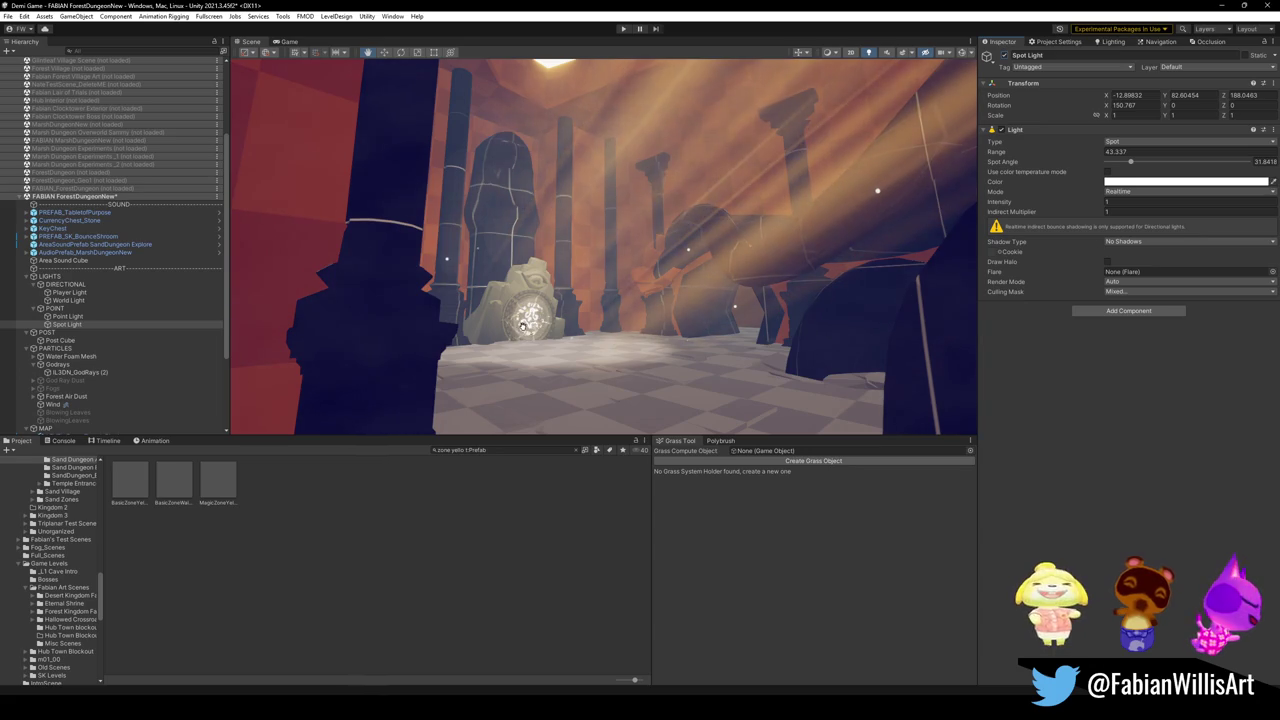
pyautogui.click(522, 330)
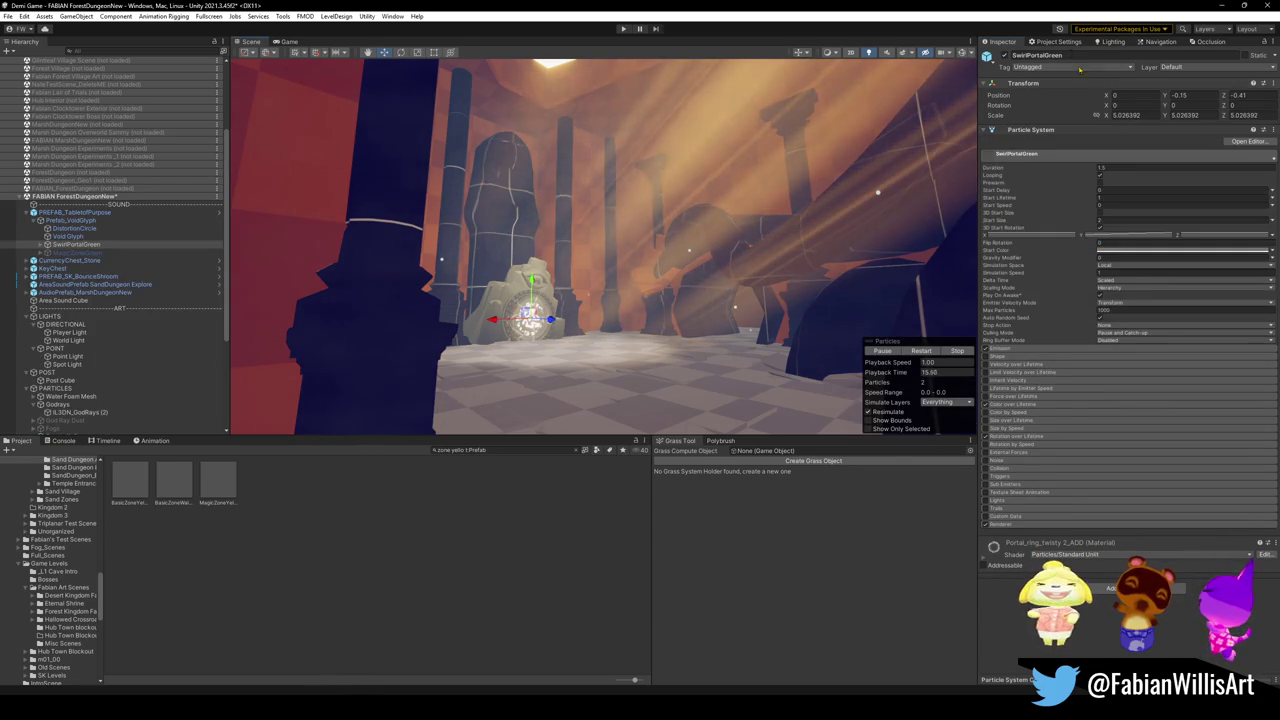
# Step: Delete PREFAB_TabletofPurpose and fly the view toward the statues
pyautogui.click(189, 212)
pyautogui.press('Delete')
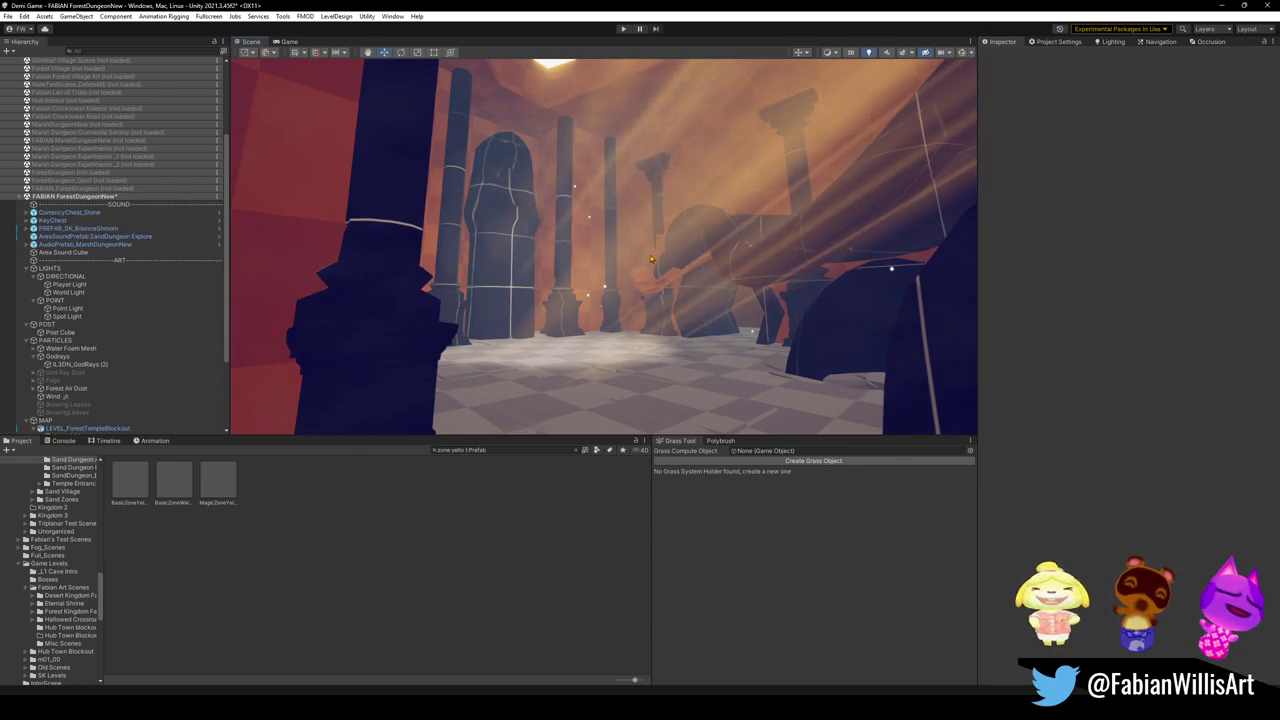
pyautogui.moveTo(646, 227)
pyautogui.mouseDown()
pyautogui.moveTo(679, 269)
pyautogui.moveTo(897, 294)
pyautogui.moveTo(772, 299)
pyautogui.moveTo(659, 276)
pyautogui.mouseUp()
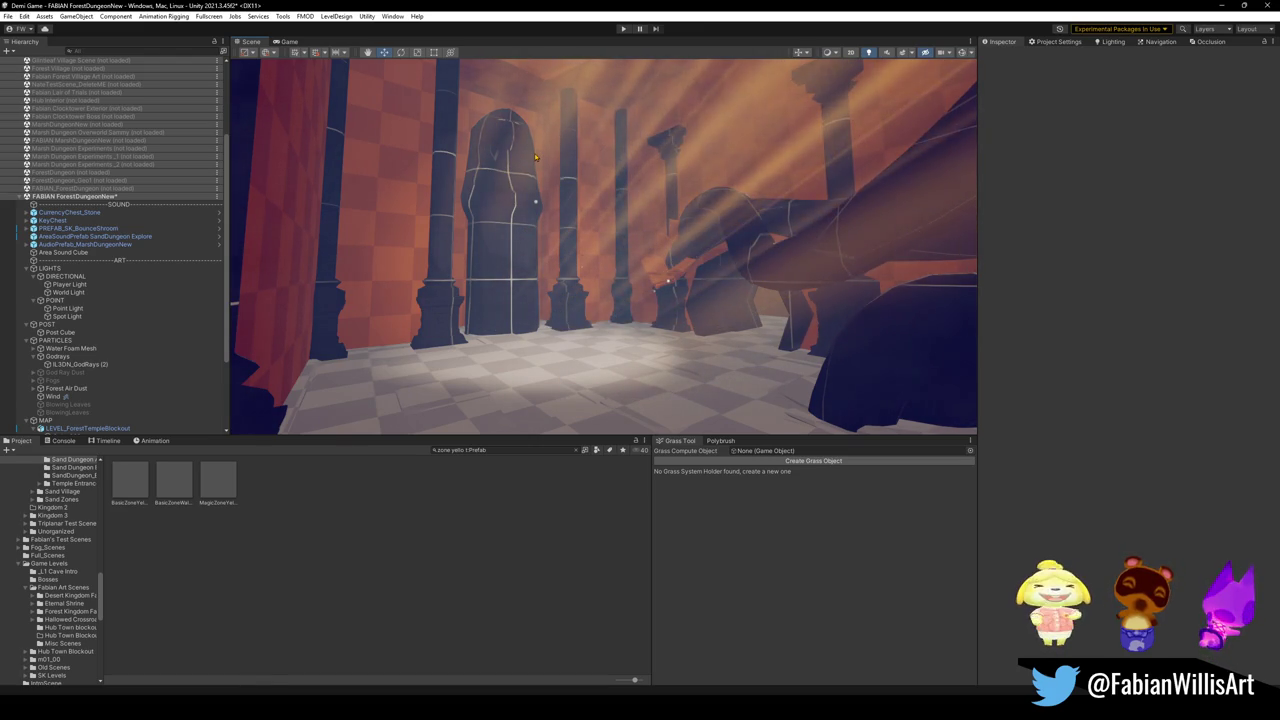
# Step: Tilt SD_OwlStatue_00.005 a few degrees with the Rotate tool
pyautogui.click(795, 216)
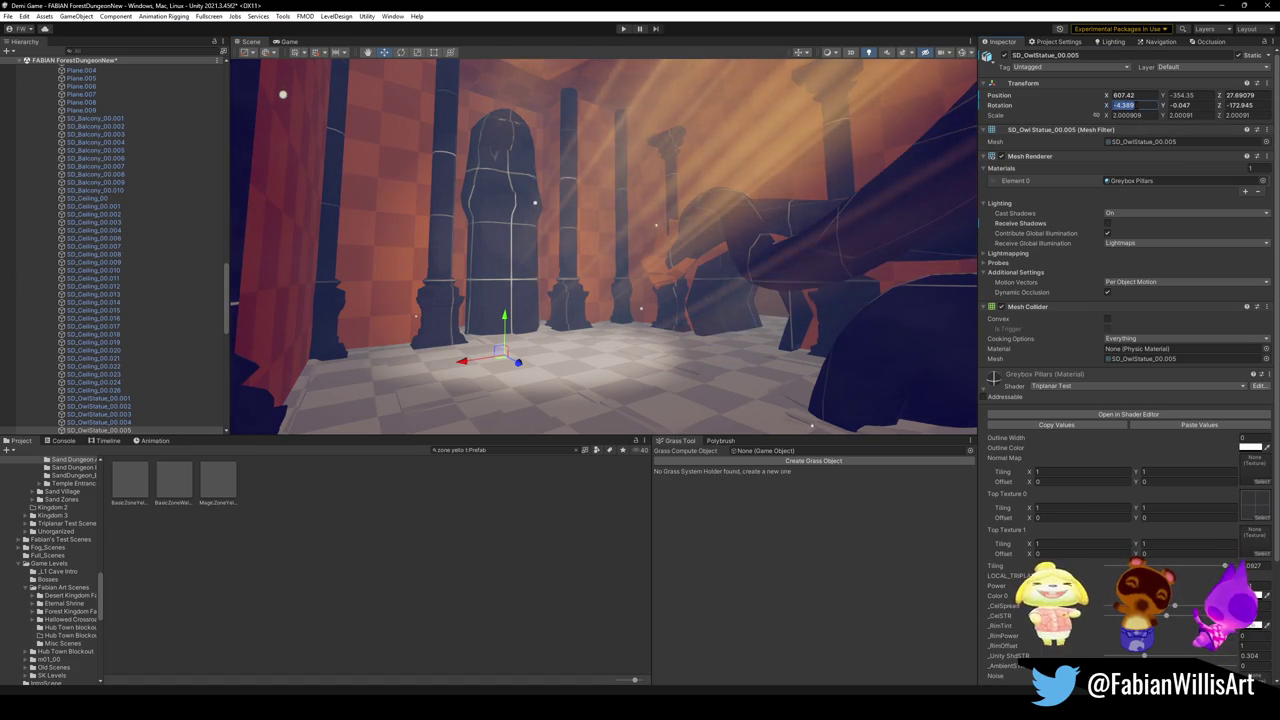
pyautogui.write('0')
pyautogui.press('Escape')
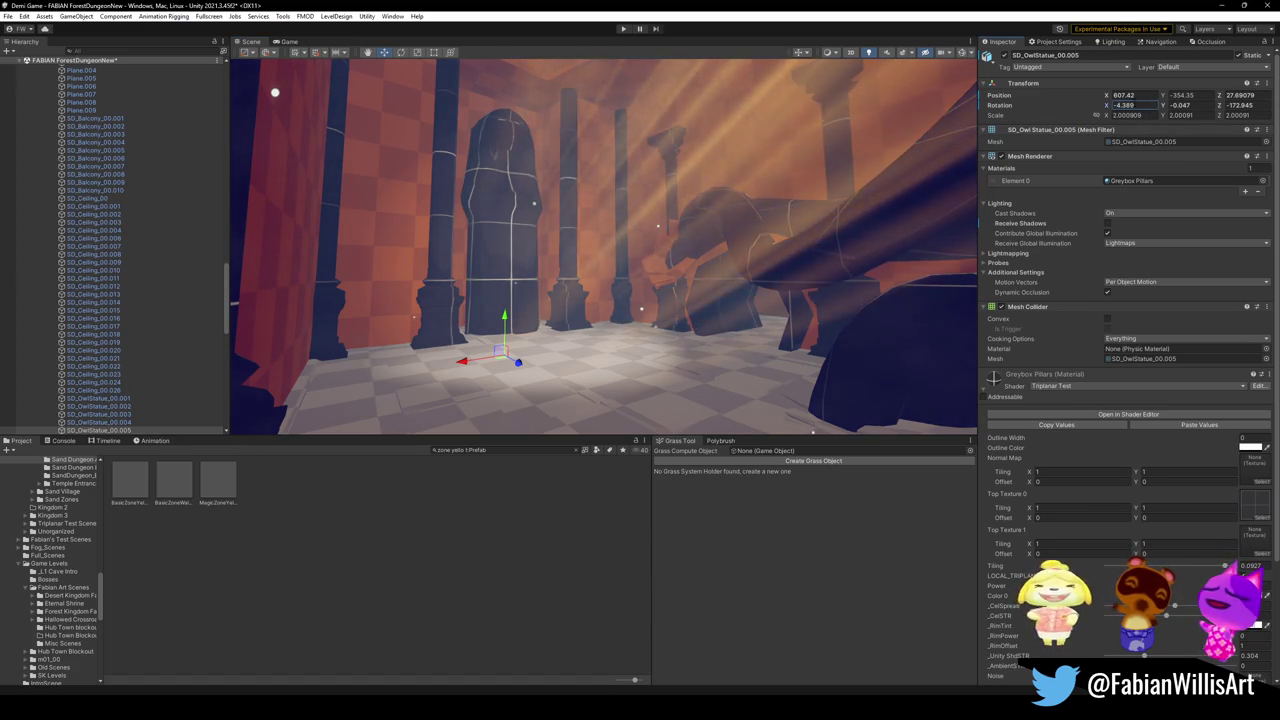
pyautogui.press('e')
pyautogui.moveTo(500, 326)
pyautogui.mouseDown()
pyautogui.moveTo(508, 363)
pyautogui.moveTo(538, 376)
pyautogui.moveTo(481, 337)
pyautogui.moveTo(568, 295)
pyautogui.moveTo(601, 404)
pyautogui.moveTo(607, 386)
pyautogui.mouseUp()
# Step: Reselect the owl statue, orbit around it and re-check its rotation
pyautogui.click(481, 337)
pyautogui.click(568, 295)
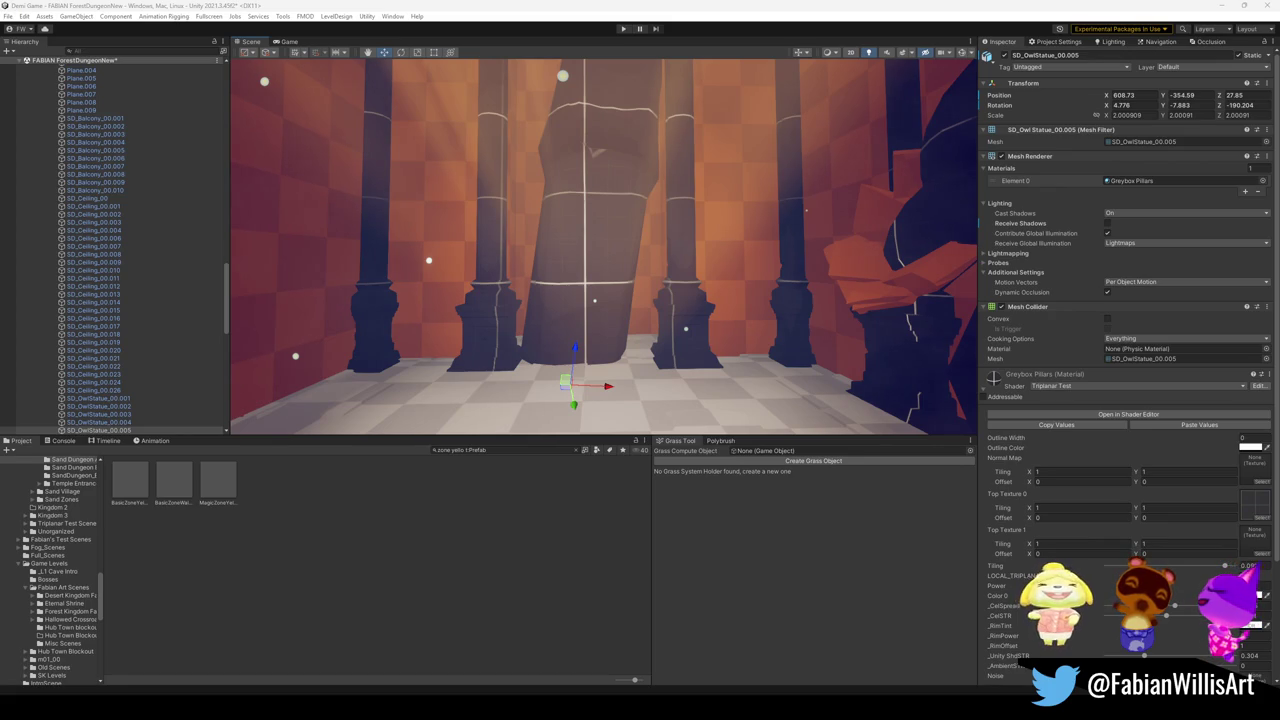
pyautogui.moveTo(665, 300); pyautogui.dragTo(594, 370)
pyautogui.press('e')
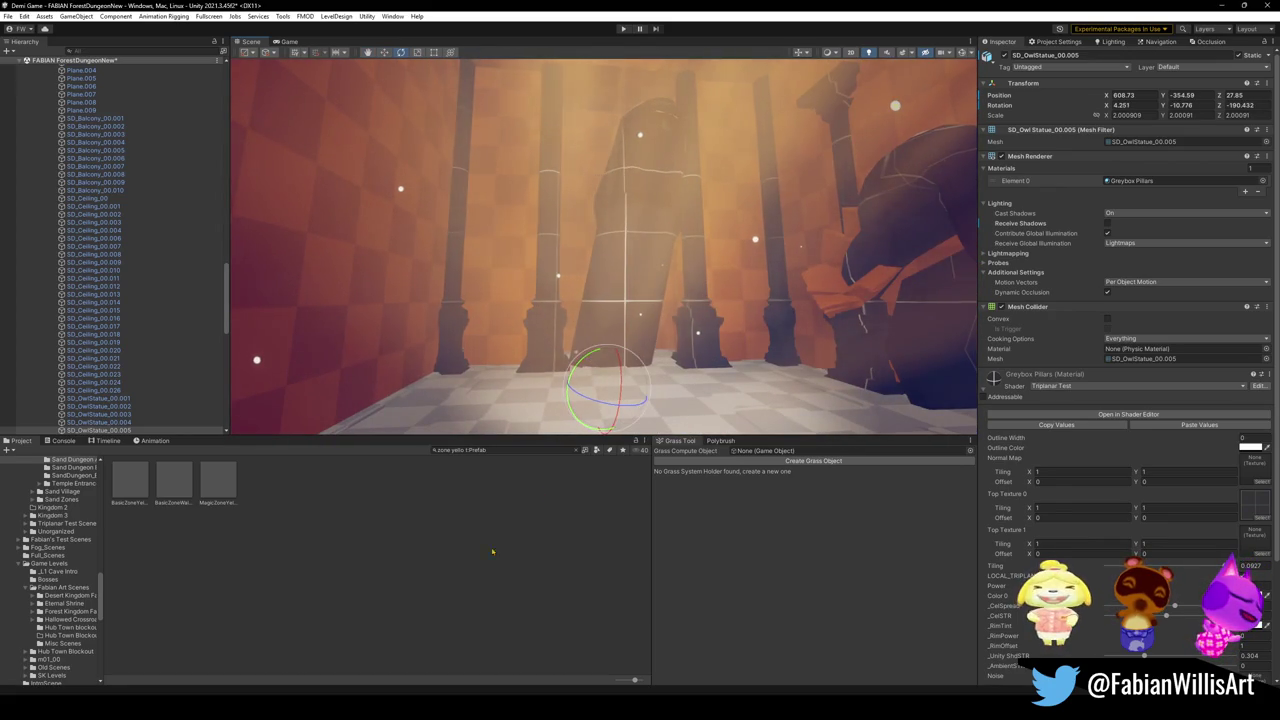
pyautogui.click(492, 551)
# Step: Look around the dungeon hall, clear the selection, then switch over to Blender
pyautogui.moveTo(600, 300); pyautogui.dragTo(554, 305)
pyautogui.moveTo(580, 303)
pyautogui.mouseDown()
pyautogui.moveTo(971, 251)
pyautogui.moveTo(943, 240)
pyautogui.moveTo(626, 315)
pyautogui.moveTo(665, 270)
pyautogui.mouseUp()
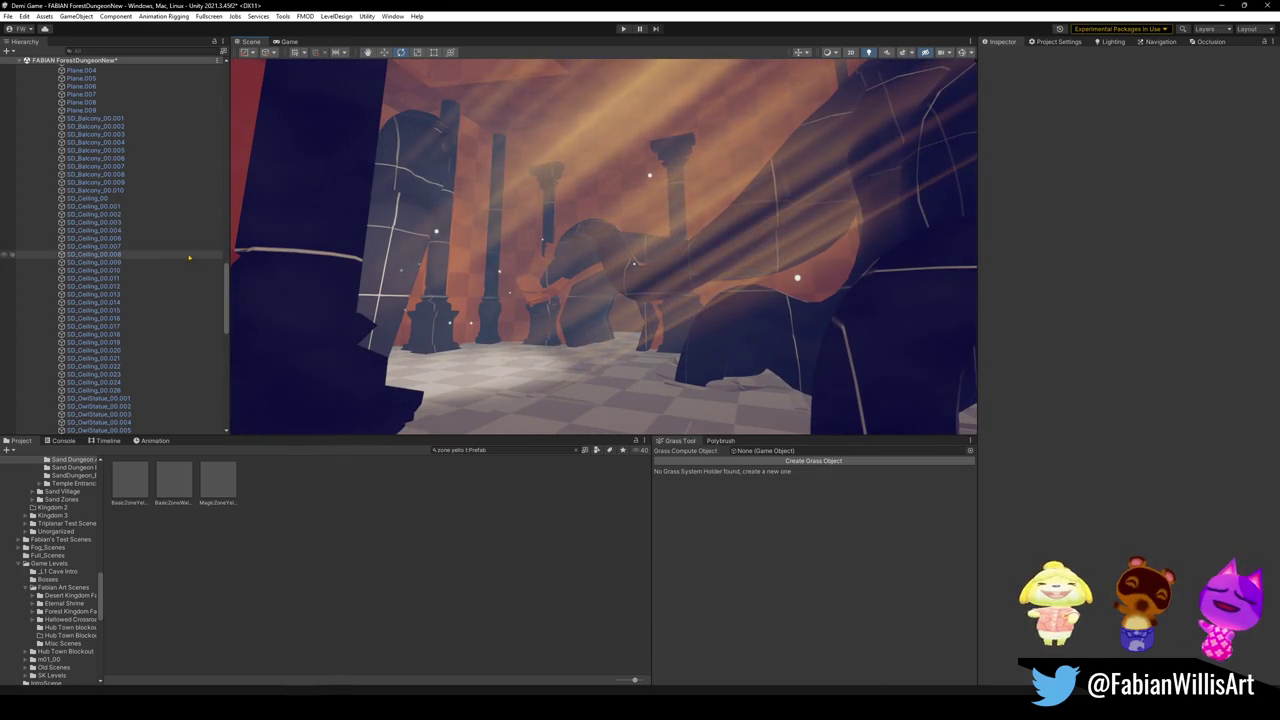
pyautogui.click(95, 238)
pyautogui.hotkey('ctrl', 'a')
pyautogui.press('Left')
pyautogui.click(162, 366)
pyautogui.moveTo(539, 277); pyautogui.dragTo(547, 309)
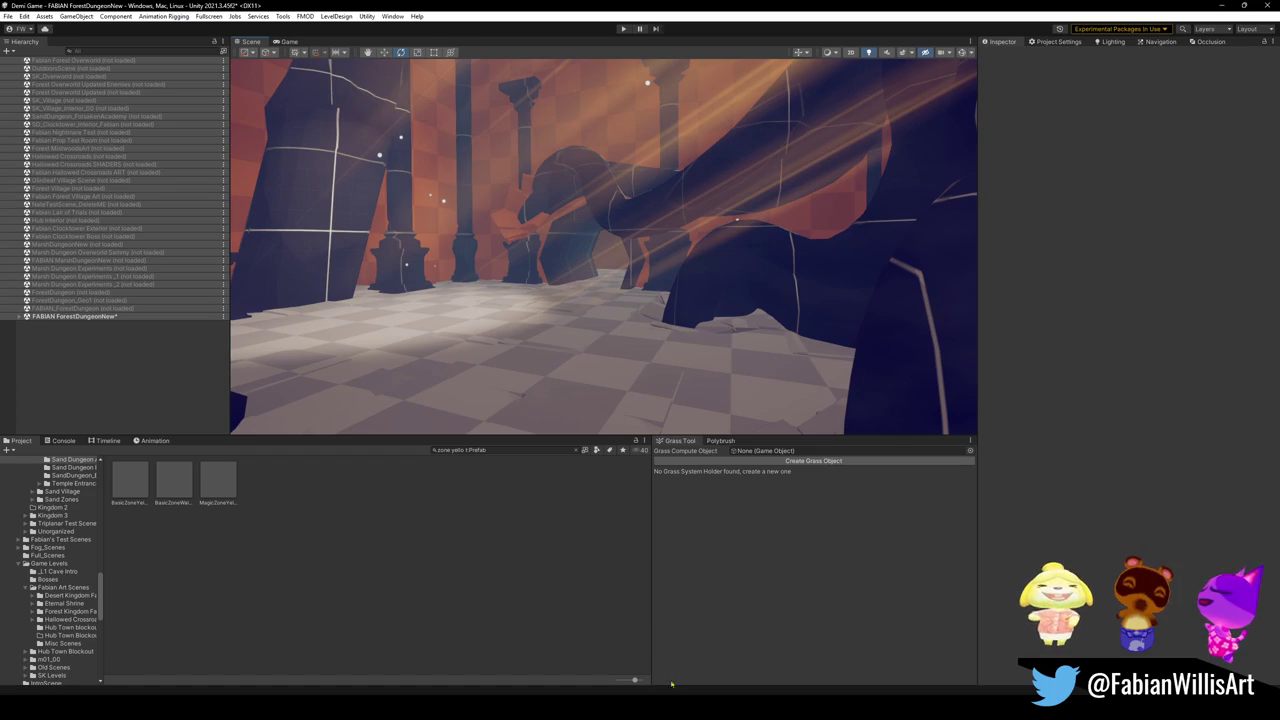
pyautogui.click(720, 655)
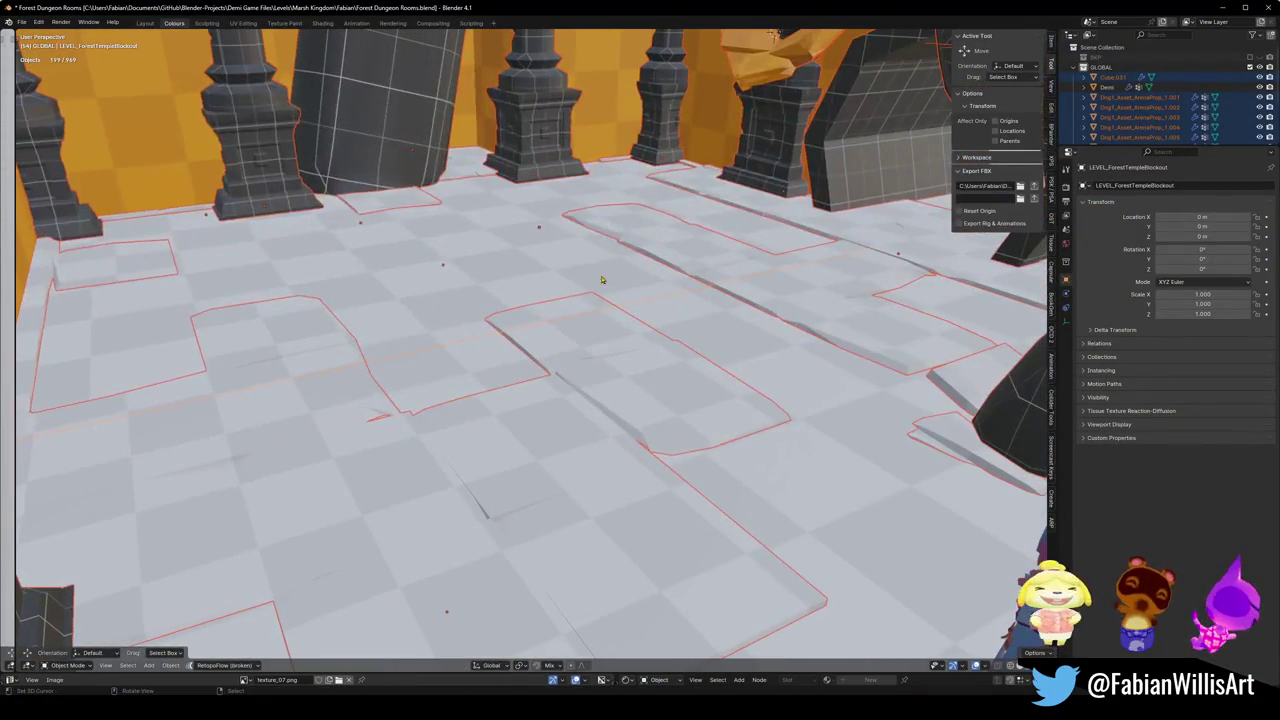
# Step: Delete the Dng1_Asset_ArenaProp_1.001 floor object and rename the owl statue
pyautogui.click(588, 357)
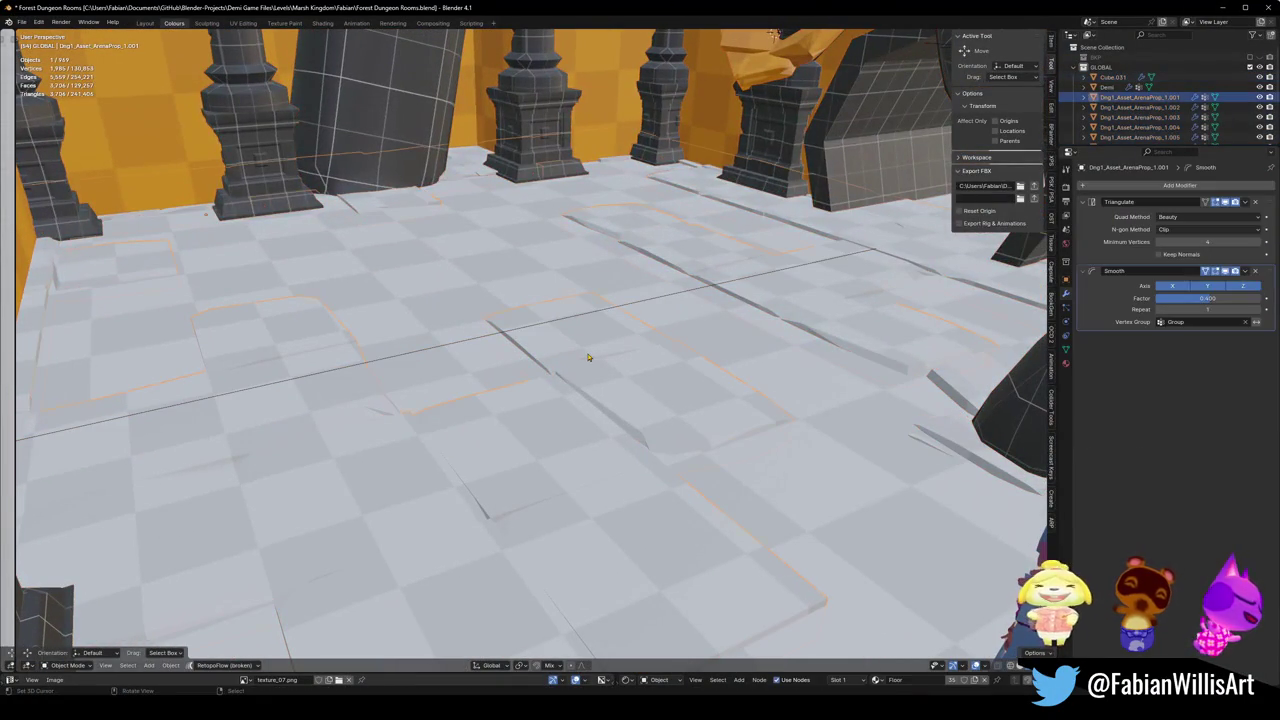
pyautogui.press('Delete')
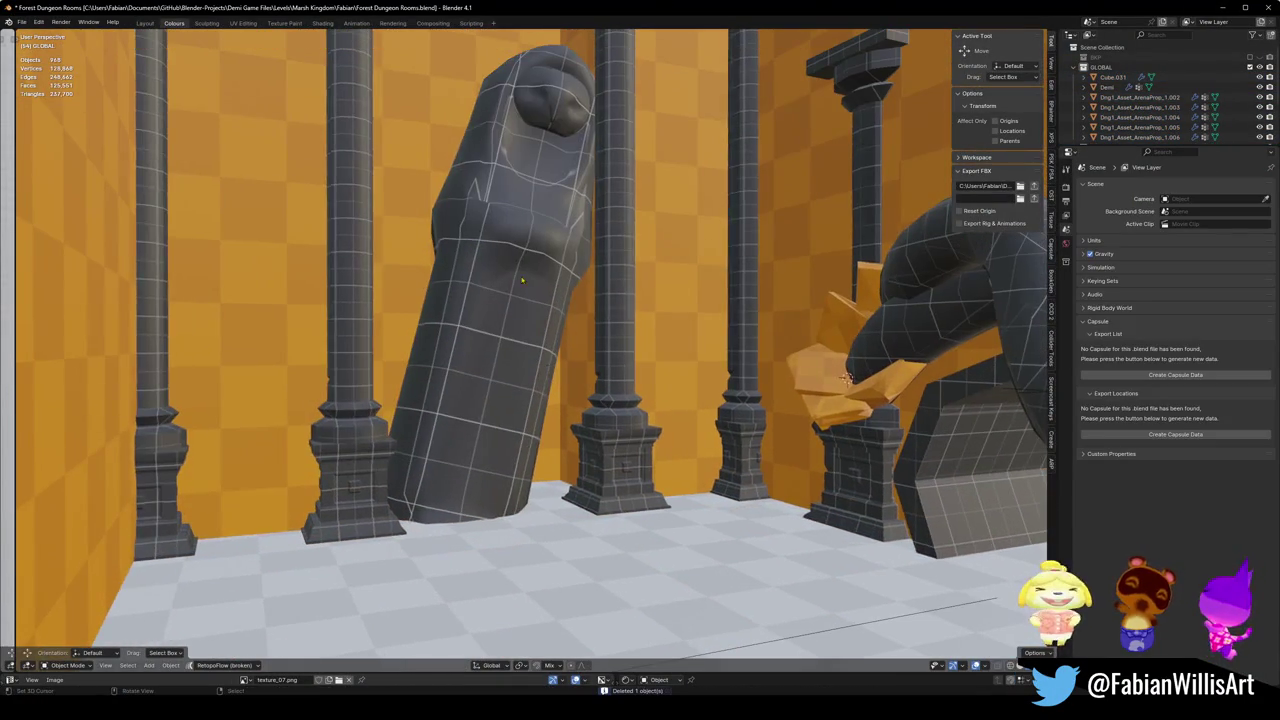
pyautogui.press('F2')
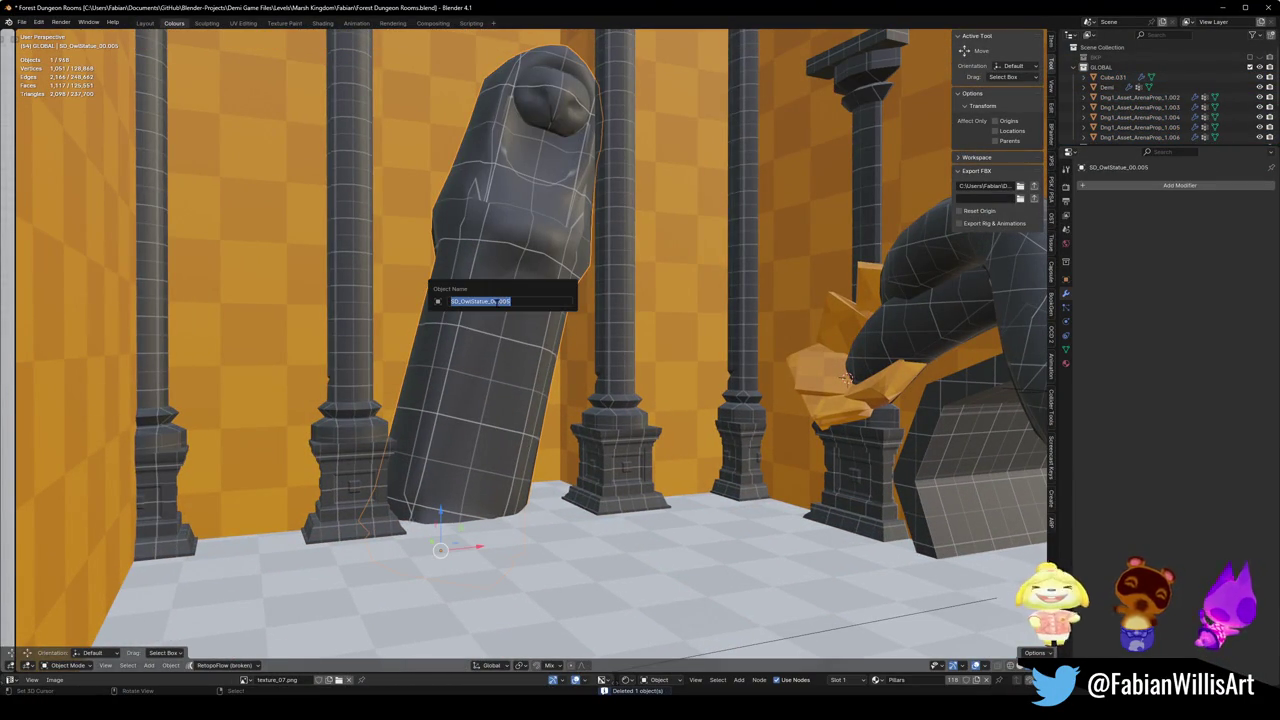
pyautogui.press('Return')
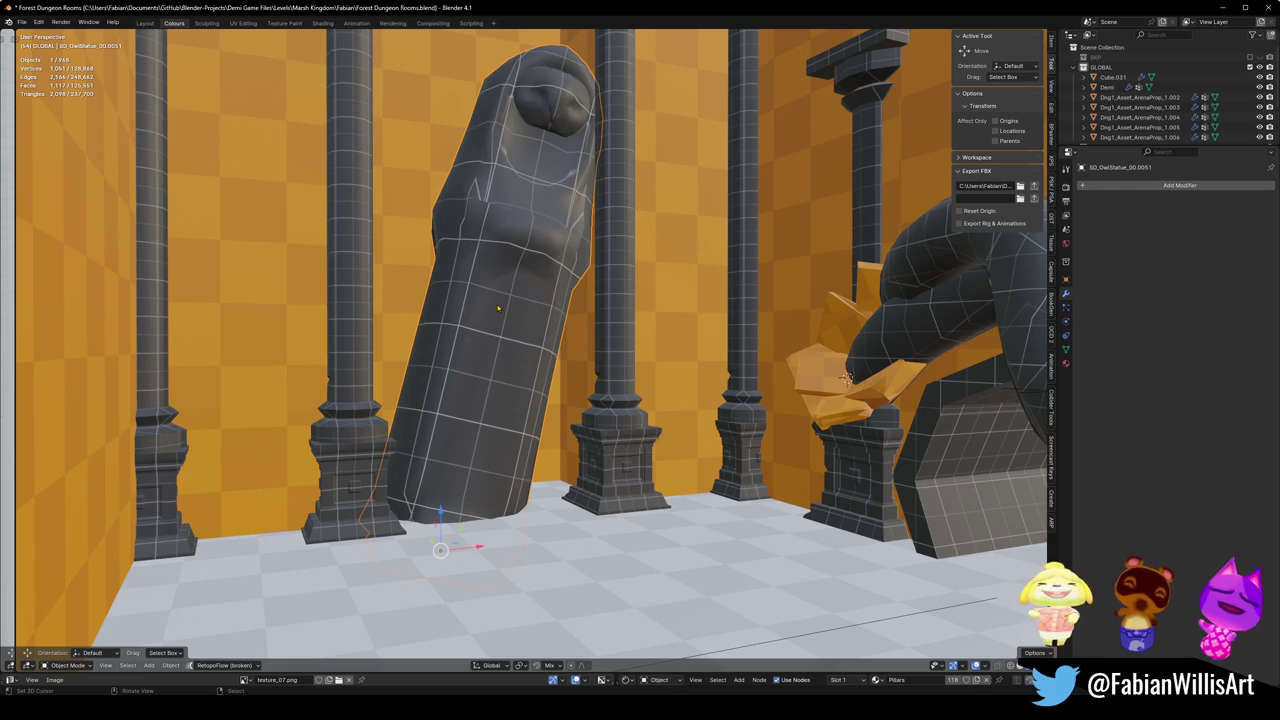
# Step: Select all 118 blockout objects, then switch over to the Unity editor
pyautogui.hotkey('shift', '`')
pyautogui.press('w')
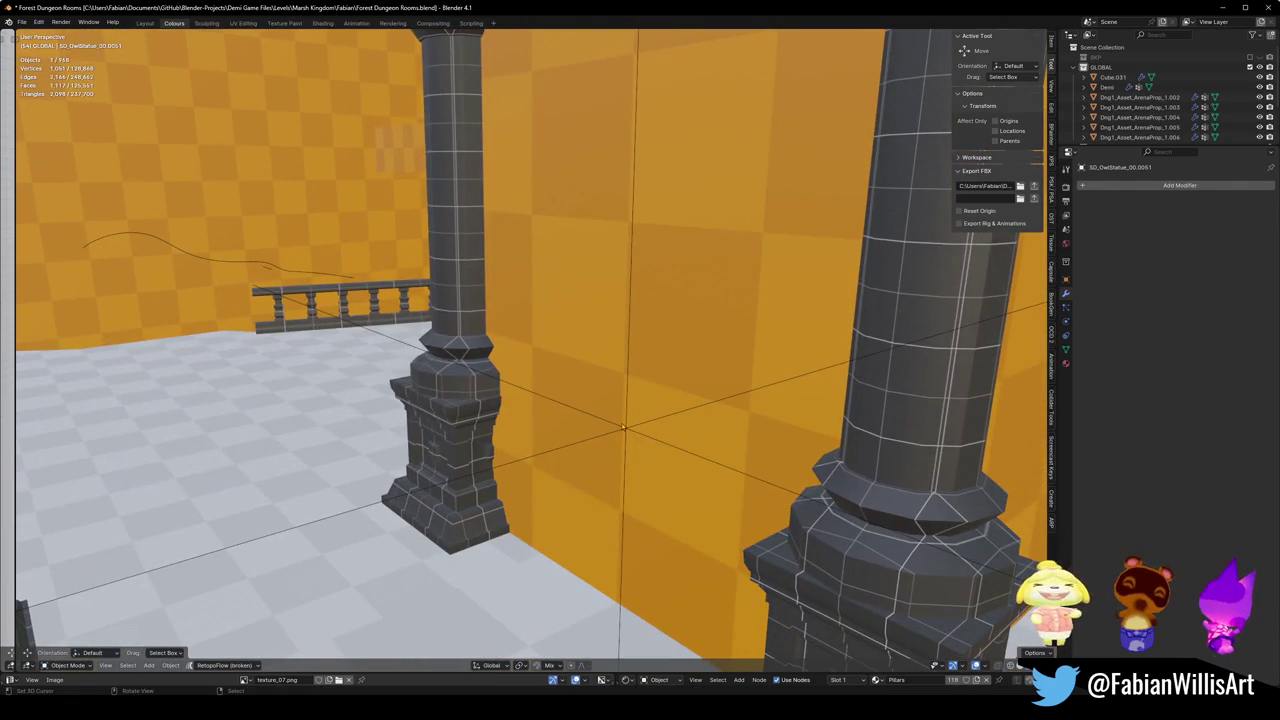
pyautogui.click(628, 432)
pyautogui.press('a')
pyautogui.click(700, 650)
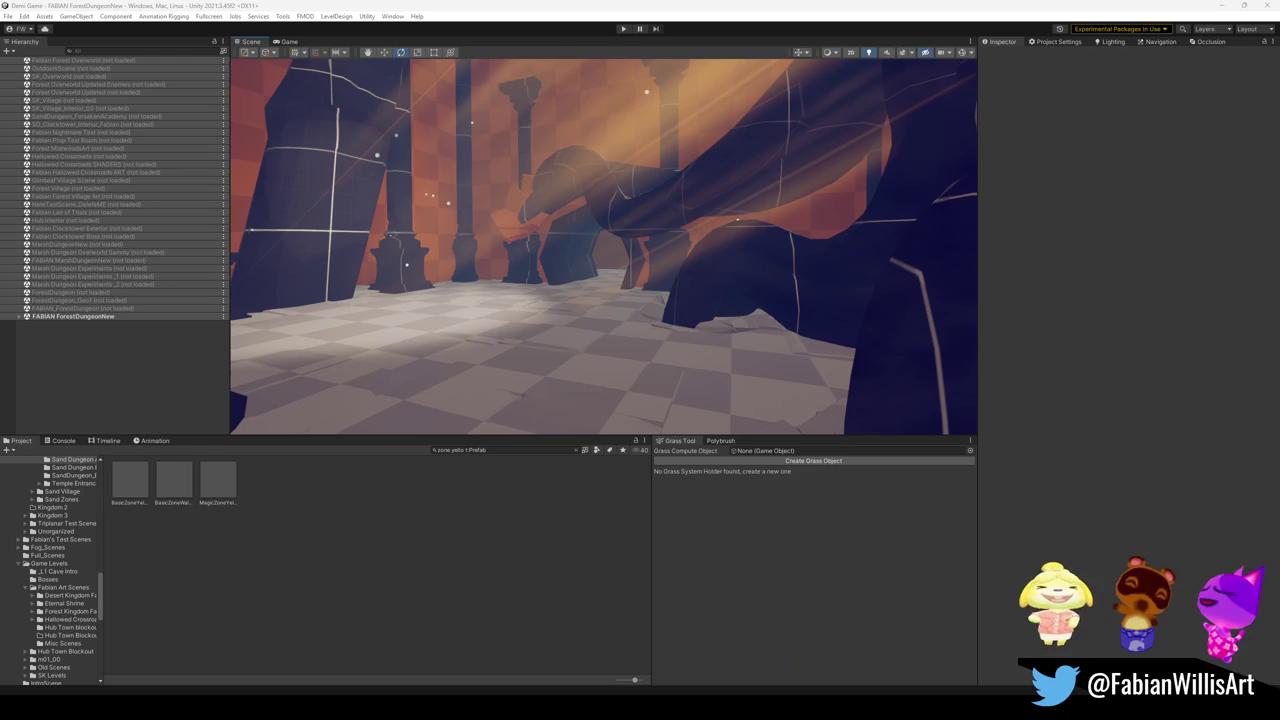
pyautogui.moveTo(682, 683)
pyautogui.moveTo(602, 306)
pyautogui.mouseDown()
pyautogui.moveTo(551, 309)
pyautogui.moveTo(650, 298)
pyautogui.moveTo(580, 295)
pyautogui.moveTo(536, 313)
pyautogui.moveTo(508, 277)
pyautogui.mouseUp()
pyautogui.moveTo(706, 261)
pyautogui.mouseDown()
pyautogui.moveTo(474, 294)
pyautogui.moveTo(86, 279)
pyautogui.moveTo(352, 342)
pyautogui.mouseUp()
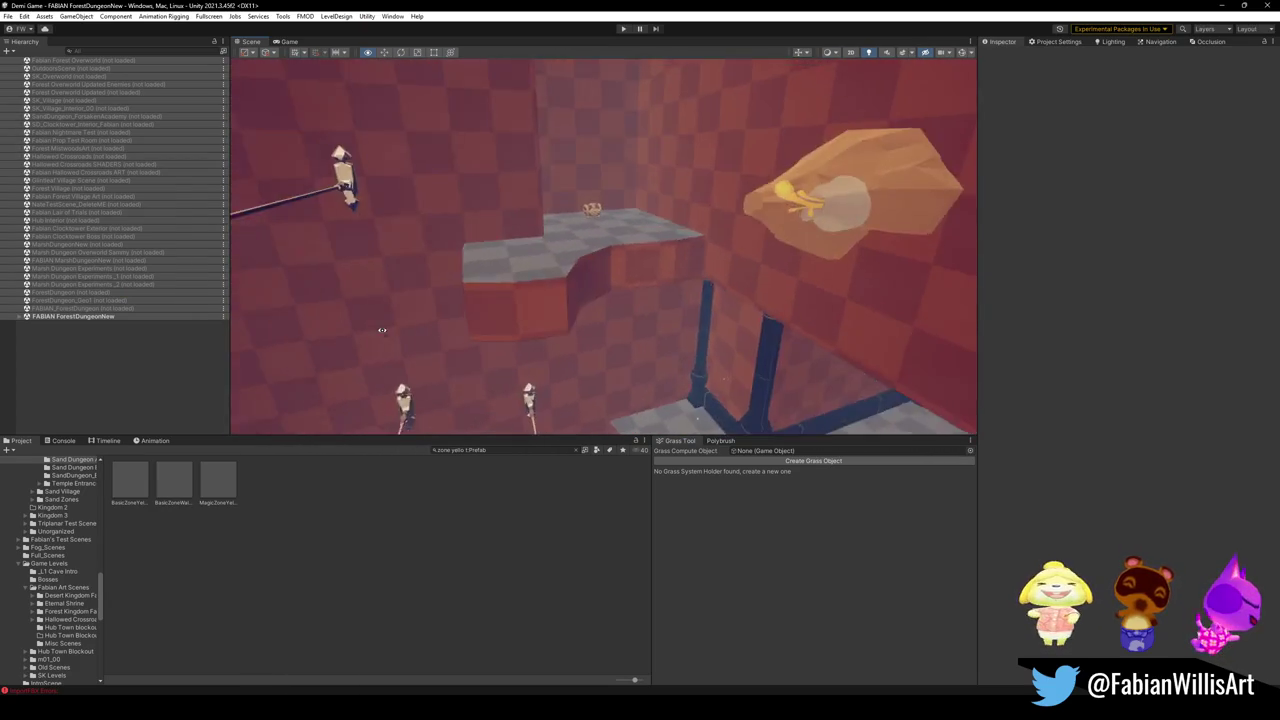
pyautogui.moveTo(476, 308); pyautogui.dragTo(452, 300)
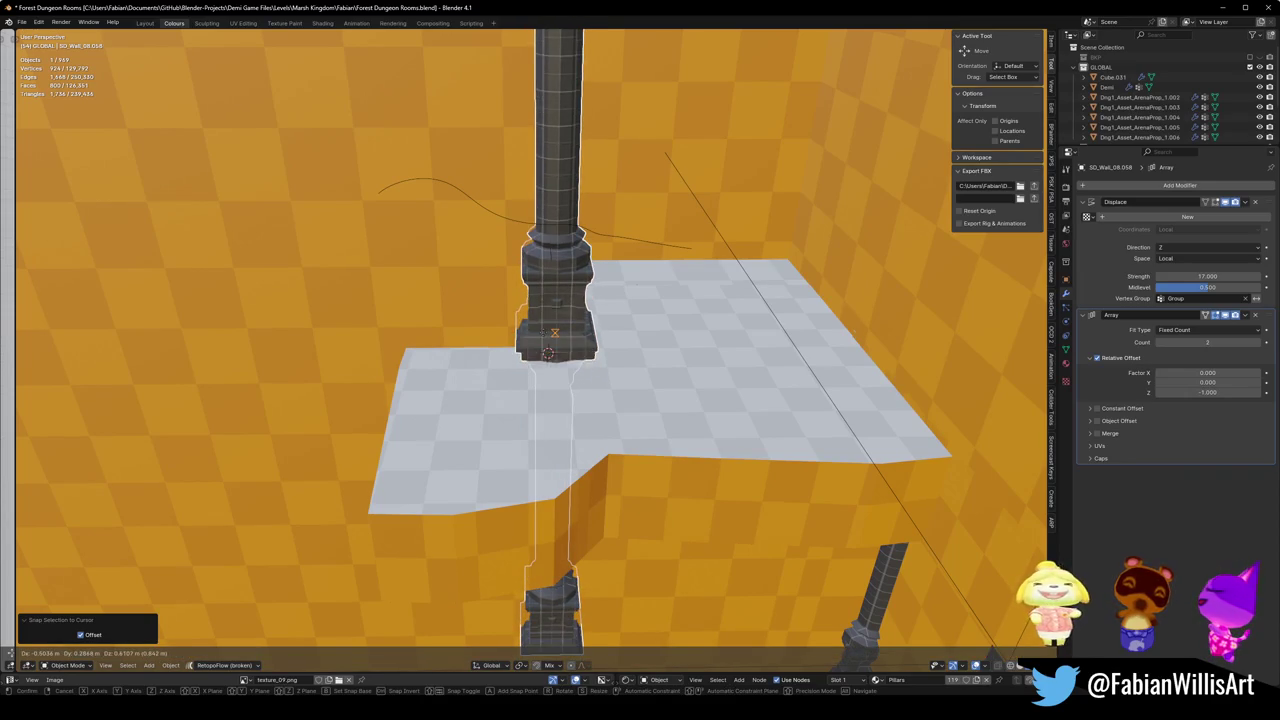
# Step: Confirm the pillar's position on the ledge and remove its Array modifier
pyautogui.press('Return')
pyautogui.scroll(-3, 687, 376)
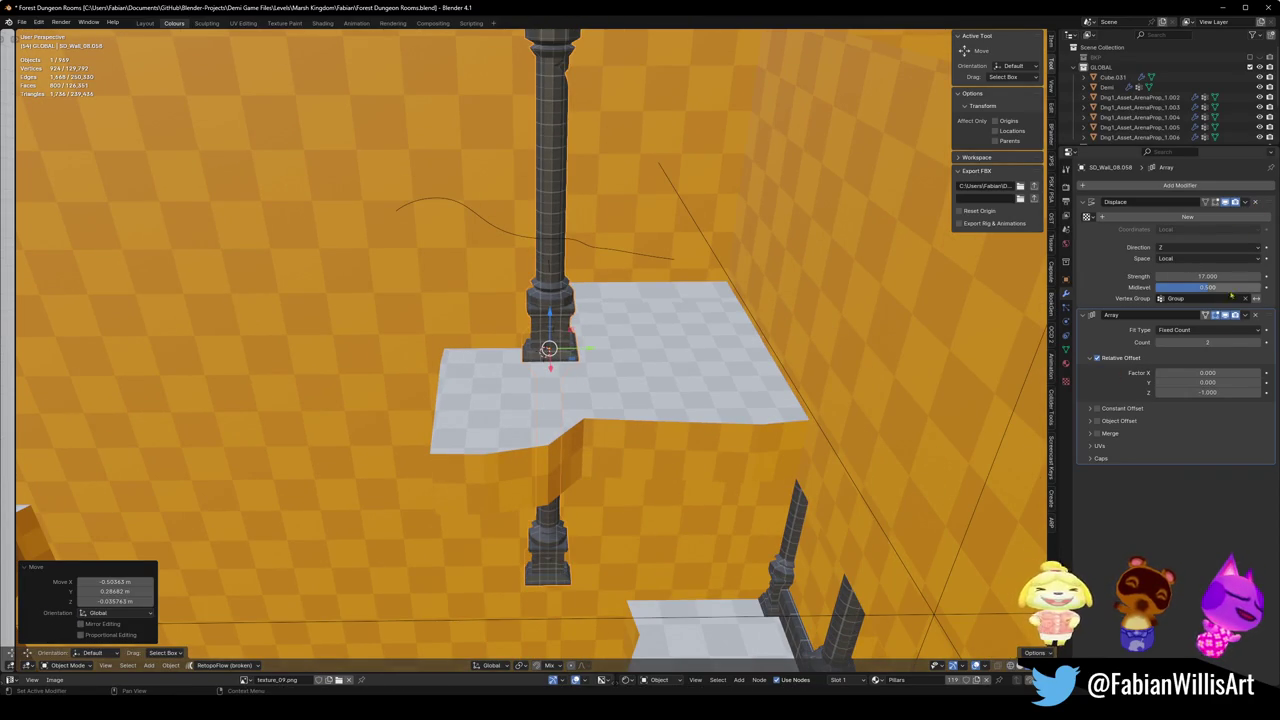
pyautogui.click(1255, 315)
# Step: Raise the pillar's Displace strength to about 33.3 so it stands taller
pyautogui.hotkey('shift', '`')
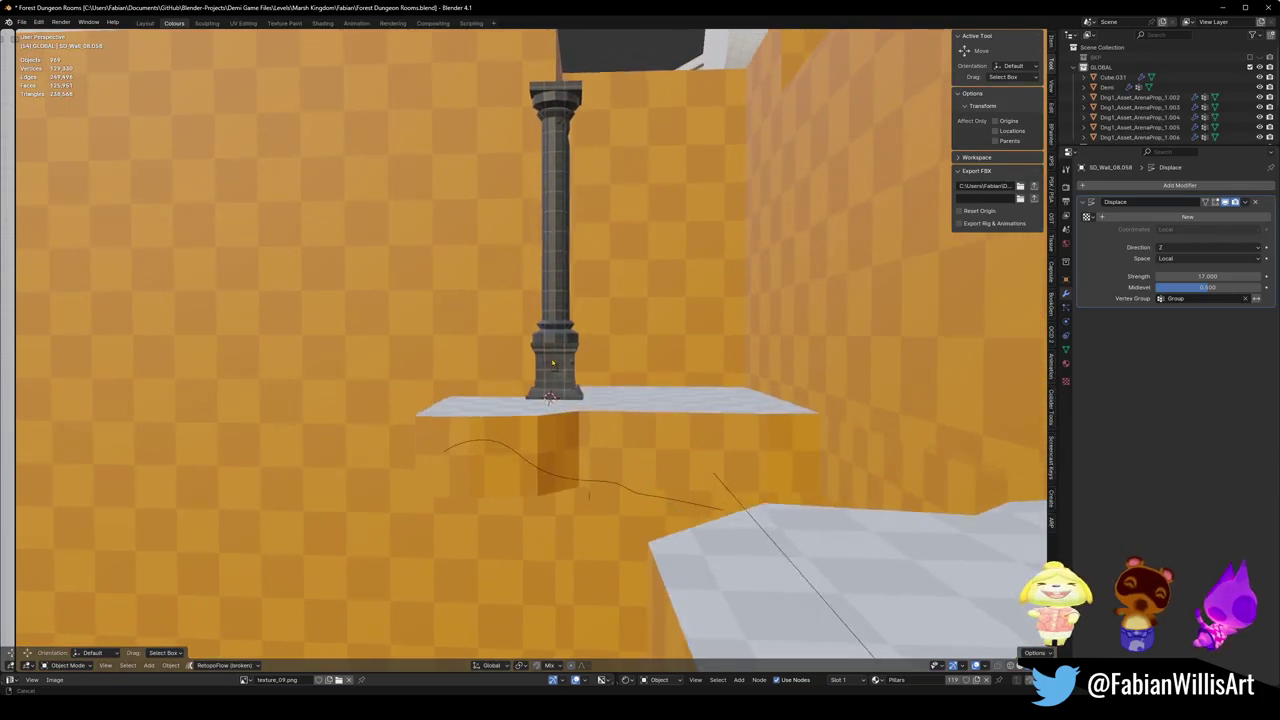
pyautogui.press('e')
pyautogui.press('Return')
pyautogui.moveTo(620, 379); pyautogui.dragTo(597, 424)
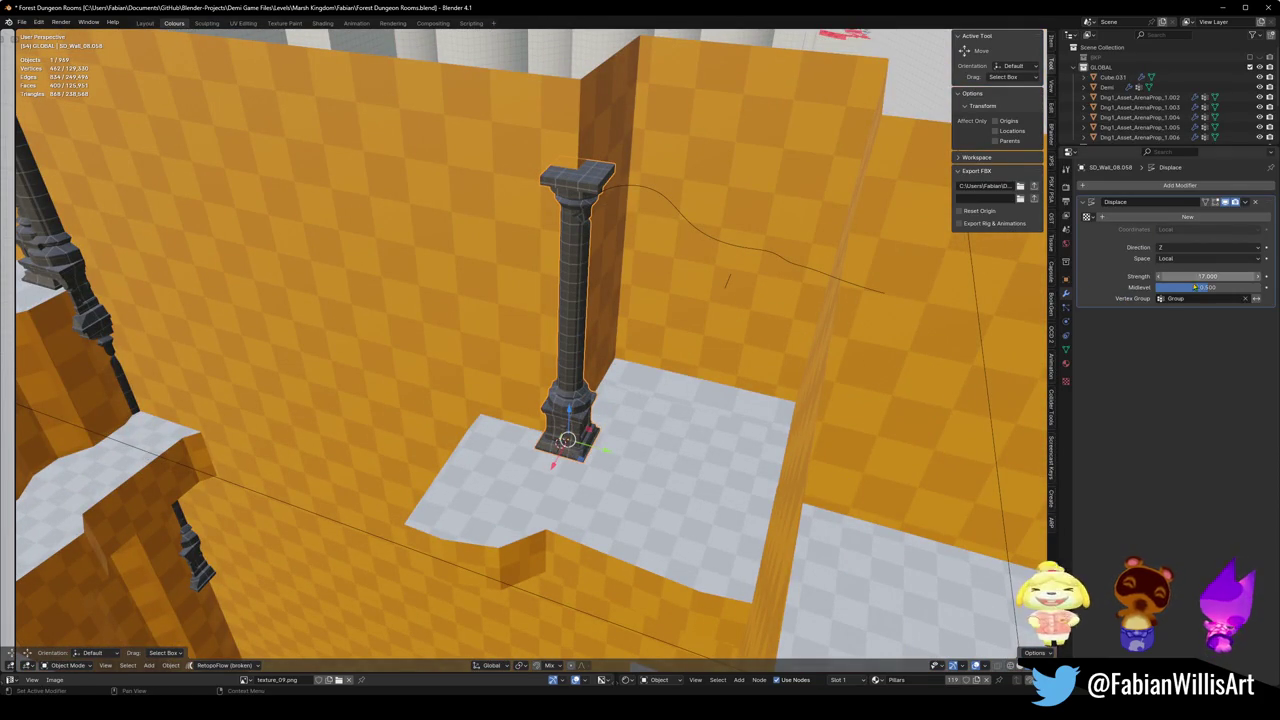
pyautogui.moveTo(1207, 276); pyautogui.dragTo(1252, 276)
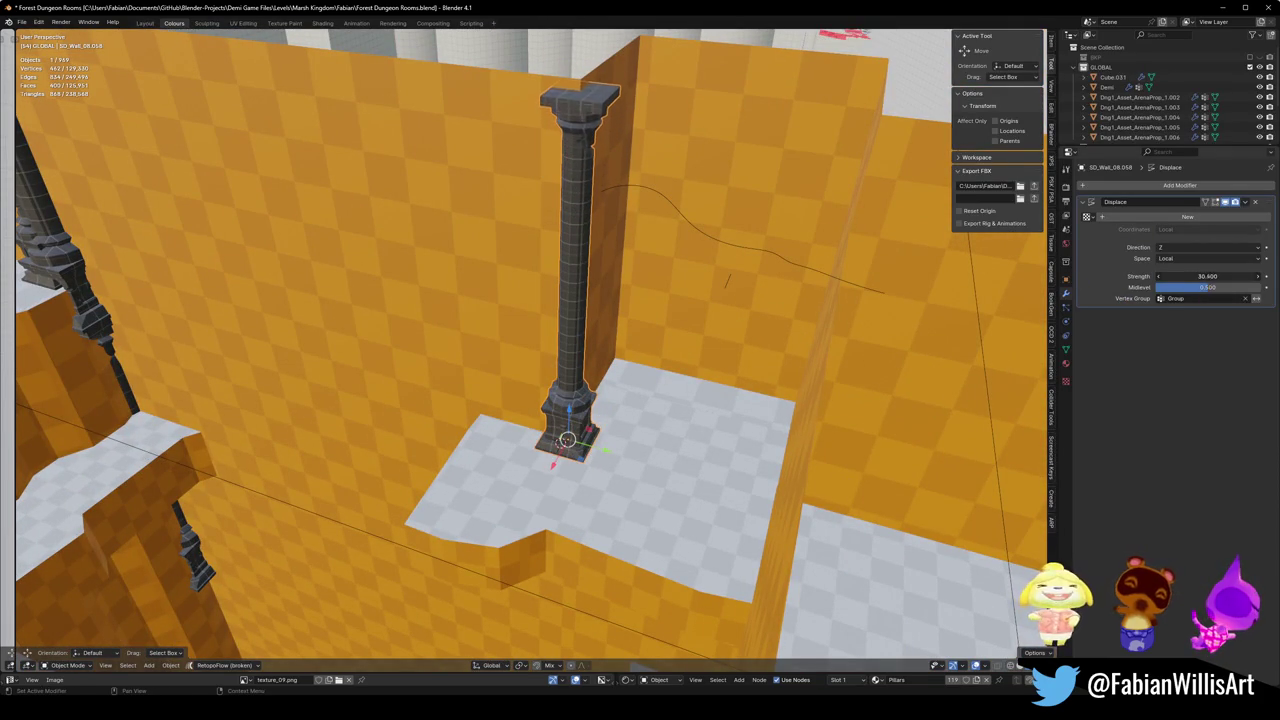
pyautogui.moveTo(640, 380)
pyautogui.mouseDown()
pyautogui.moveTo(651, 371)
pyautogui.moveTo(720, 391)
pyautogui.moveTo(637, 380)
pyautogui.moveTo(514, 337)
pyautogui.moveTo(503, 388)
pyautogui.mouseUp()
pyautogui.scroll(2, 637, 380)
# Step: Duplicate the pillar three times, placing copies along Y, X and Y around the slab
pyautogui.hotkey('shift', 'd')
pyautogui.press('y')
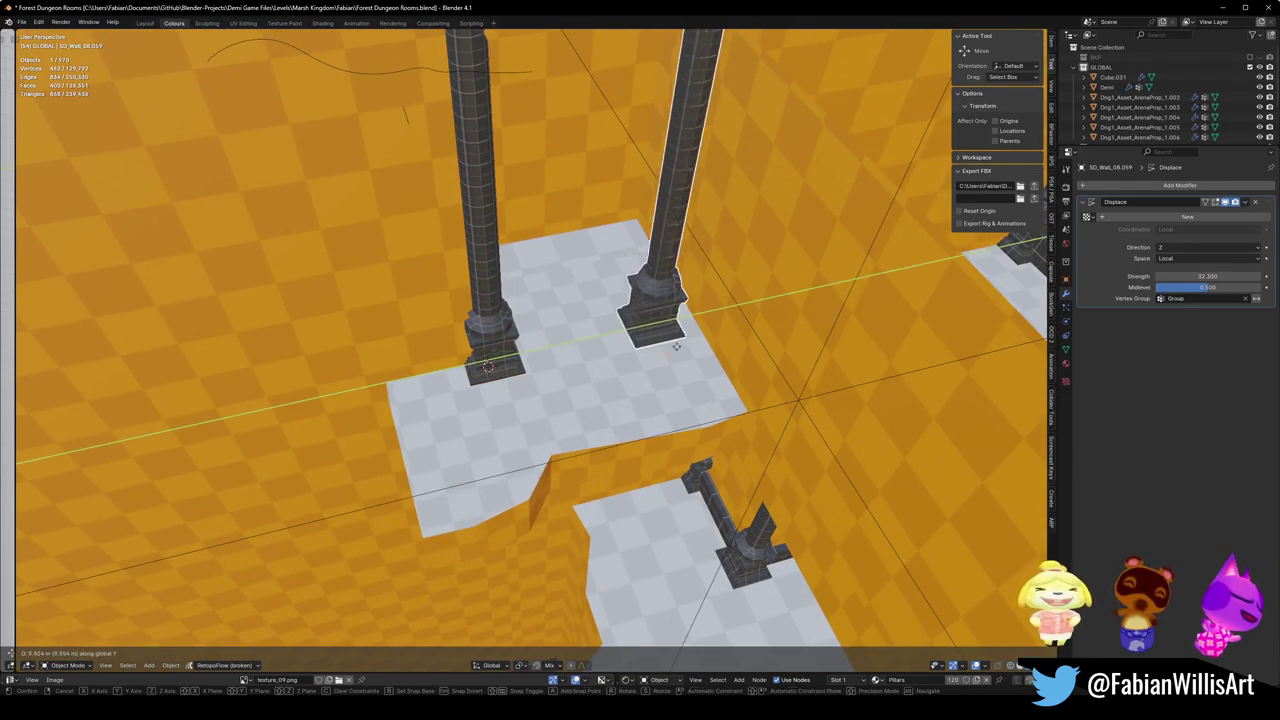
pyautogui.click(690, 335)
pyautogui.hotkey('shift', 'd')
pyautogui.press('x')
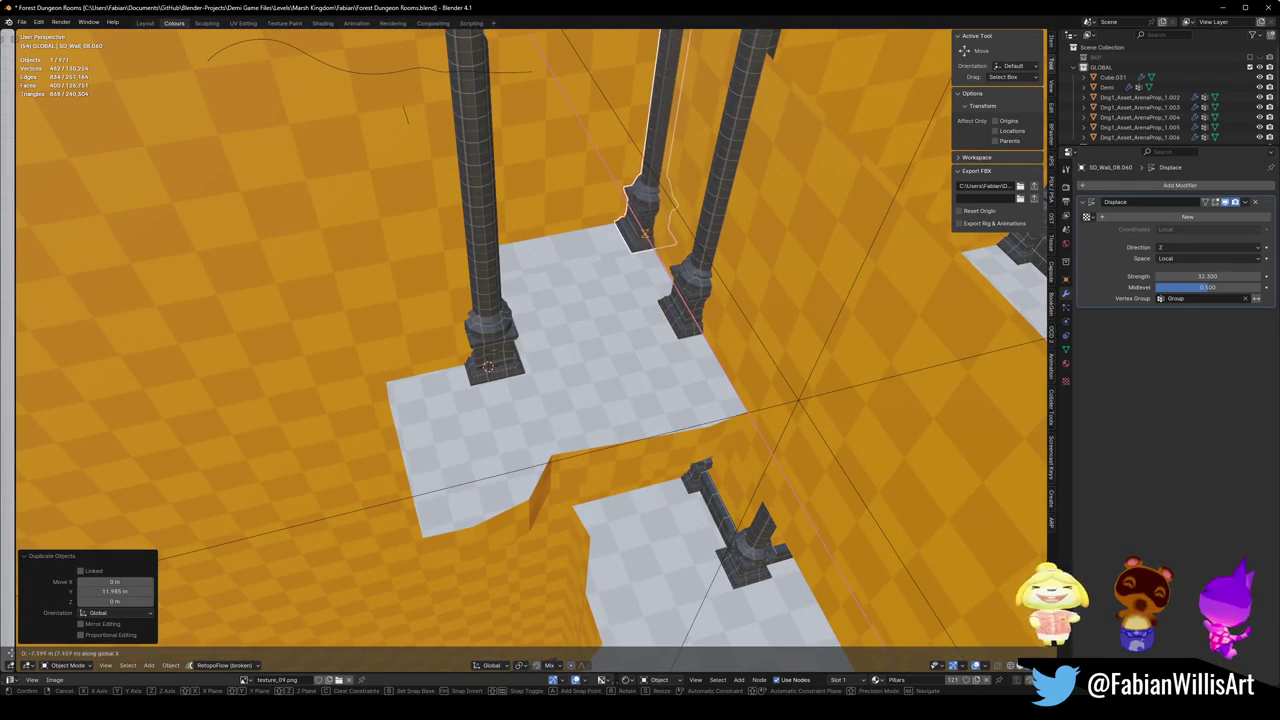
pyautogui.press('Return')
pyautogui.hotkey('shift', 'd')
pyautogui.press('y')
pyautogui.click(543, 251)
pyautogui.moveTo(543, 251)
pyautogui.mouseDown()
pyautogui.moveTo(600, 300)
pyautogui.moveTo(565, 333)
pyautogui.mouseUp()
pyautogui.moveTo(657, 278)
pyautogui.mouseDown()
pyautogui.moveTo(684, 350)
pyautogui.moveTo(754, 389)
pyautogui.moveTo(595, 422)
pyautogui.moveTo(569, 411)
pyautogui.moveTo(621, 455)
pyautogui.moveTo(480, 420)
pyautogui.mouseUp()
# Step: Pull an edge of the Cylinder_408_013 slab outward along Y with proportional editing
pyautogui.click(594, 422)
pyautogui.press('Tab')
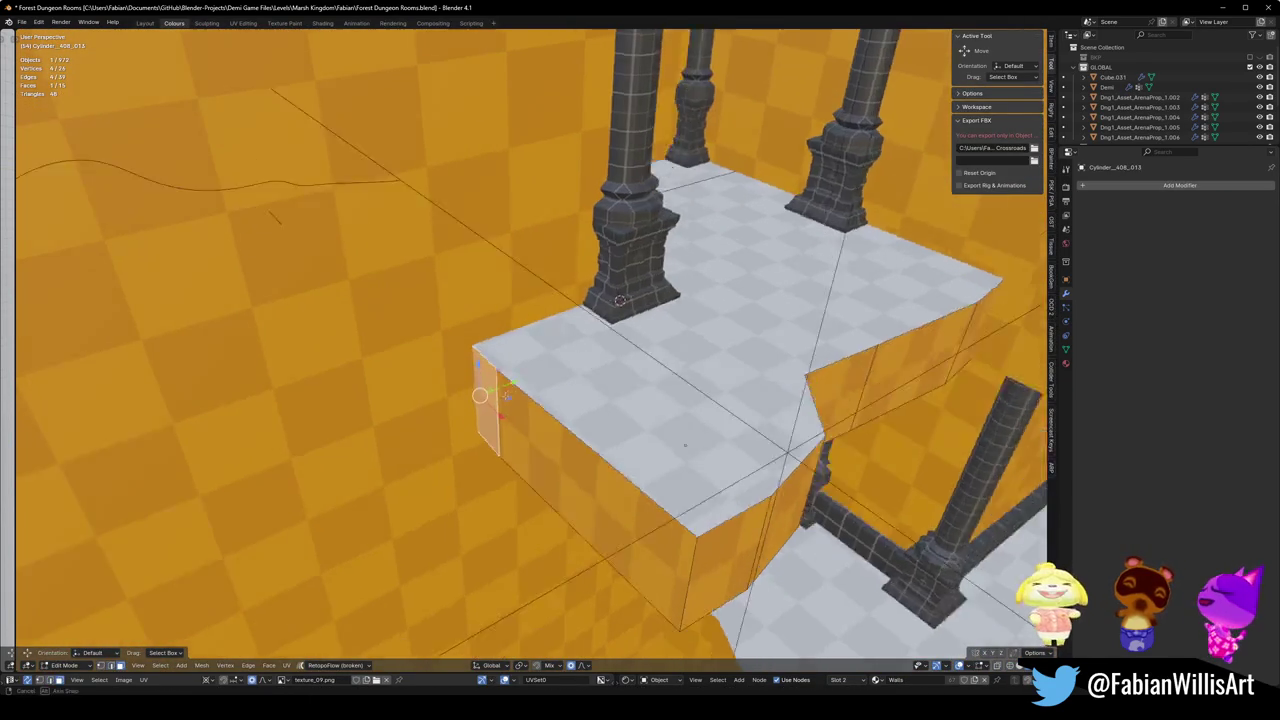
pyautogui.press('g')
pyautogui.press('y')
pyautogui.moveTo(641, 470)
pyautogui.mouseDown()
pyautogui.moveTo(660, 462)
pyautogui.moveTo(628, 473)
pyautogui.mouseUp()
pyautogui.press('Tab')
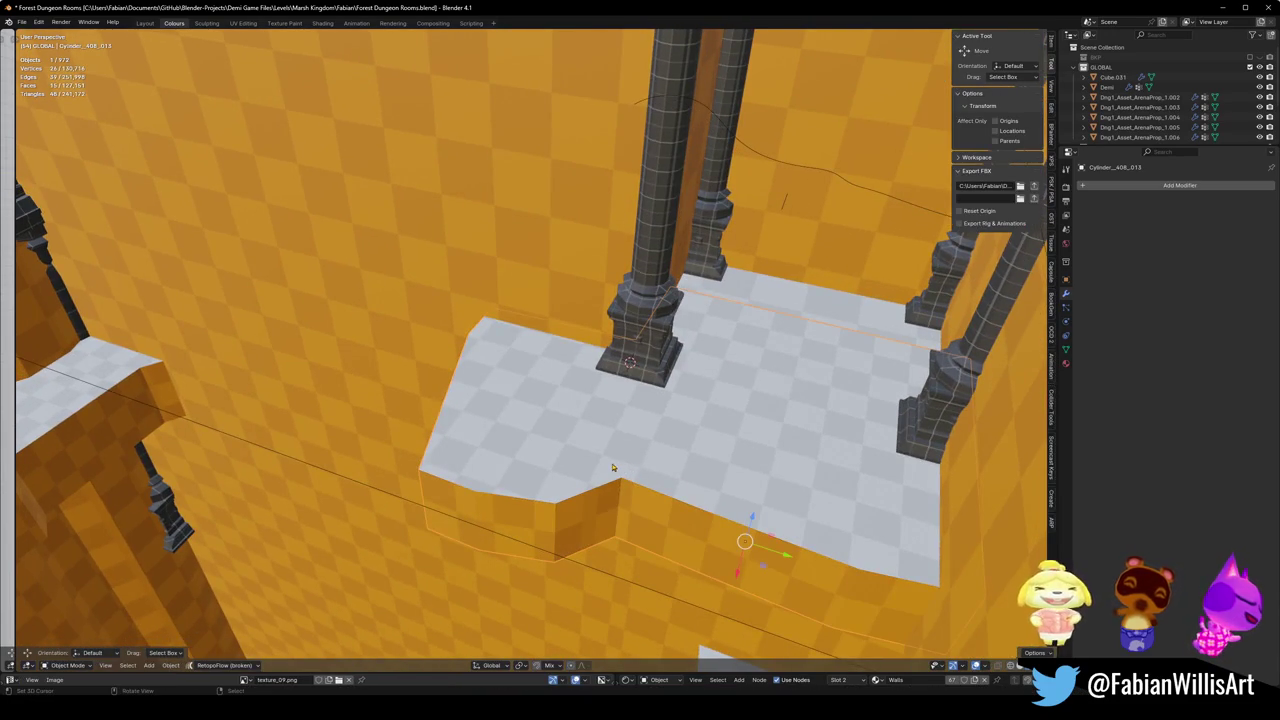
# Step: Walk through the level to inspect the new pillars around the floor slab
pyautogui.hotkey('shift', '`')
pyautogui.press('w')
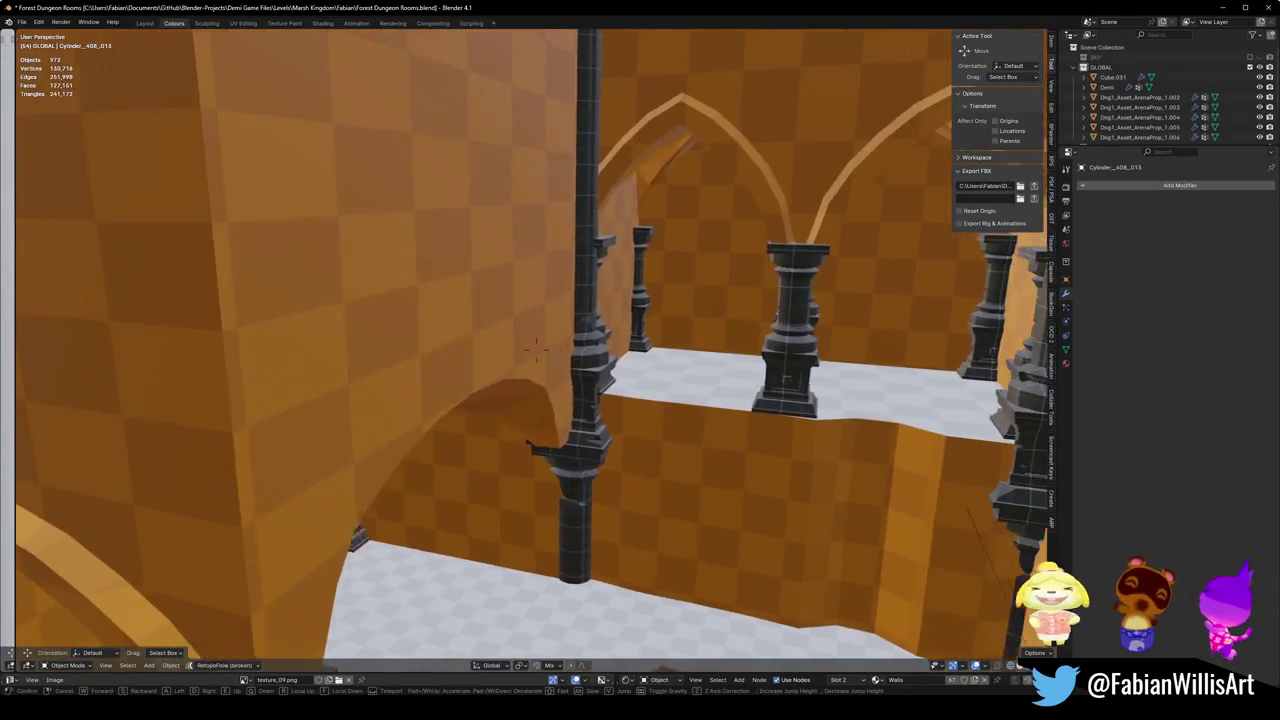
pyautogui.press('e')
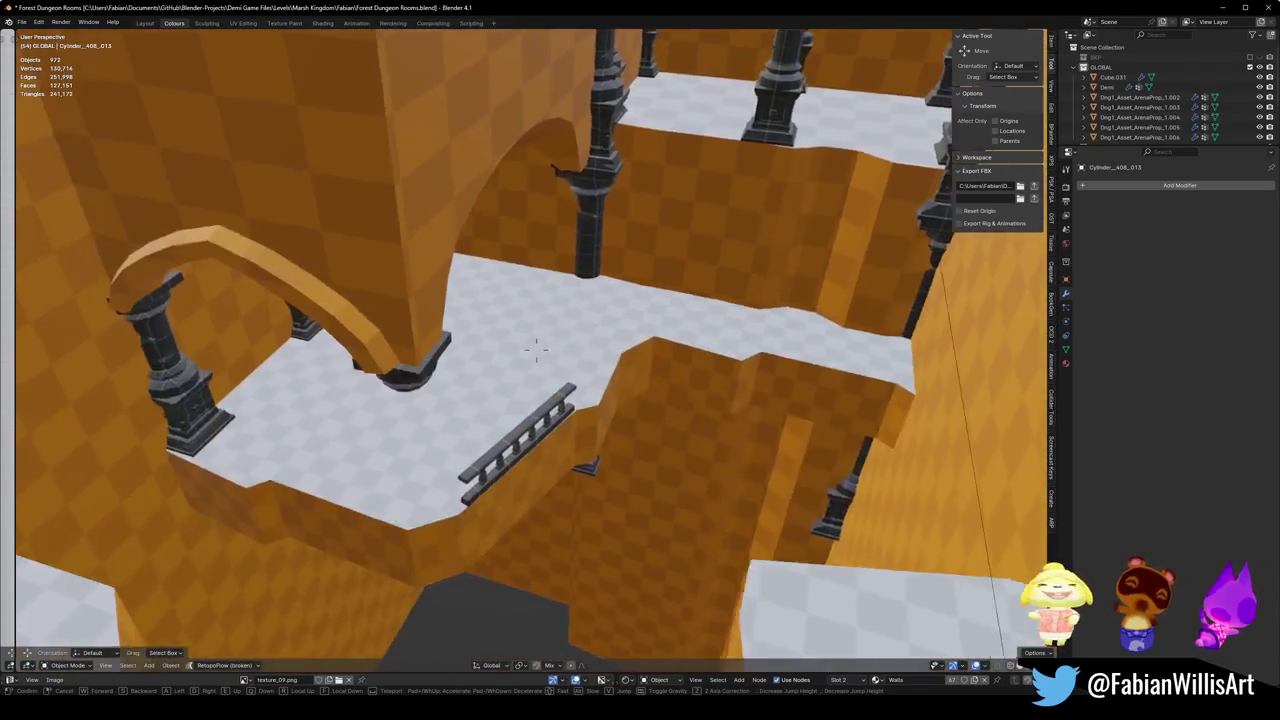
pyautogui.press('w')
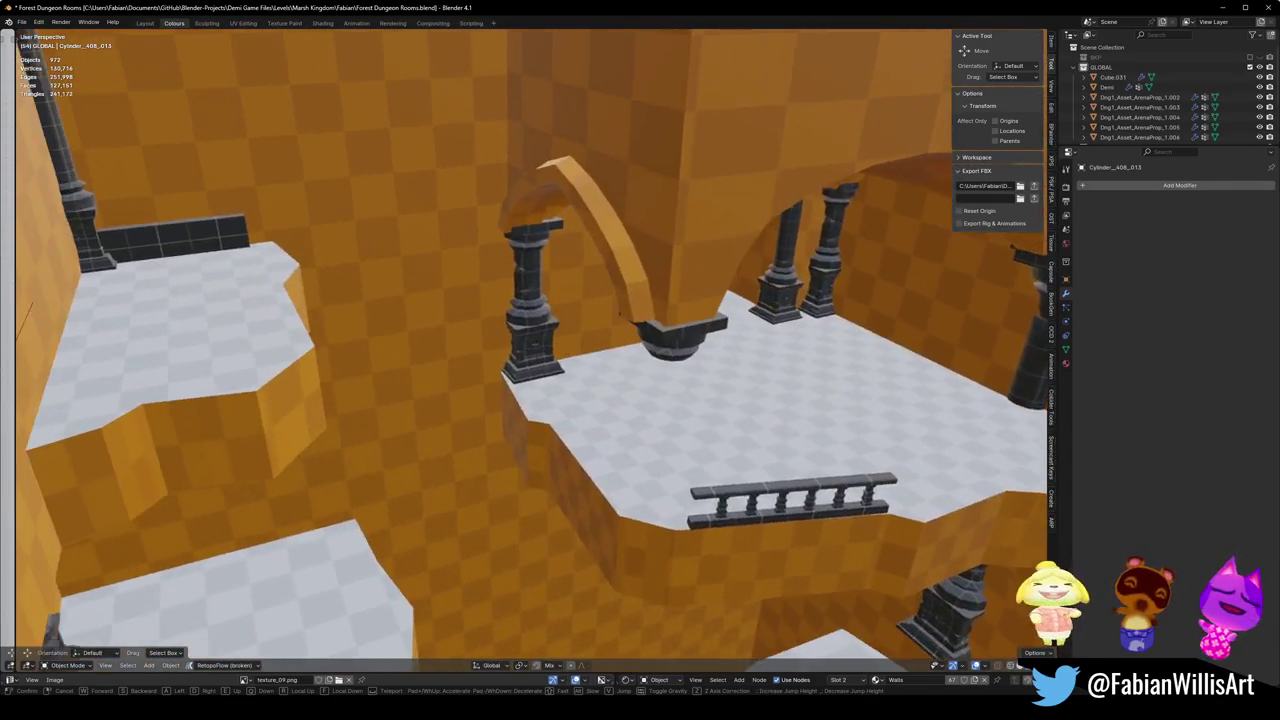
pyautogui.press('a')
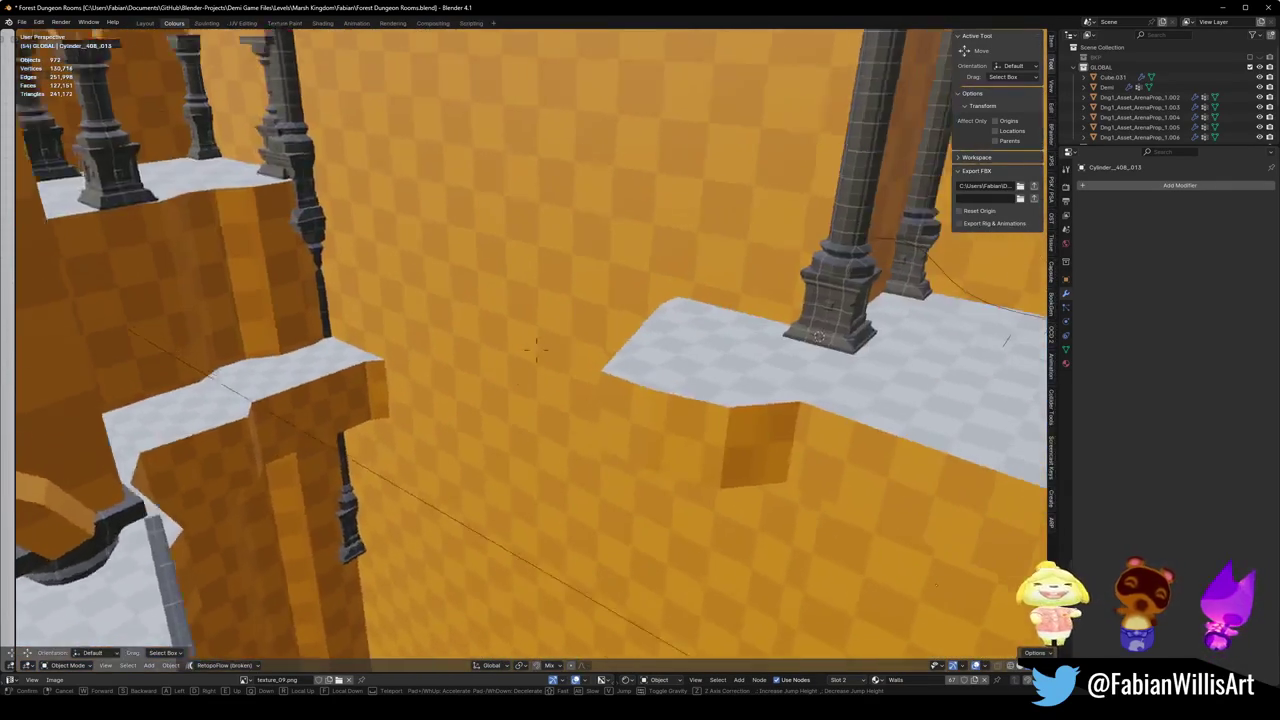
pyautogui.click(657, 459)
# Step: Walk again through the pillared rooms, down to the lower floor and checkered wall
pyautogui.hotkey('shift', '`')
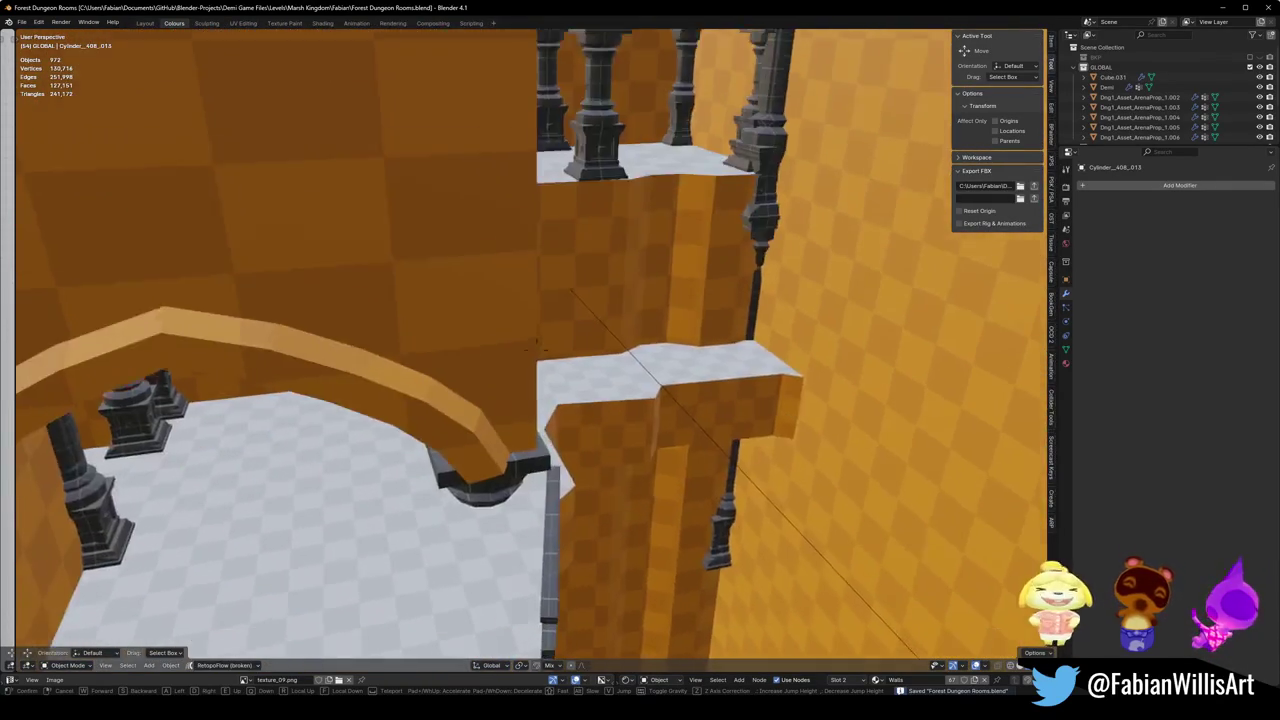
pyautogui.press('w')
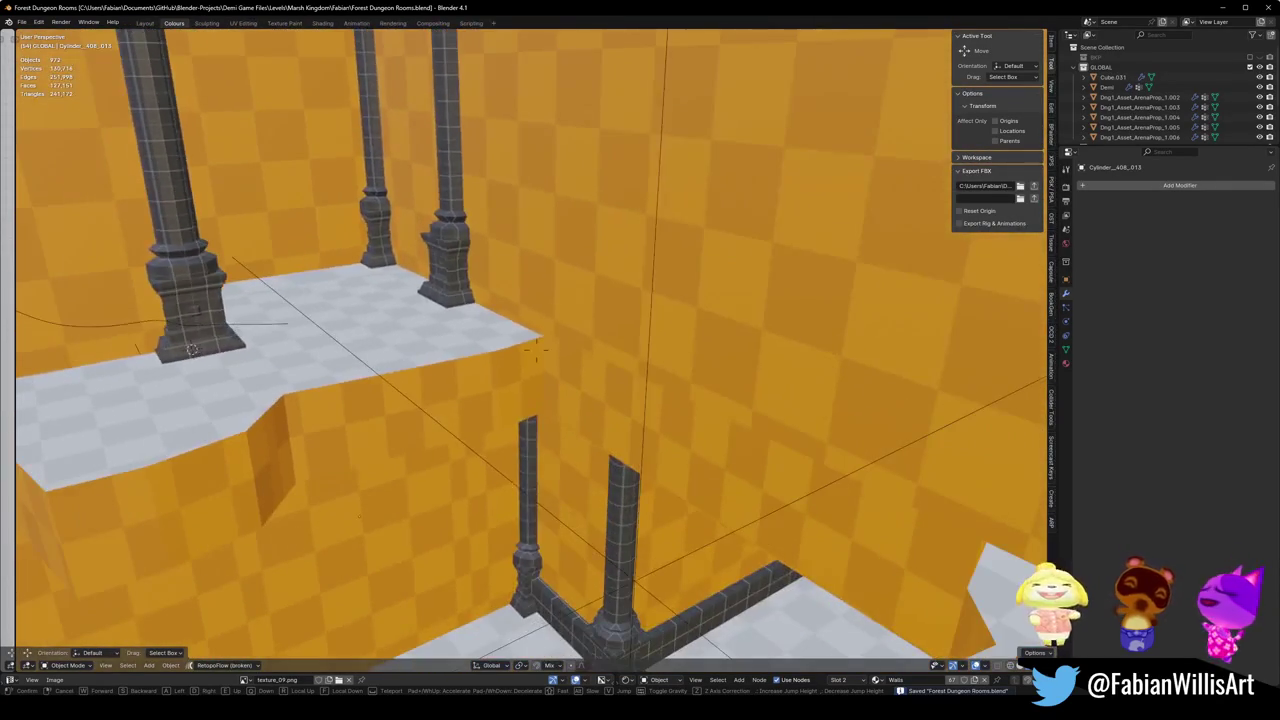
pyautogui.press('w')
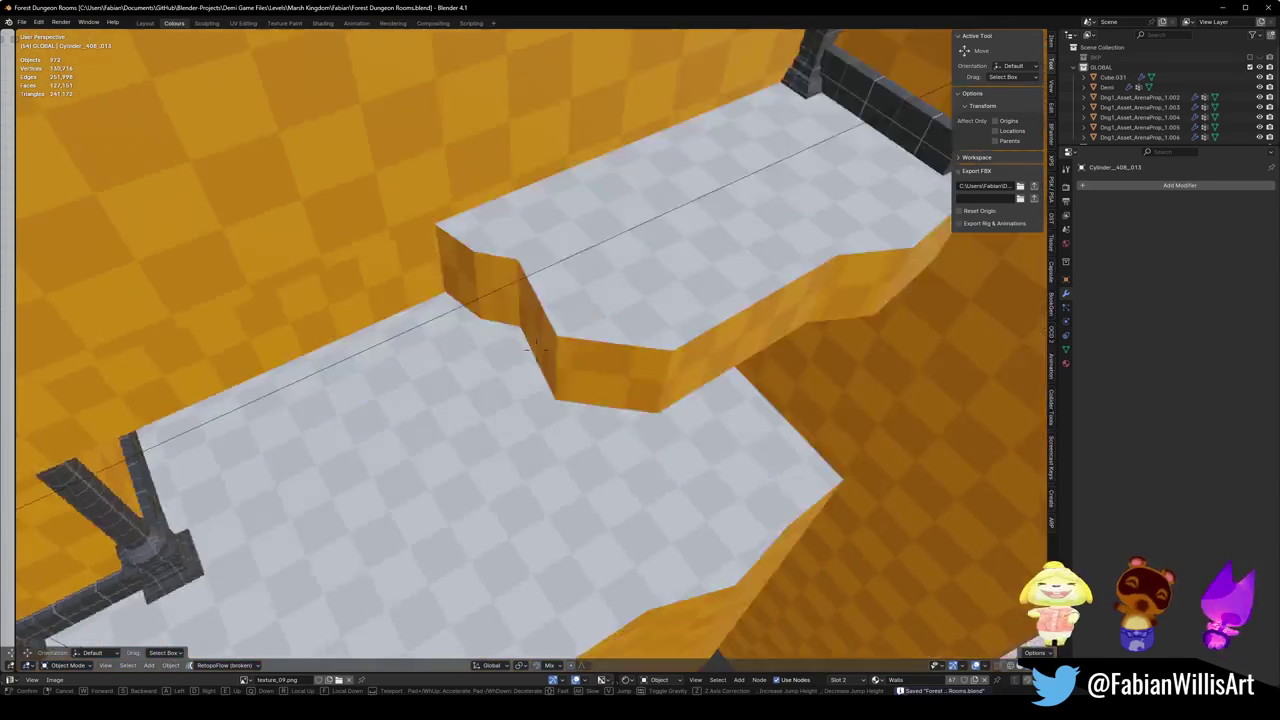
pyautogui.press('w')
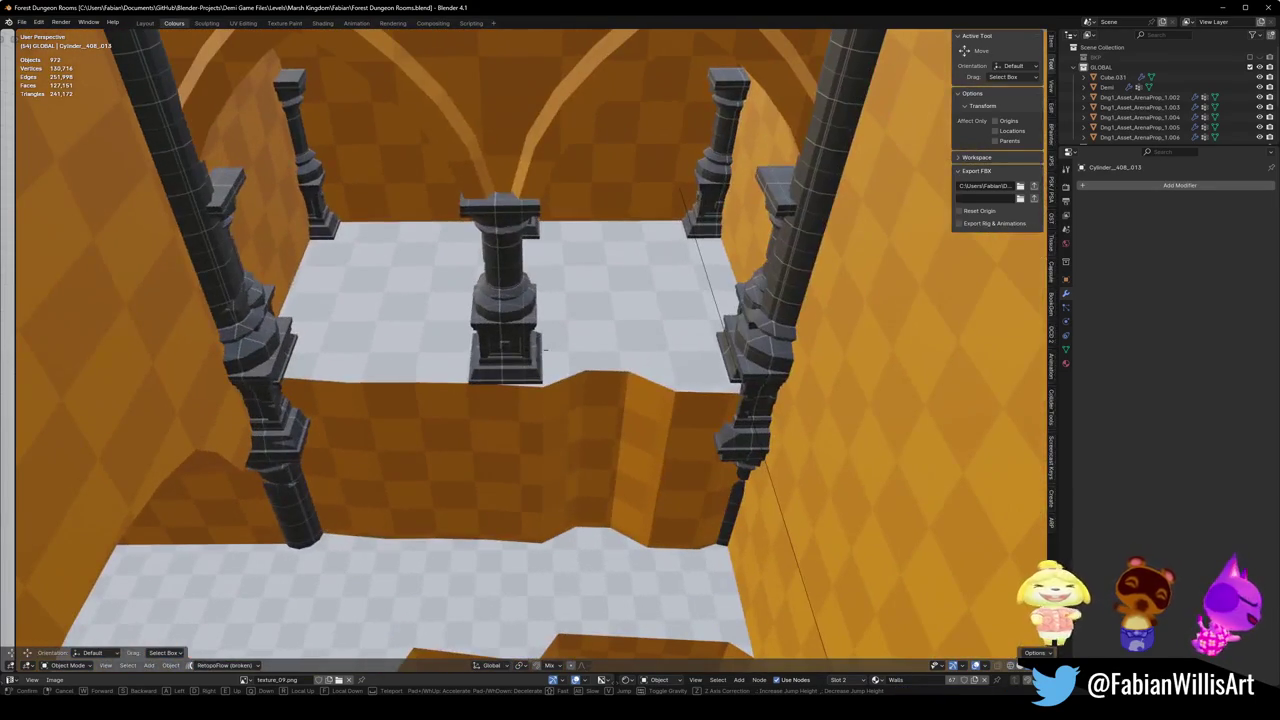
pyautogui.press('w')
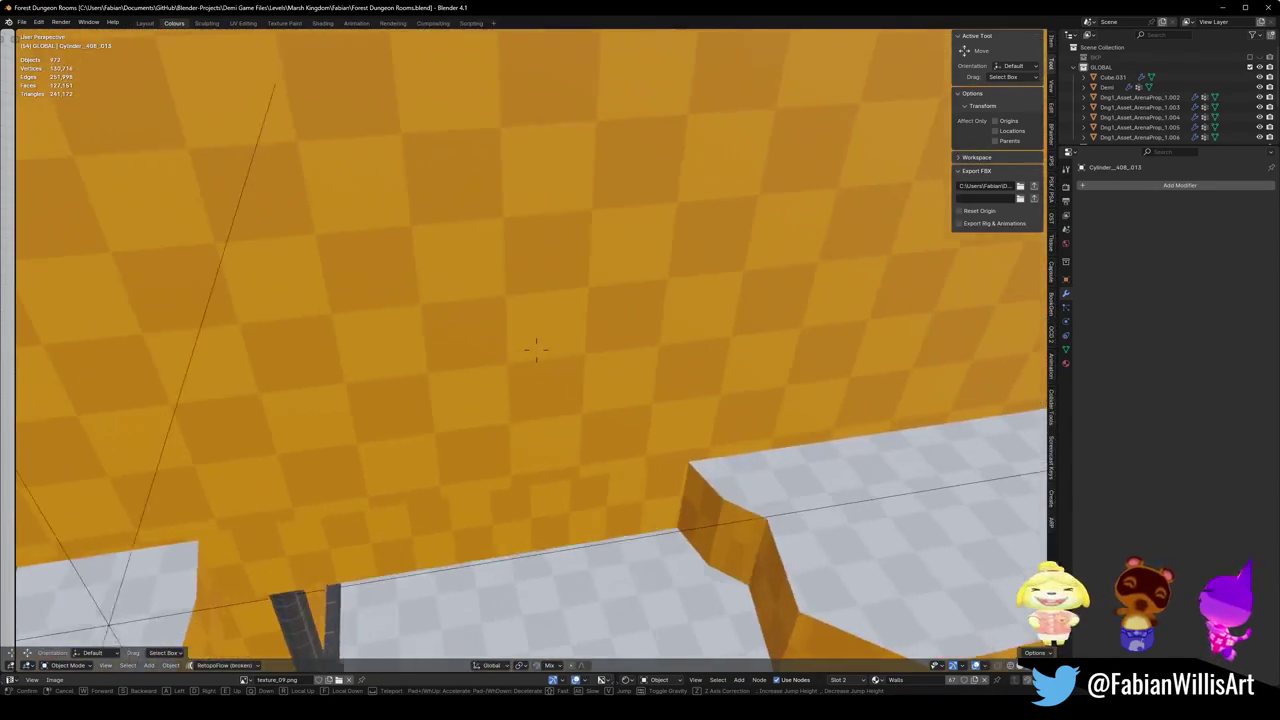
pyautogui.press('w')
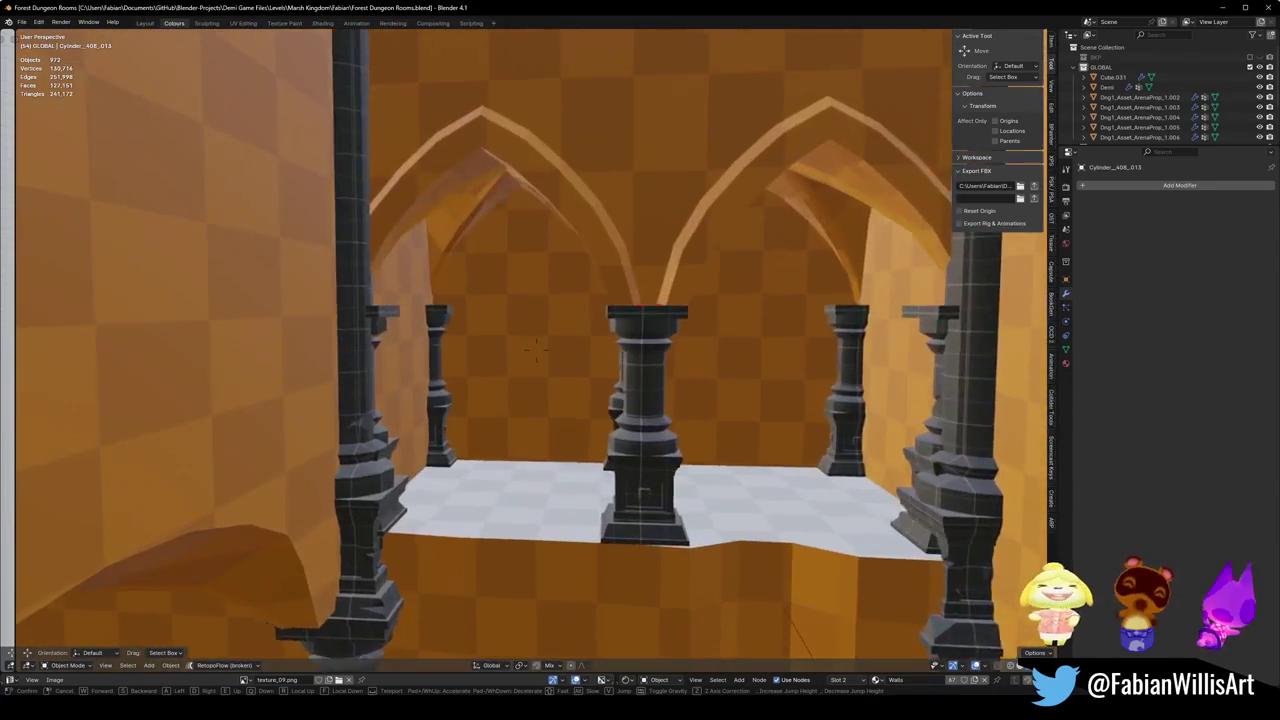
pyautogui.press('s')
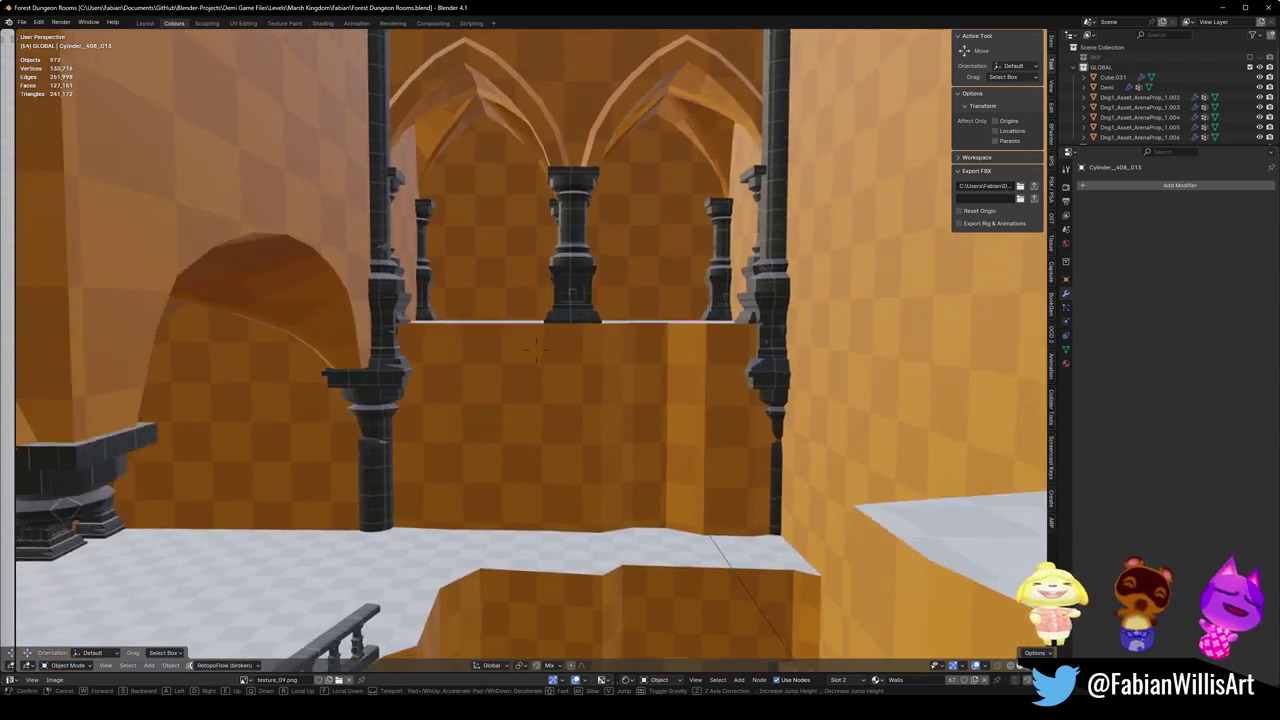
pyautogui.click(656, 458)
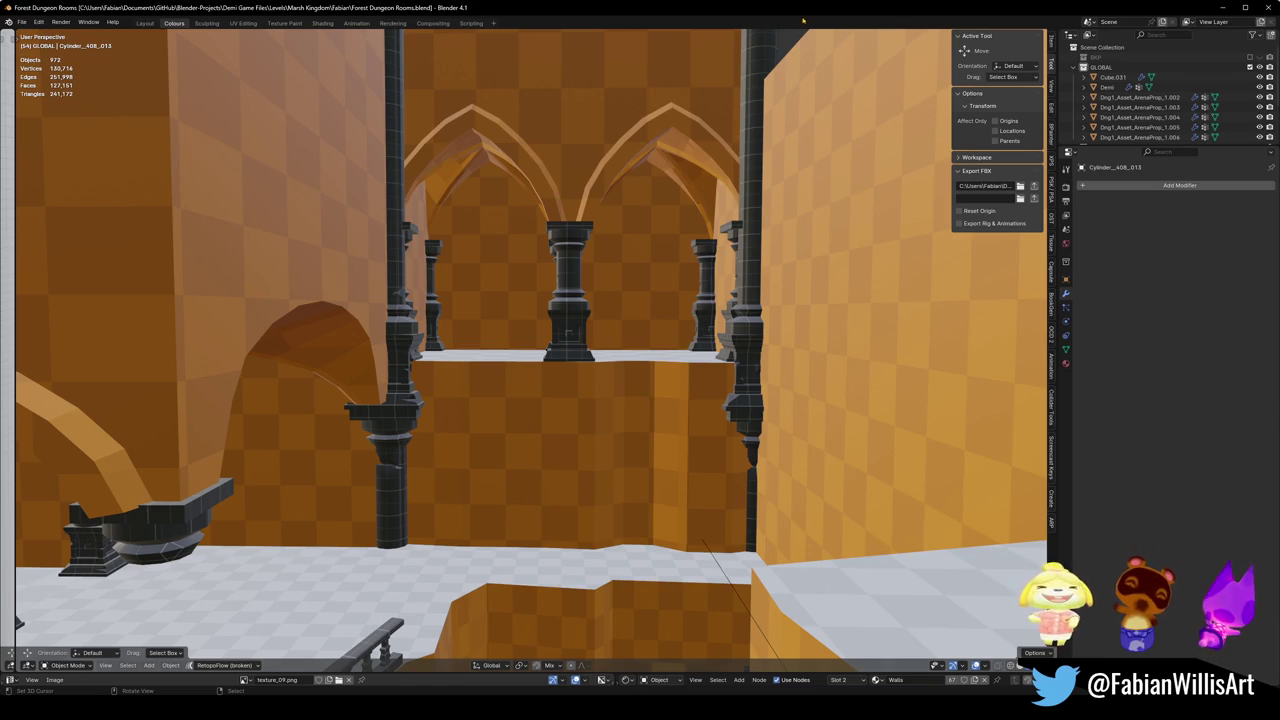
# Step: Duplicate the balcony railing, snap it to the marked point, clear rotation, and slide it to the floor edge
pyautogui.hotkey('shift', 'd')
pyautogui.press('Escape')
pyautogui.scroll(10, 588, 463)
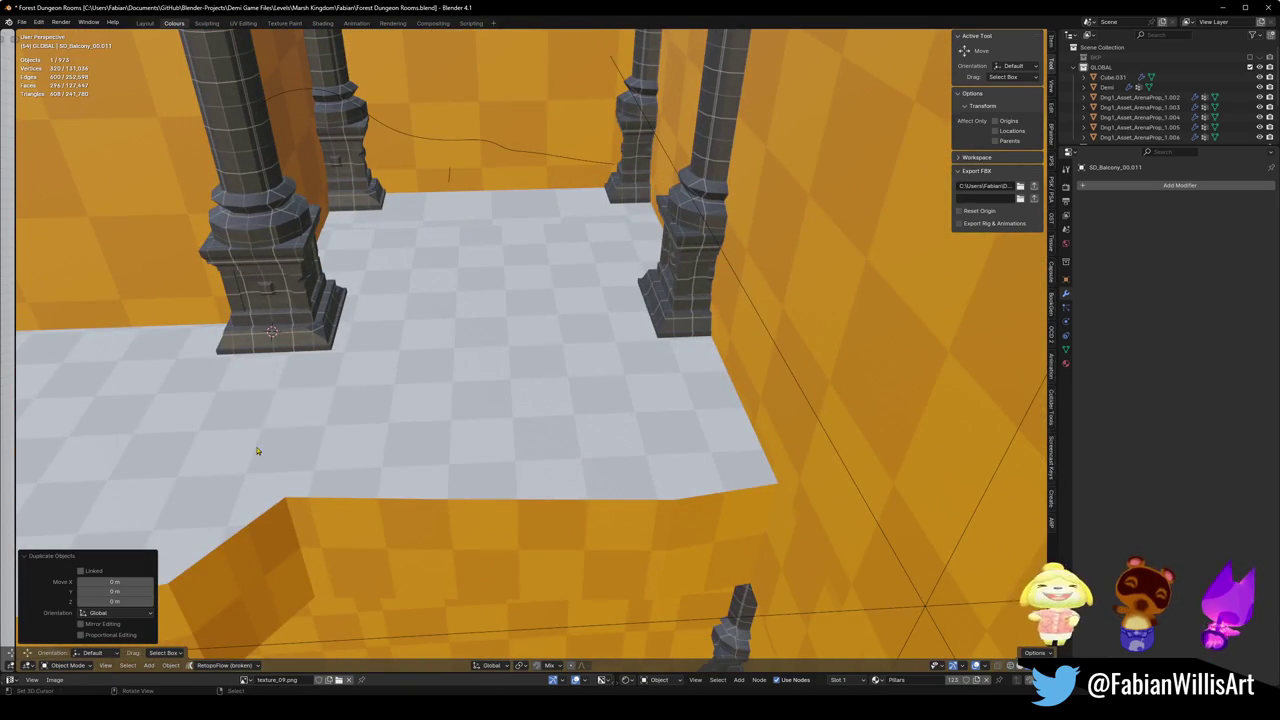
pyautogui.moveTo(257, 451); pyautogui.dragTo(466, 450)
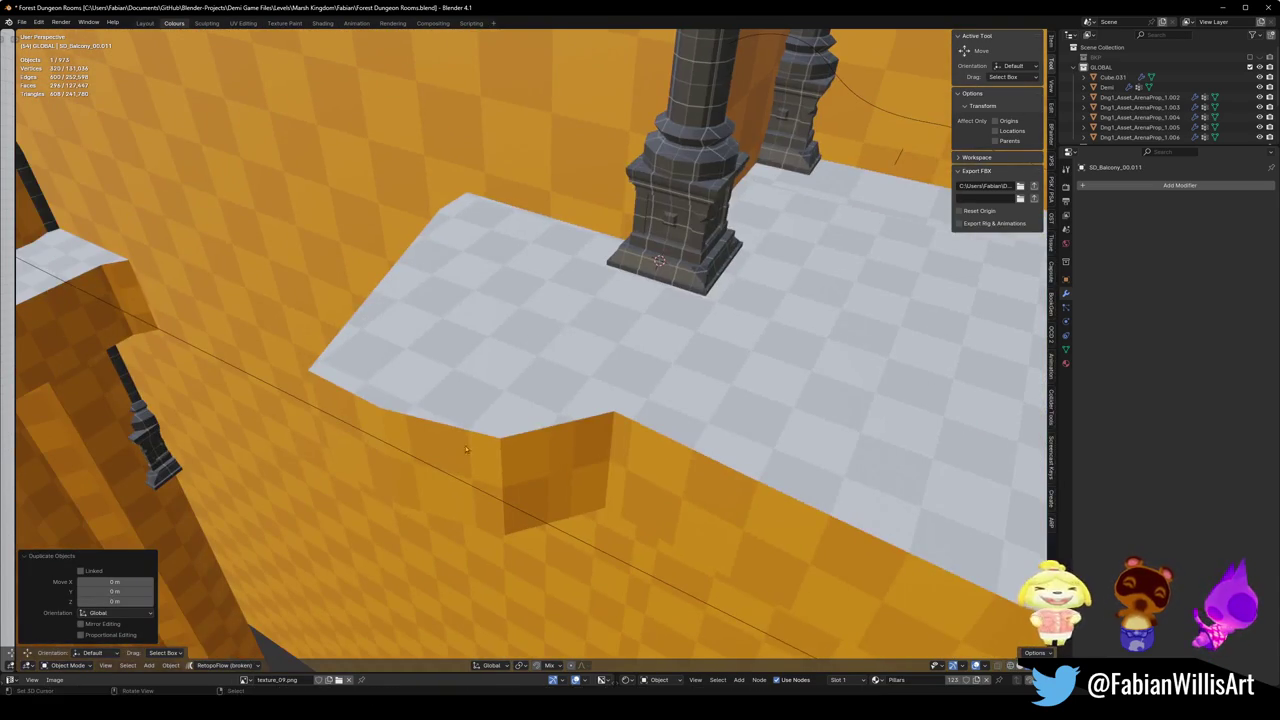
pyautogui.hotkey('shift', 's')
pyautogui.hotkey('alt', 'r')
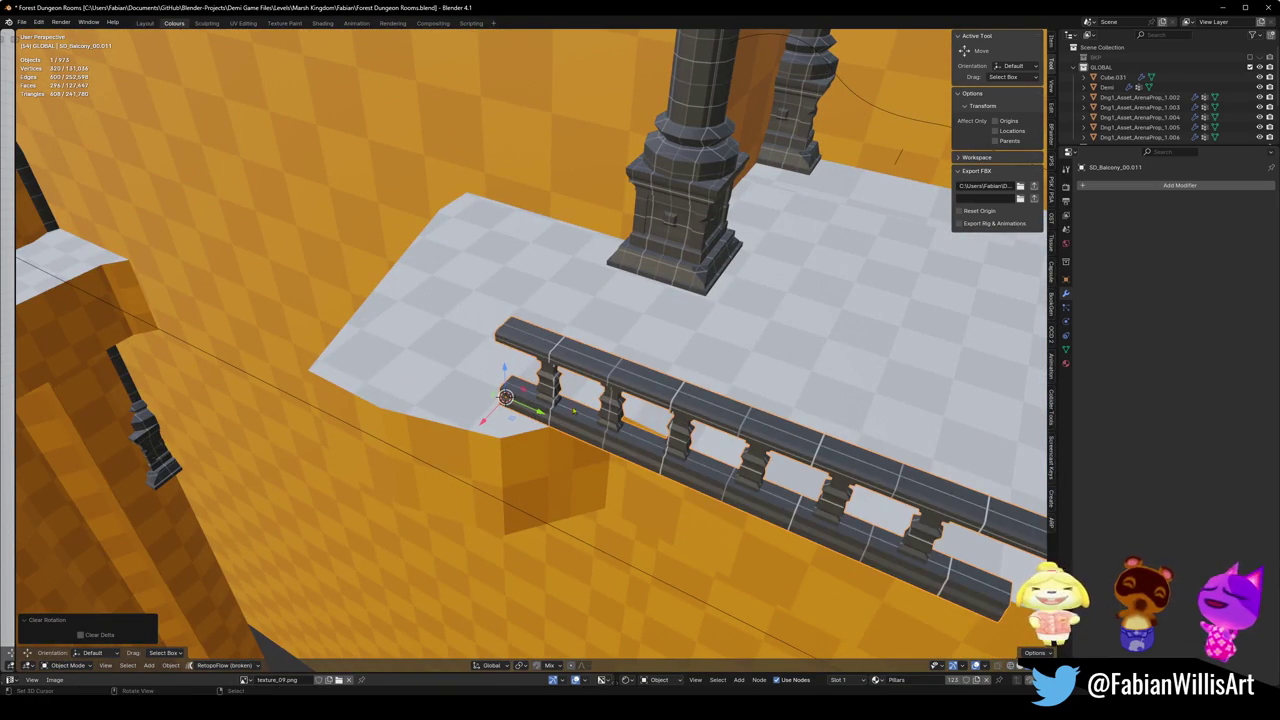
pyautogui.press('g')
pyautogui.click(424, 369)
# Step: Push a face of the wall beneath the railing inward on the horizontal plane
pyautogui.moveTo(520, 430); pyautogui.dragTo(634, 316)
pyautogui.scroll(-3, 740, 197)
pyautogui.moveTo(740, 197); pyautogui.dragTo(614, 347)
pyautogui.click(730, 410)
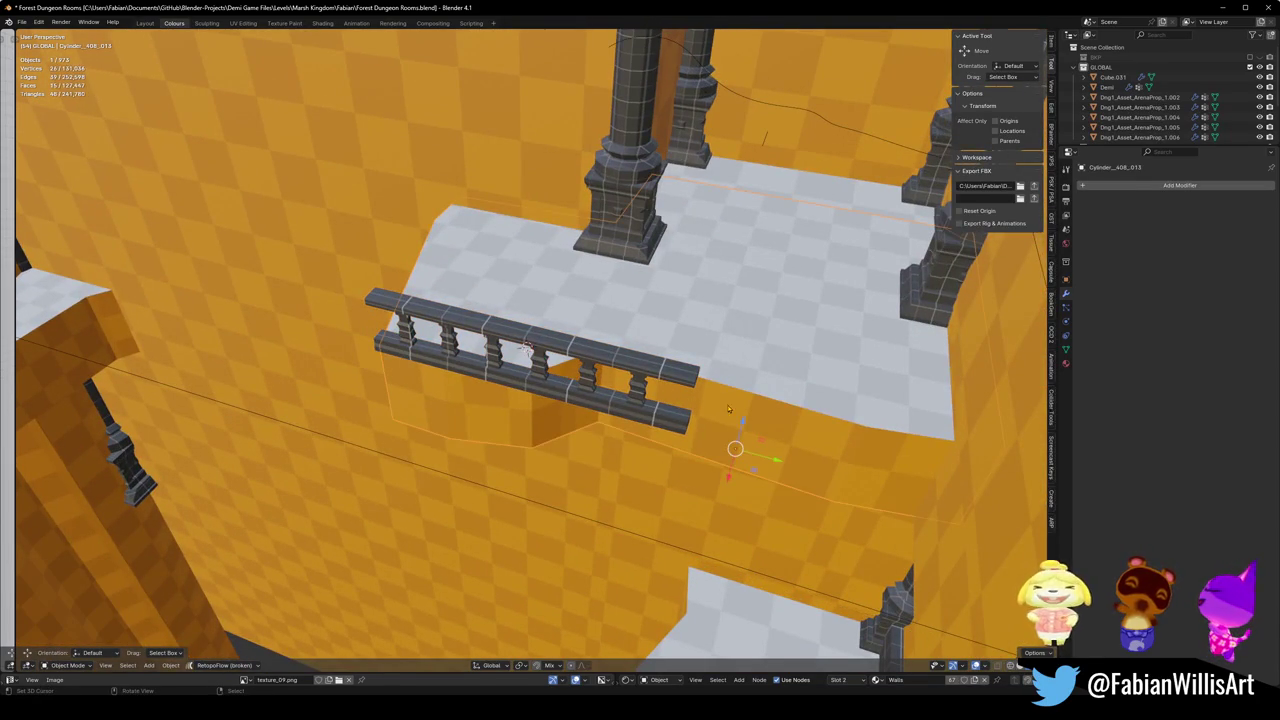
pyautogui.press('Tab')
pyautogui.click(650, 420)
pyautogui.press('g')
pyautogui.hotkey('shift', 'z')
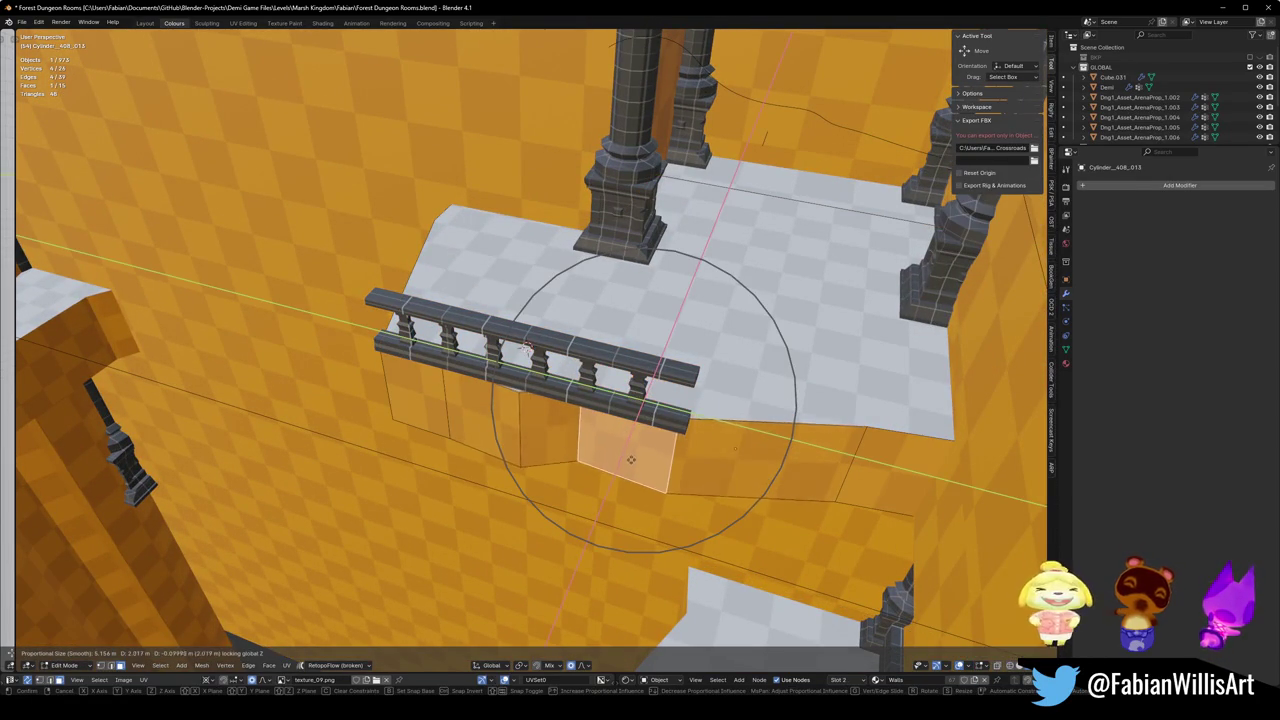
pyautogui.click(616, 458)
# Step: Move a vertical wall edge horizontally so the wall follows the balcony's stepped edge
pyautogui.click(514, 430)
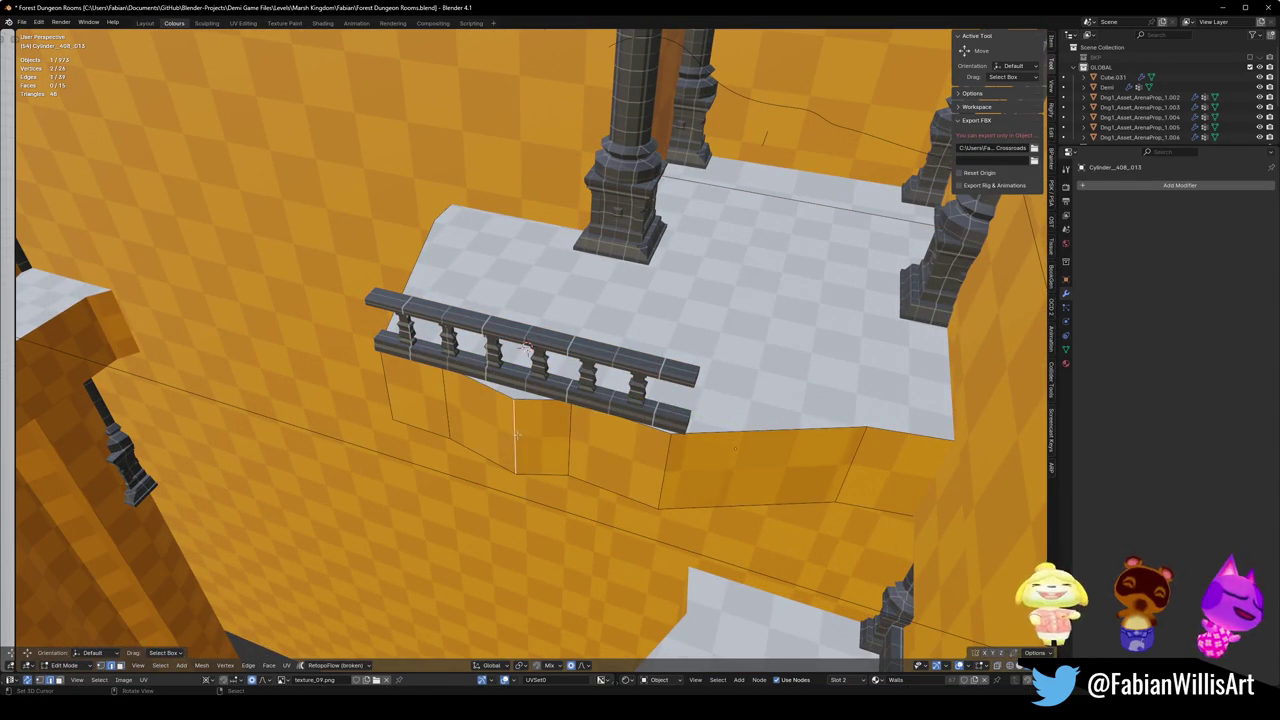
pyautogui.press('g')
pyautogui.hotkey('shift', 'z')
pyautogui.click(508, 420)
pyautogui.click(685, 461)
pyautogui.press('Tab')
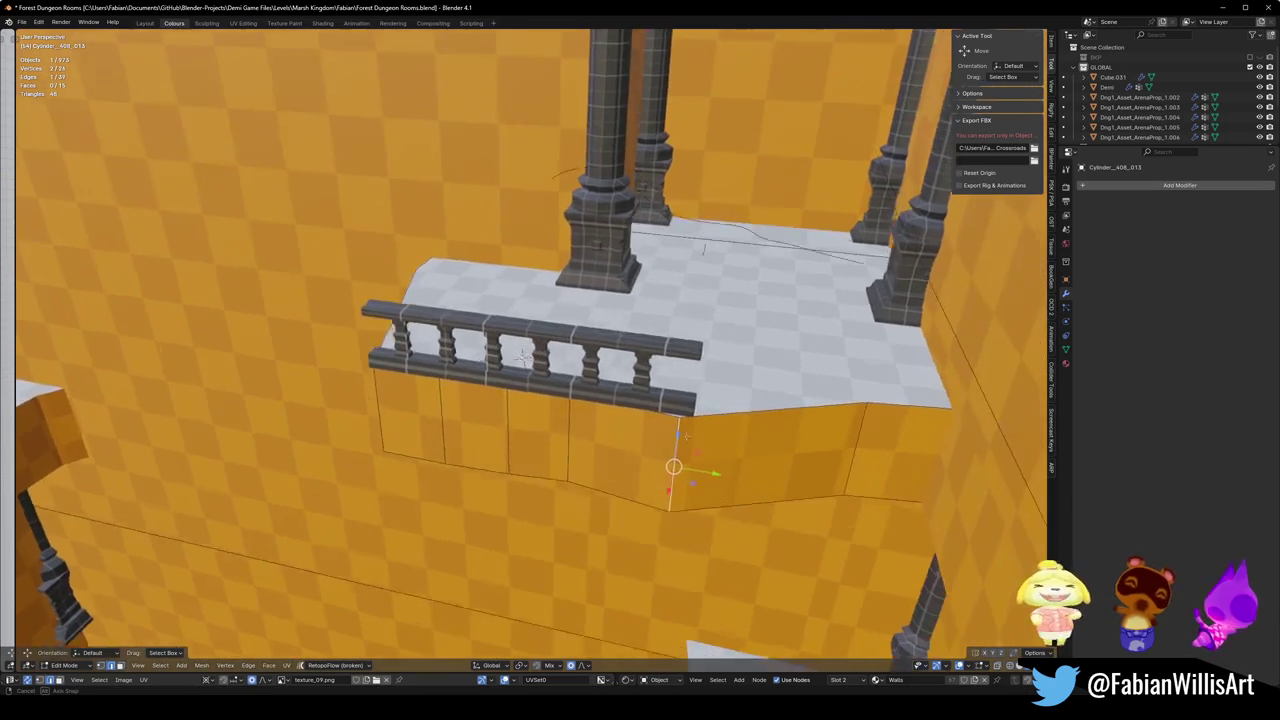
# Step: Duplicate the pillar beside the balcony, keeping the copy moving horizontally
pyautogui.click(522, 350)
pyautogui.scroll(2, 522, 350)
pyautogui.hotkey('shift', 'd')
pyautogui.hotkey('shift', 'z')
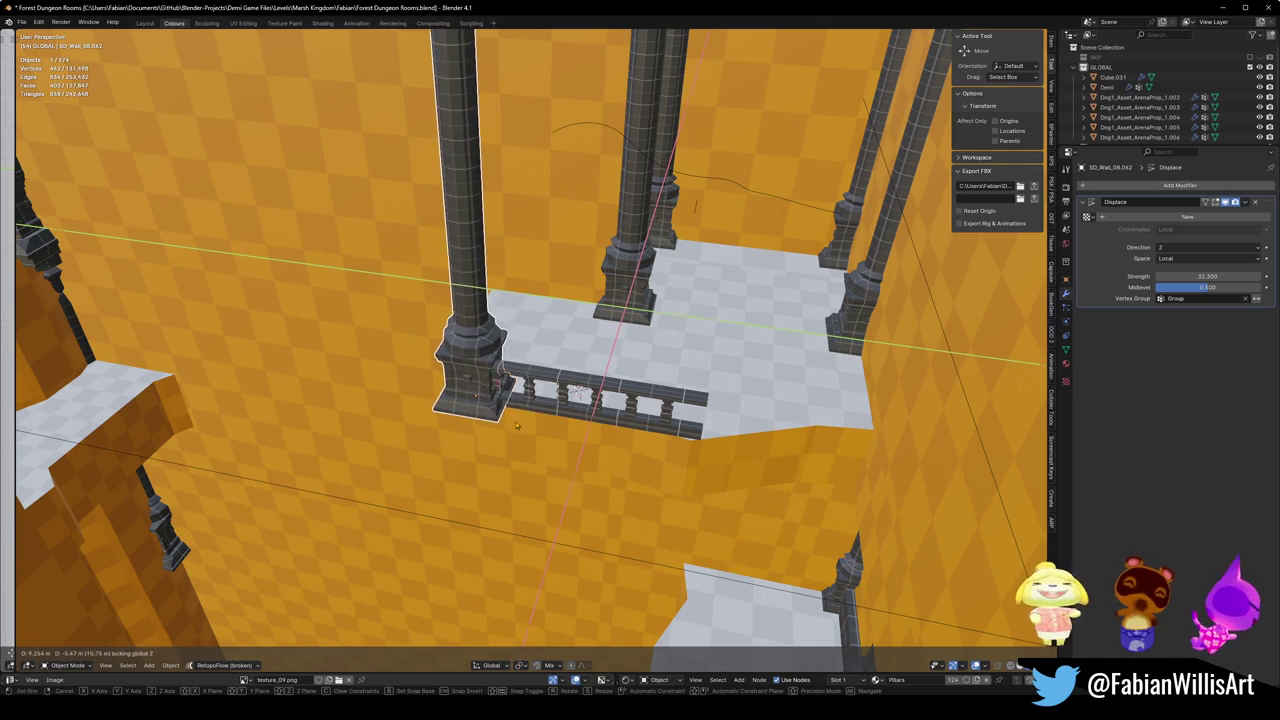
# Step: Drop the pillar copy at the railing's end, inspect the room, and select the balcony wall
pyautogui.click(516, 425)
pyautogui.scroll(5, 535, 343)
pyautogui.hotkey('shift', '`')
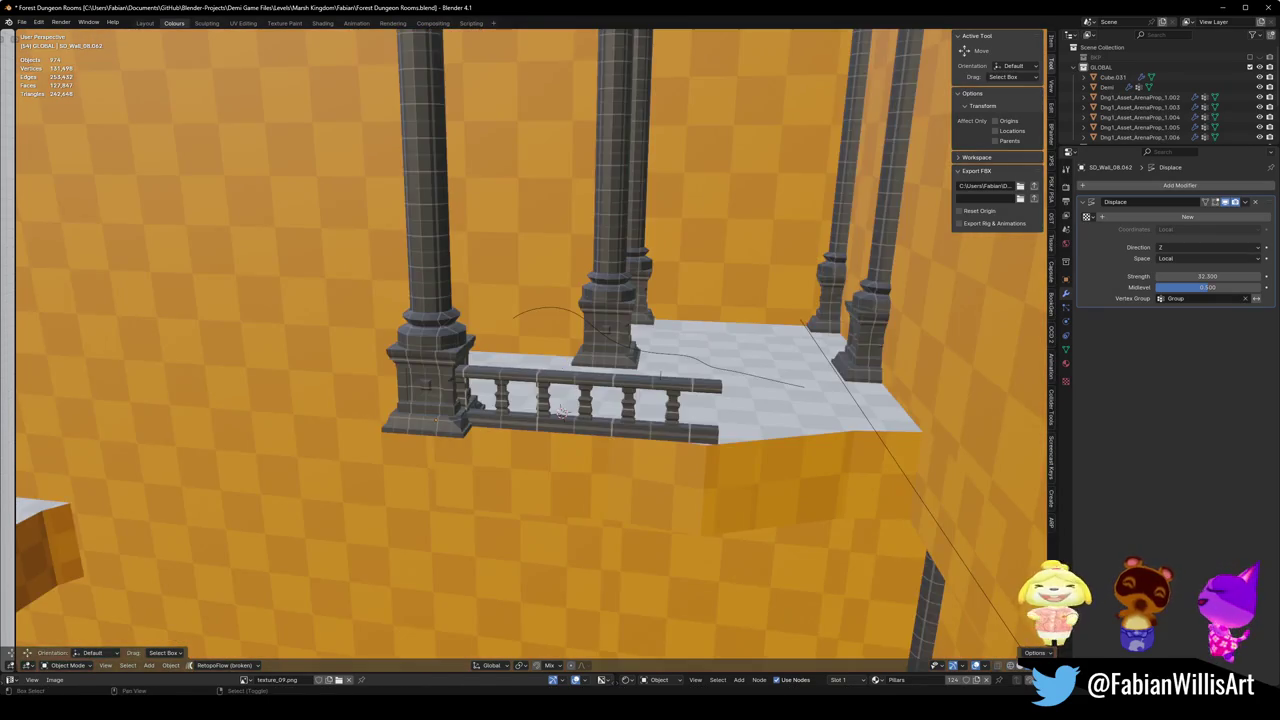
pyautogui.press('w')
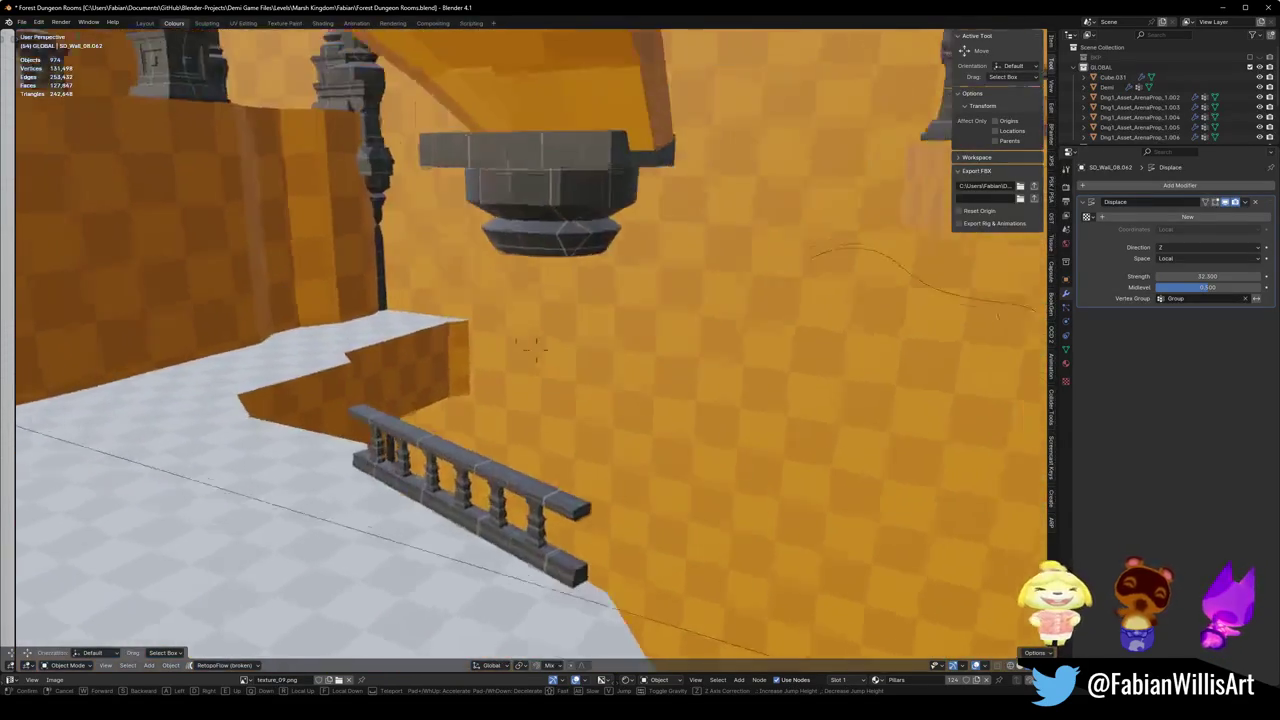
pyautogui.press('s')
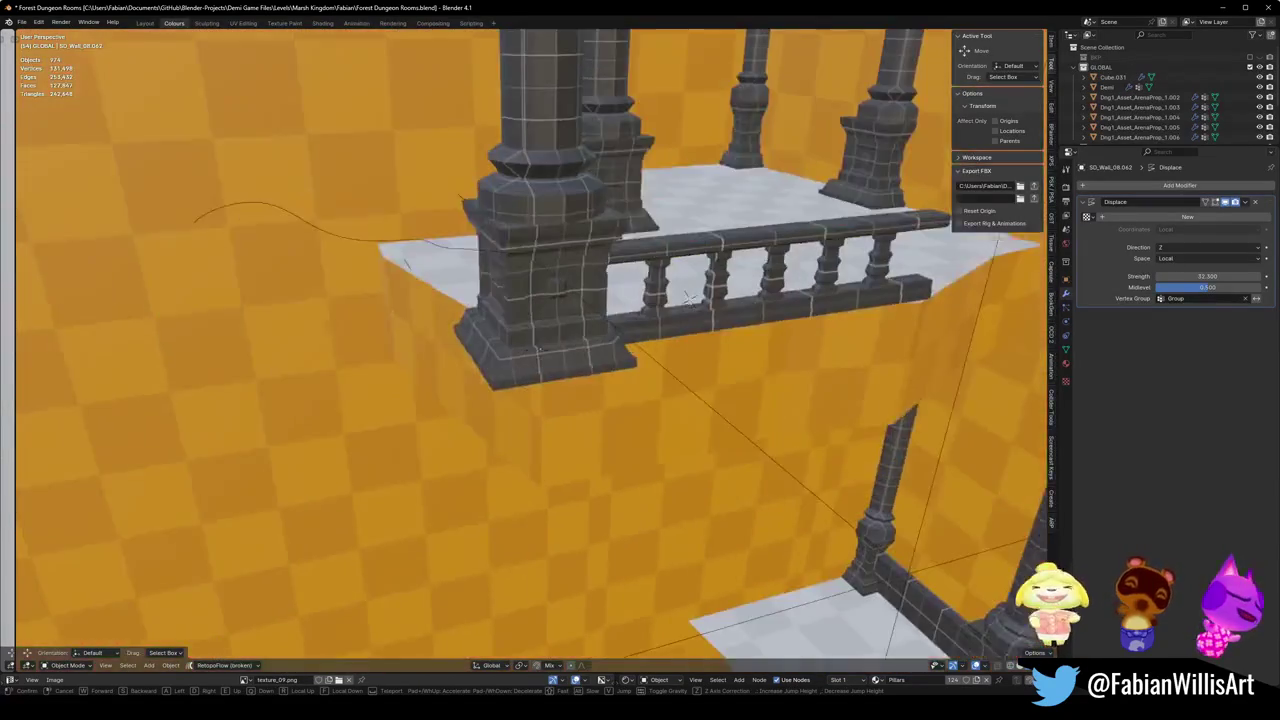
pyautogui.click(511, 484)
pyautogui.click(511, 484)
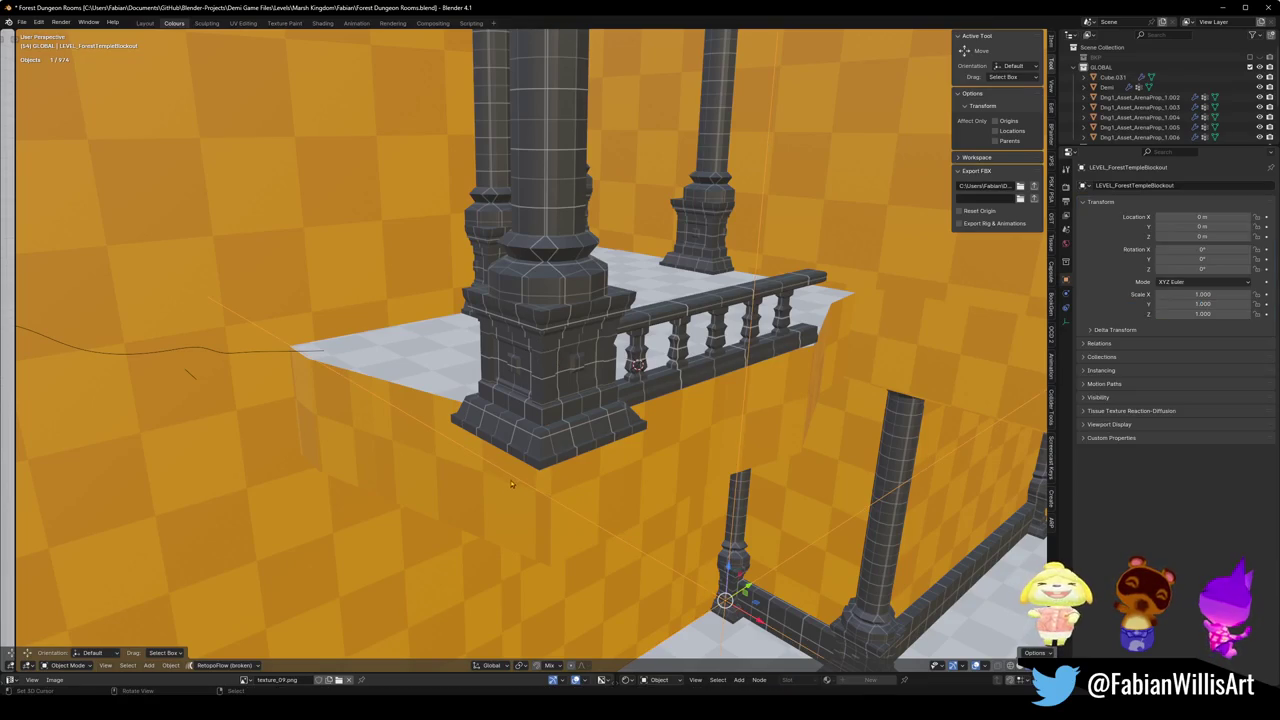
# Step: Add a loop cut to the balcony wall and shift its edges horizontally
pyautogui.click(506, 491)
pyautogui.press('Tab')
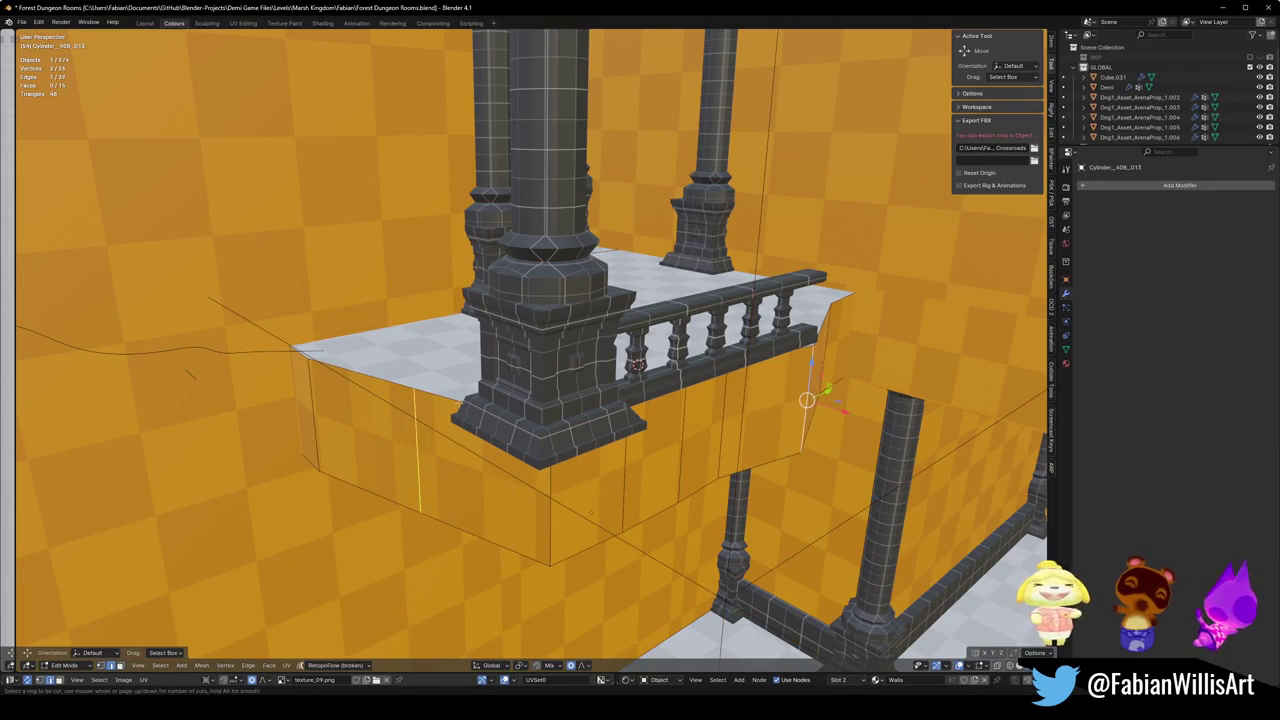
pyautogui.click(418, 452)
pyautogui.rightClick(418, 452)
pyautogui.press('g')
pyautogui.hotkey('shift', 'z')
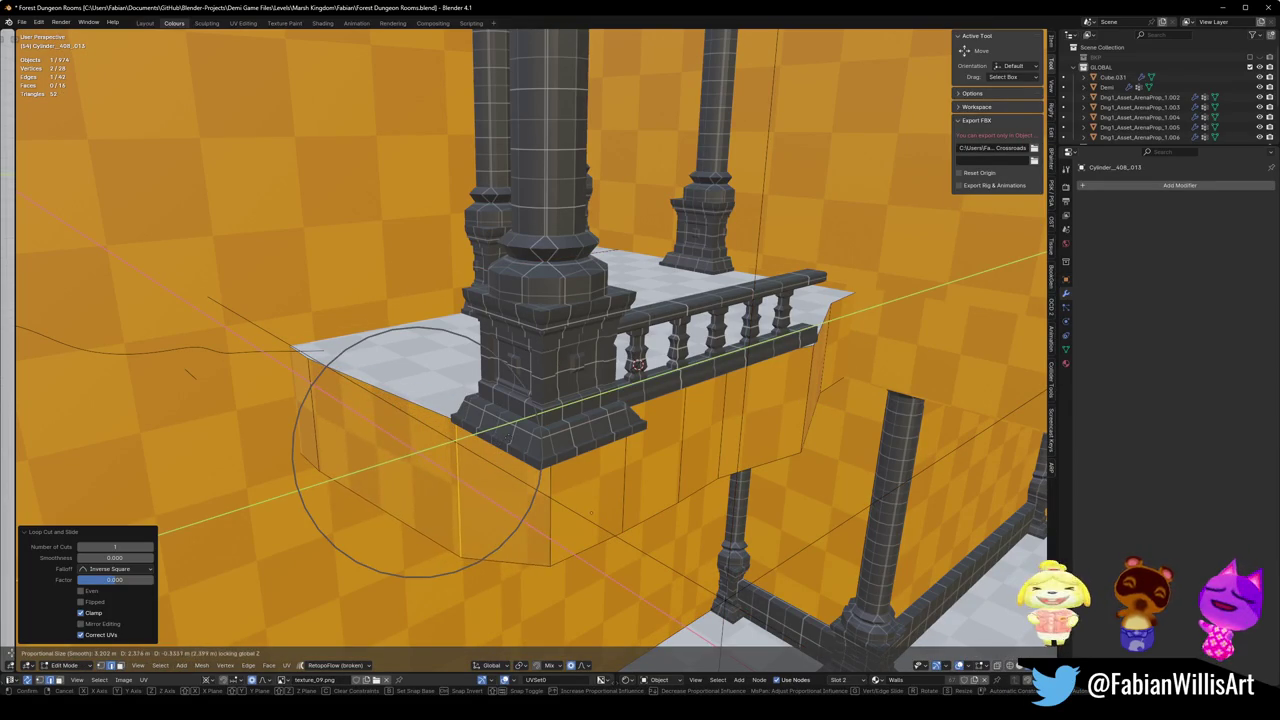
pyautogui.click(417, 452)
pyautogui.click(417, 452)
pyautogui.press('g')
pyautogui.hotkey('shift', 'z')
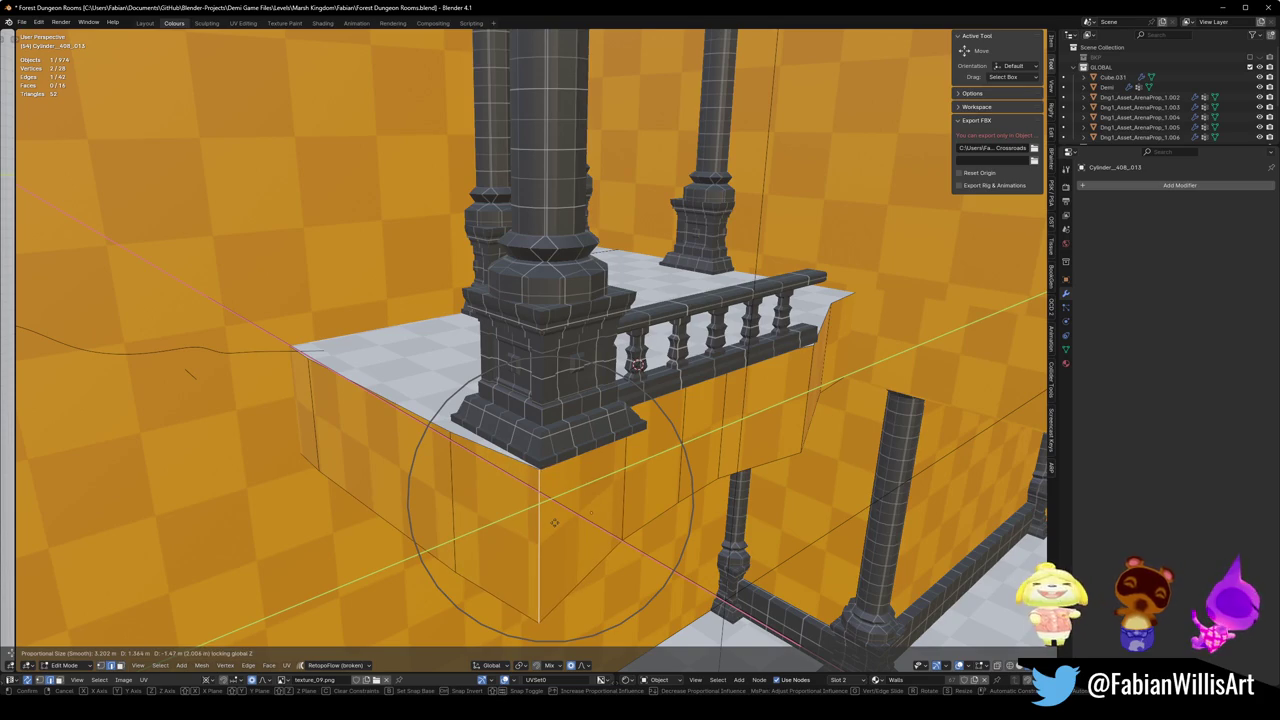
pyautogui.scroll(7, 555, 525)
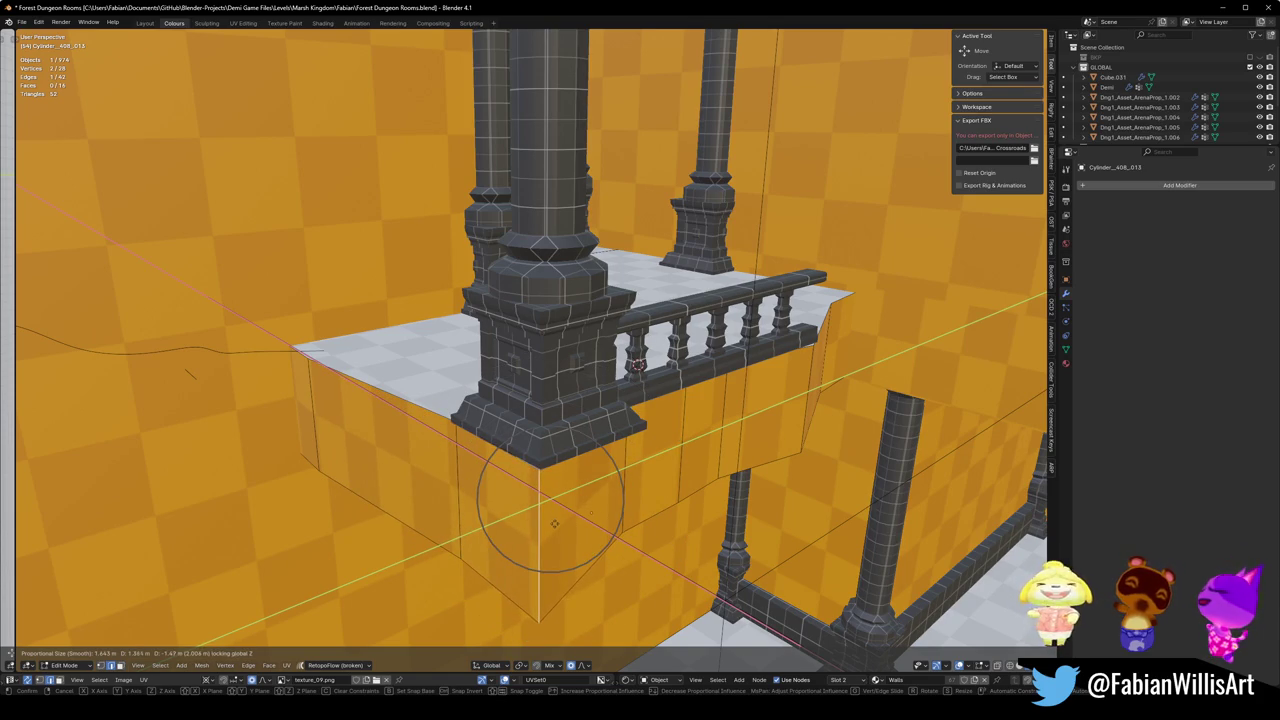
pyautogui.click(557, 521)
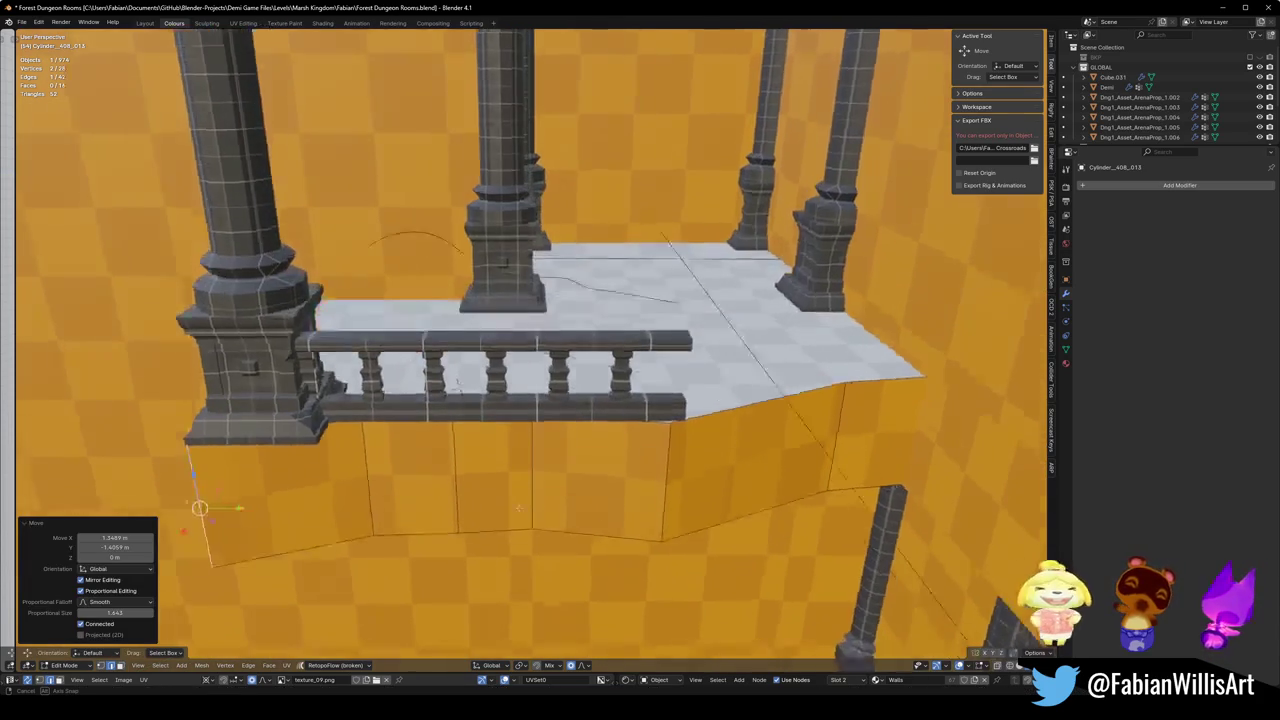
# Step: Cut a second edge loop in the wall and slide an edge along the balustrade
pyautogui.press('g')
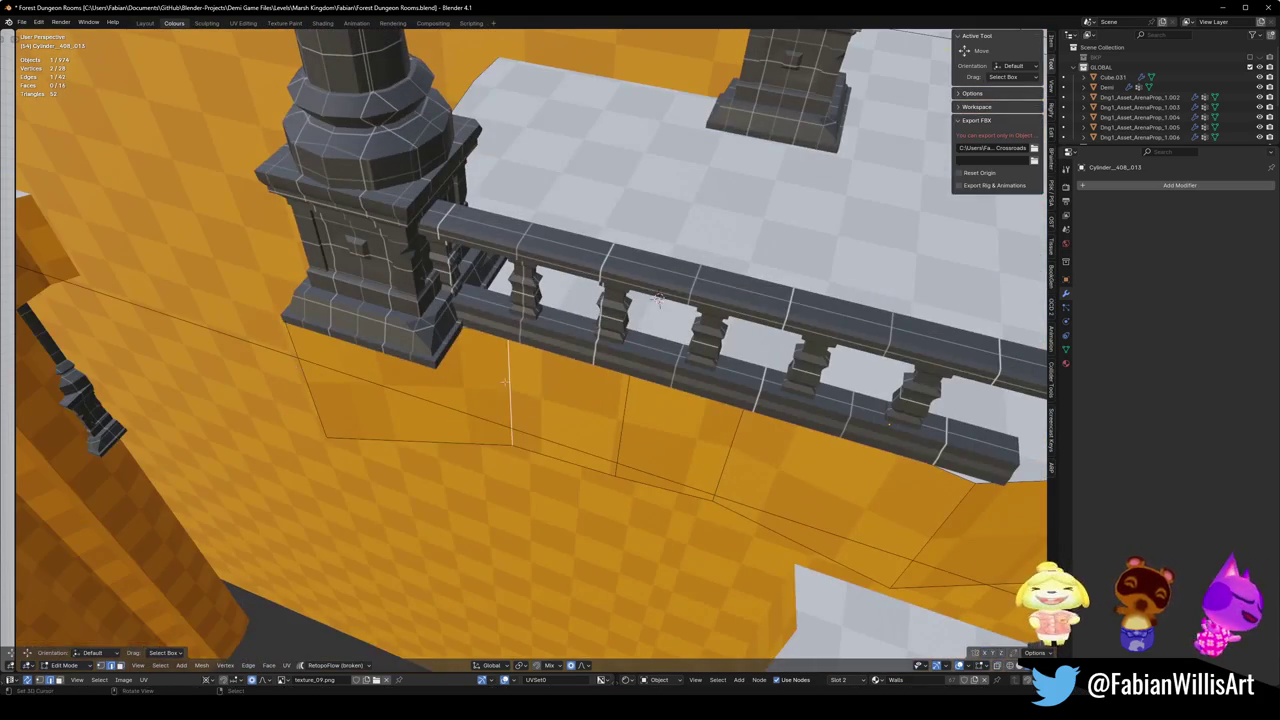
pyautogui.hotkey('shift', 'z')
pyautogui.click(420, 423)
pyautogui.hotkey('ctrl', 'r')
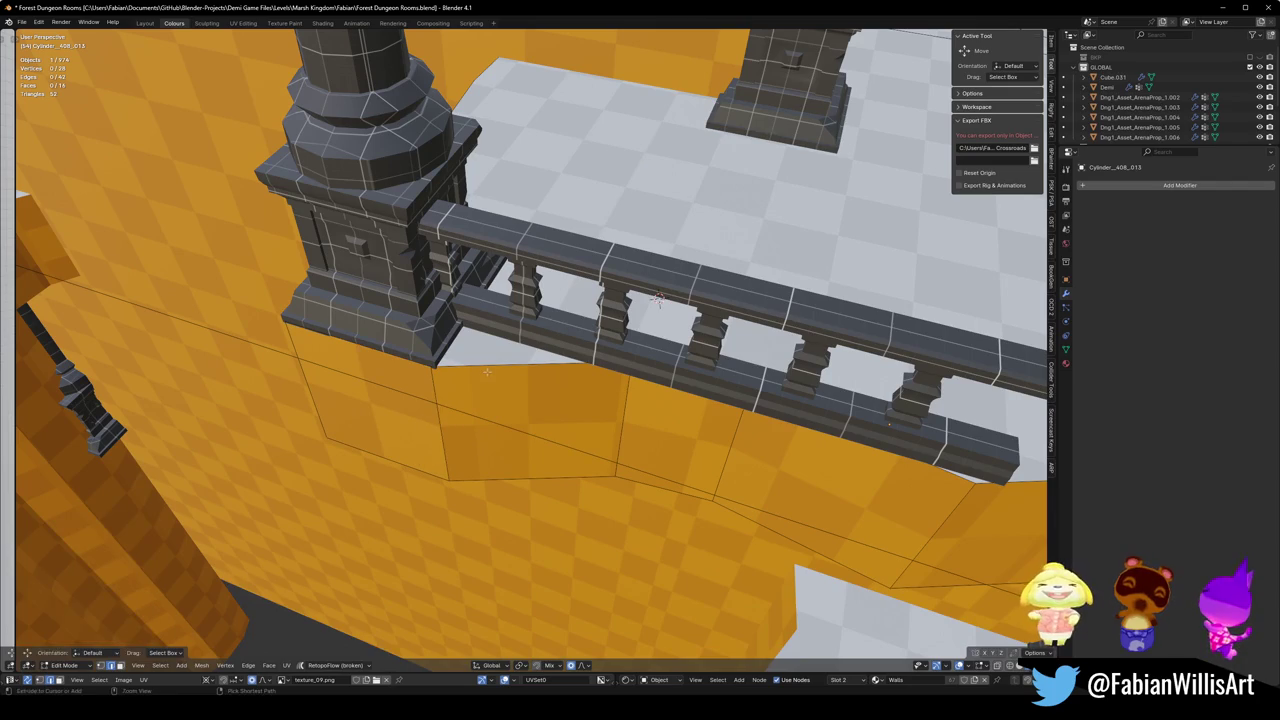
pyautogui.click(528, 428)
pyautogui.rightClick(528, 428)
pyautogui.press('g')
pyautogui.hotkey('shift', 'z')
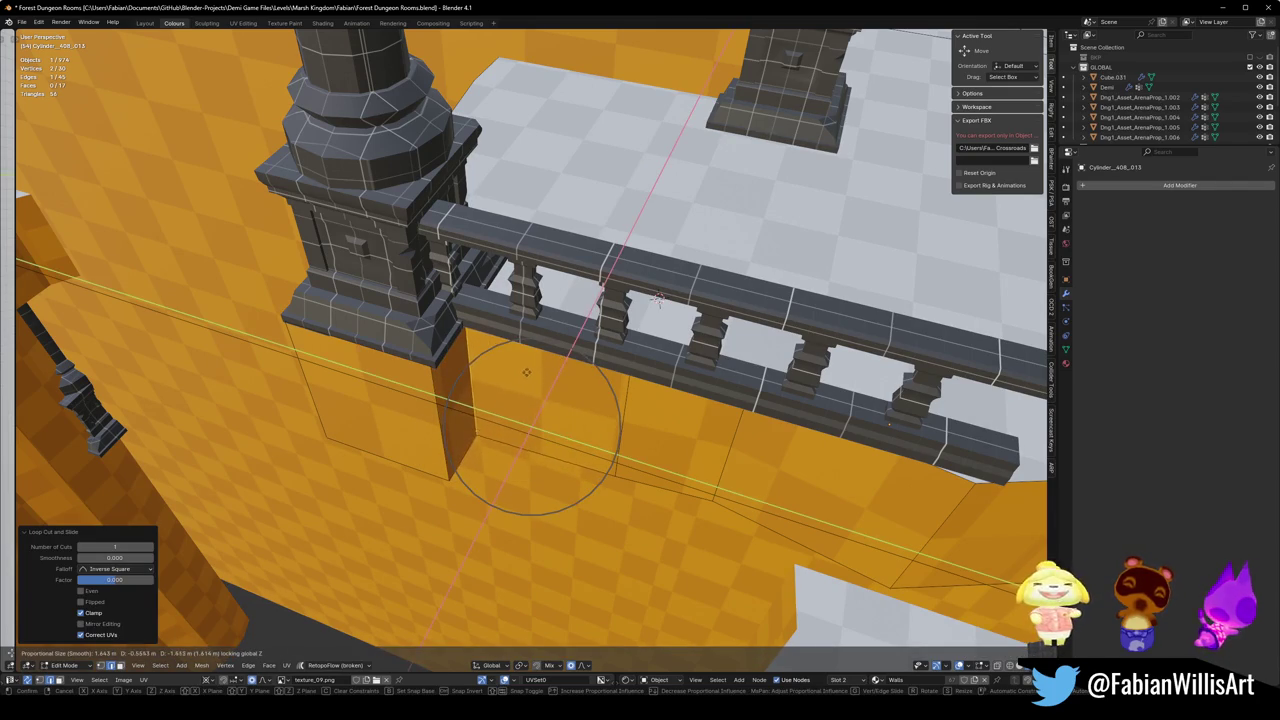
pyautogui.rightClick(528, 370)
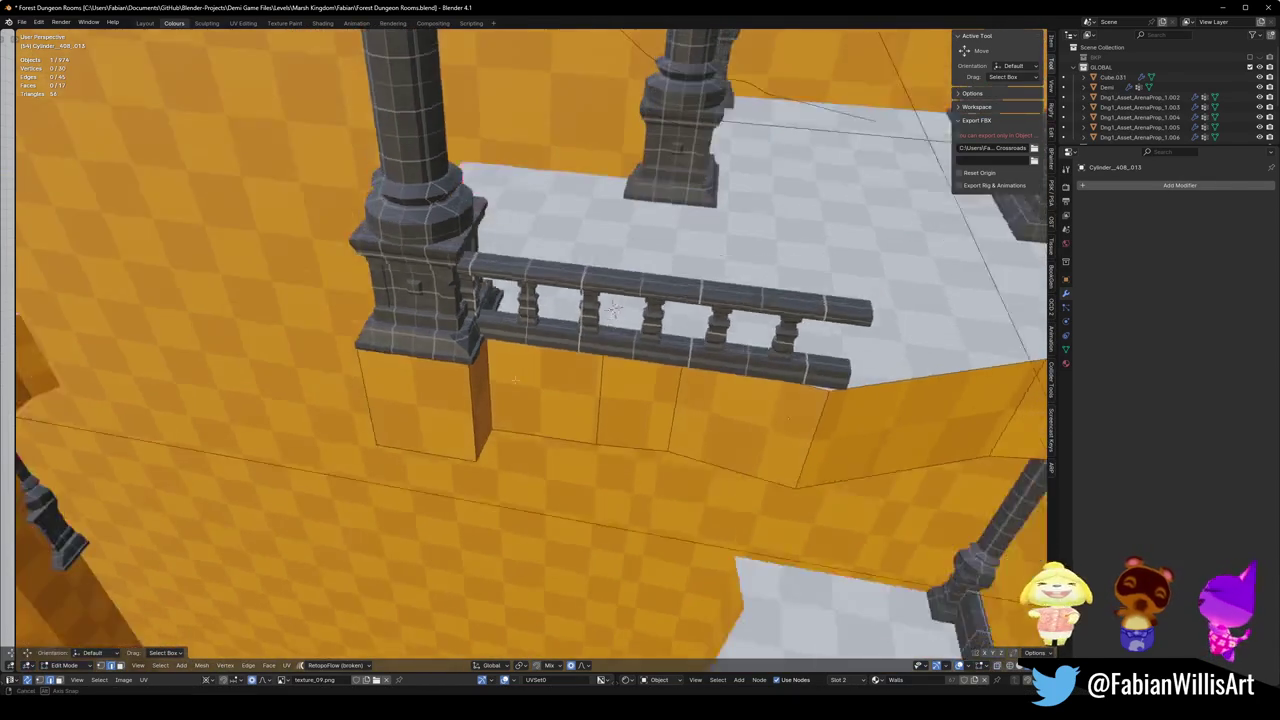
pyautogui.moveTo(515, 380); pyautogui.dragTo(491, 380)
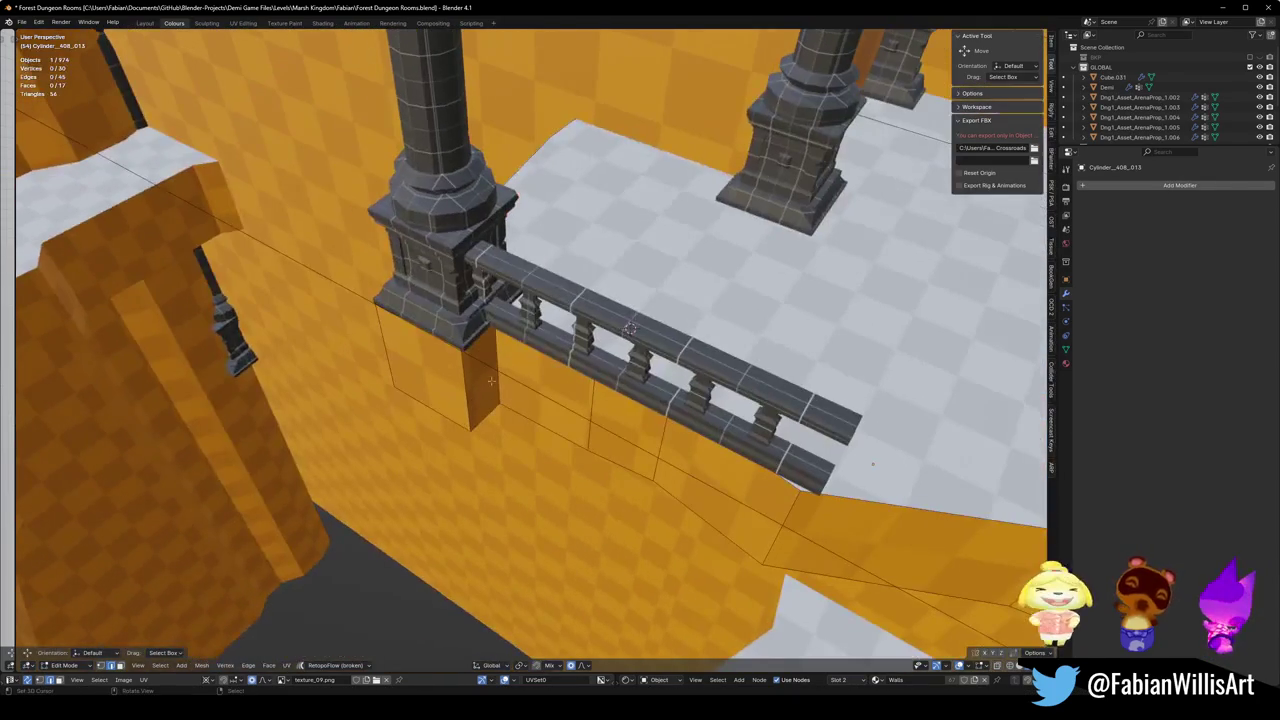
pyautogui.press('g')
pyautogui.press('g')
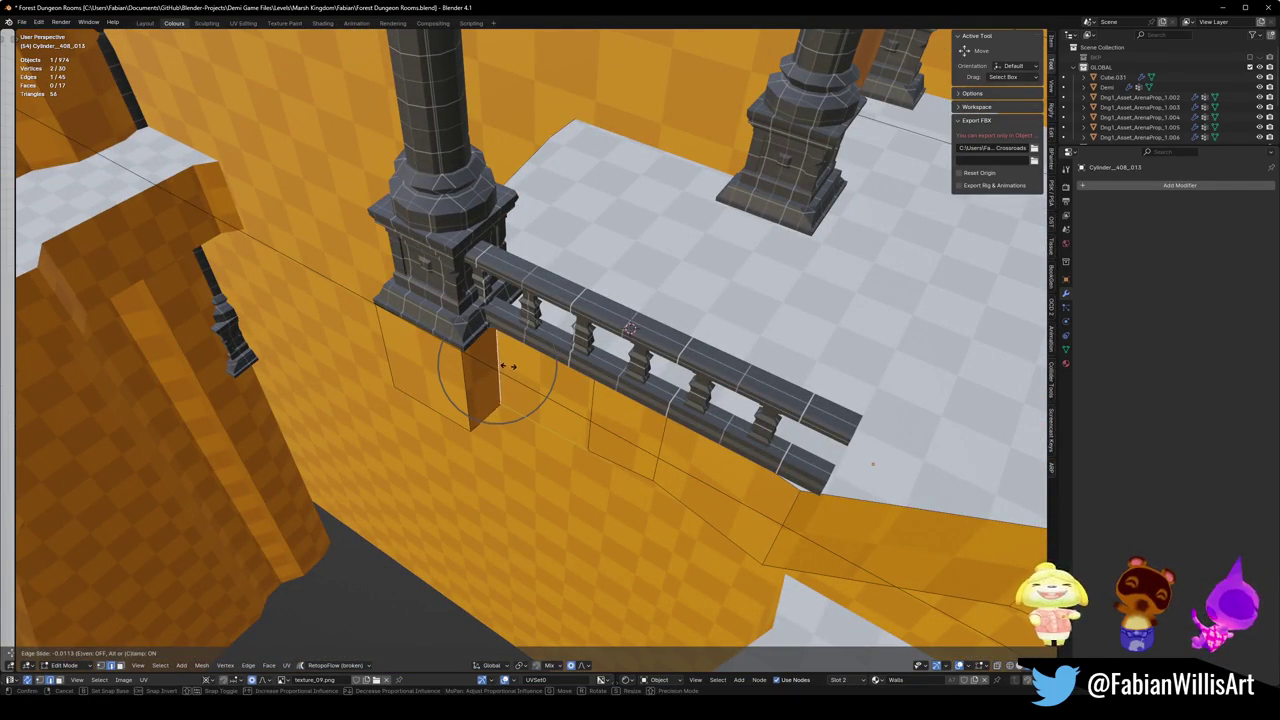
pyautogui.rightClick(508, 366)
pyautogui.click(457, 383)
# Step: Move further wall edges horizontally around the pillar base, about -0.169 m X and -0.584 m Y
pyautogui.moveTo(448, 359); pyautogui.dragTo(502, 397)
pyautogui.moveTo(508, 317); pyautogui.dragTo(540, 410)
pyautogui.press('g')
pyautogui.press('z')
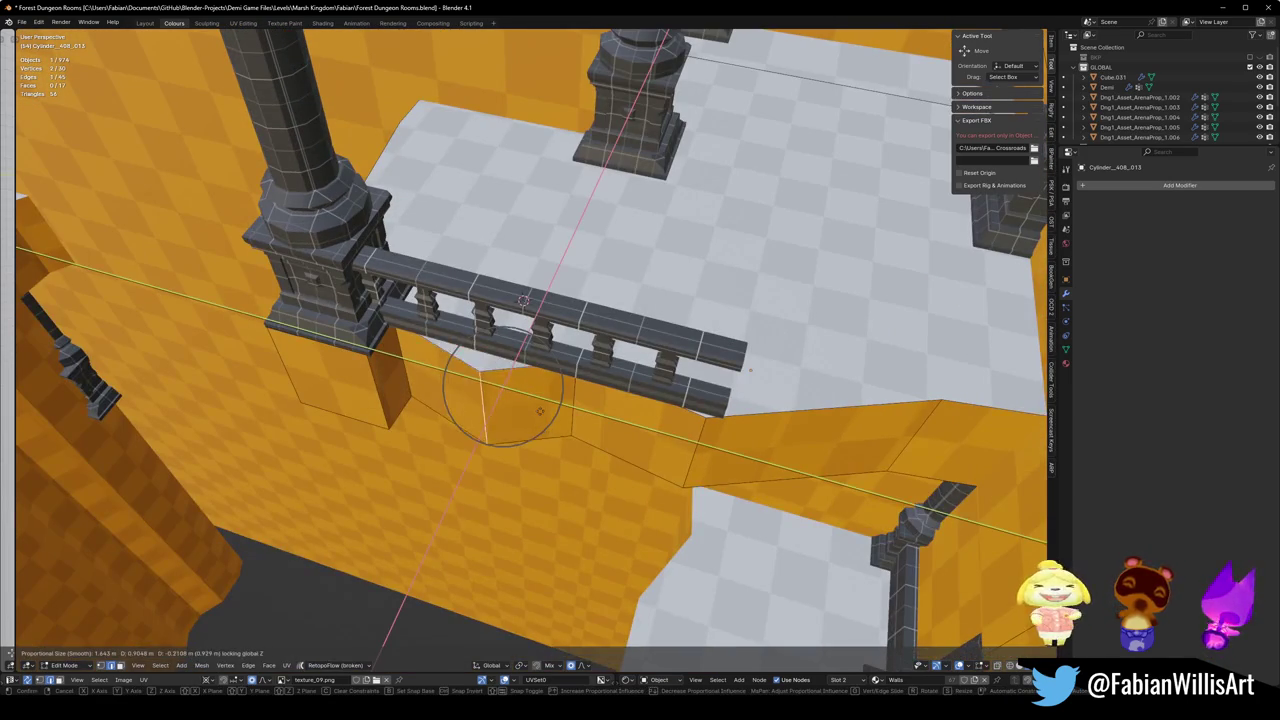
pyautogui.rightClick(561, 399)
pyautogui.click(600, 414)
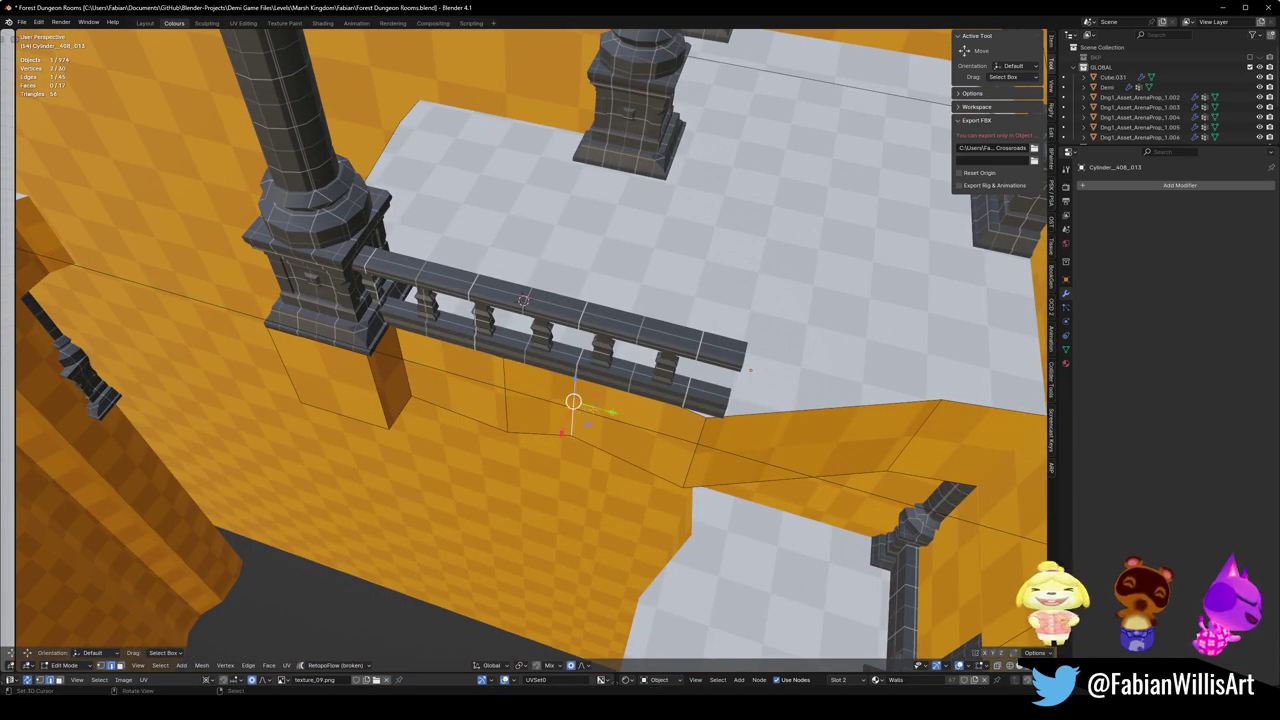
pyautogui.press('g')
pyautogui.hotkey('shift', 'z')
pyautogui.click(593, 399)
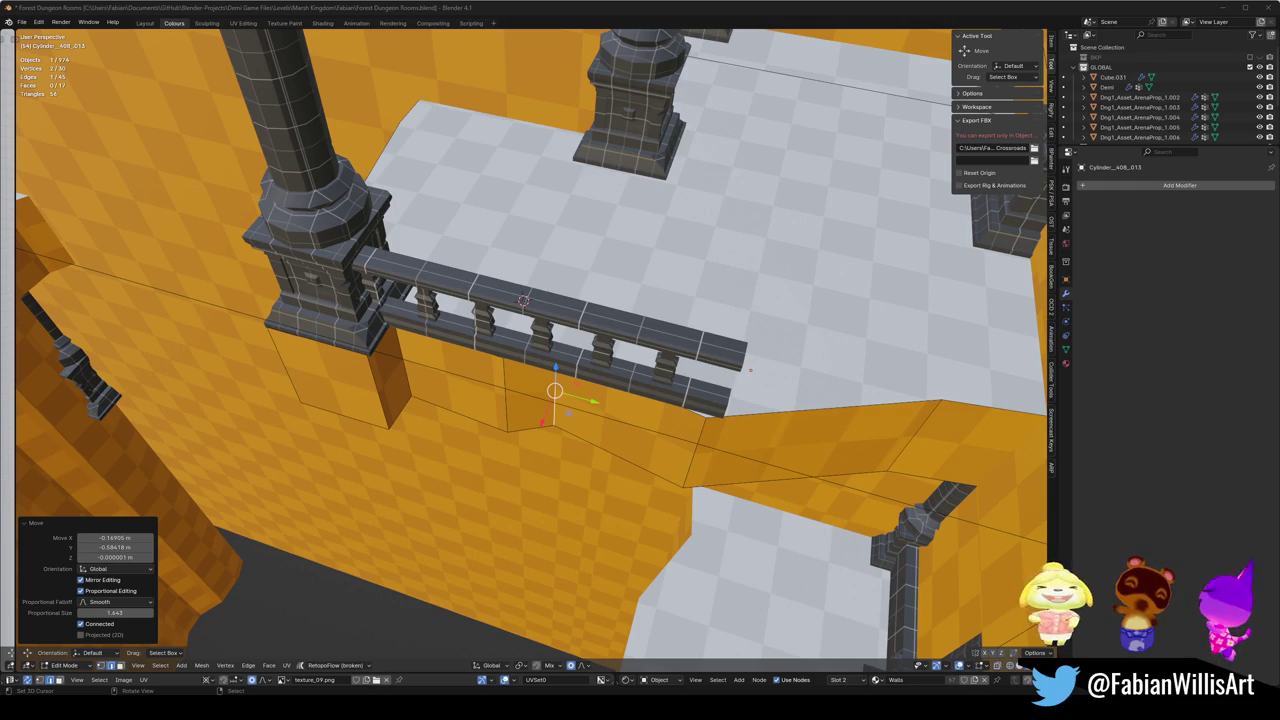
pyautogui.moveTo(530, 300); pyautogui.dragTo(570, 420)
pyautogui.moveTo(649, 300); pyautogui.dragTo(617, 325)
# Step: Shorten the balcony railing along Y and rescale it while keeping its height
pyautogui.press('Tab')
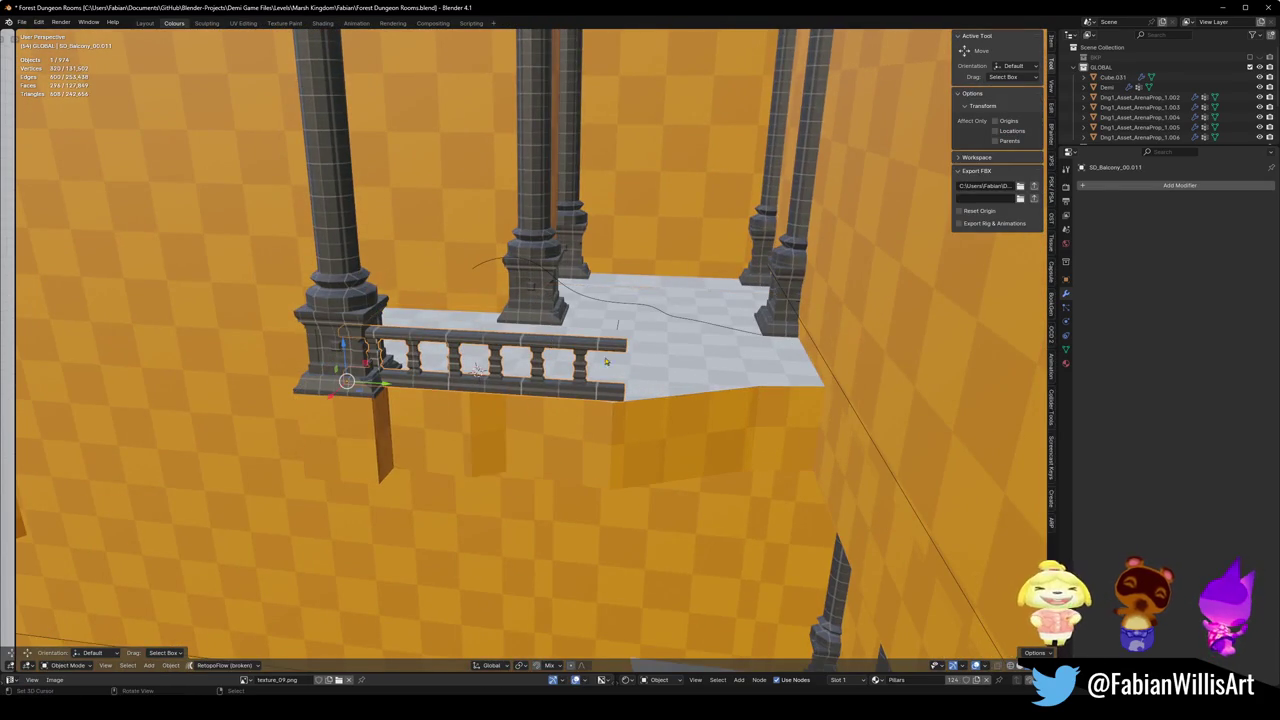
pyautogui.press('y')
pyautogui.click(570, 346)
pyautogui.moveTo(570, 346); pyautogui.dragTo(549, 343)
pyautogui.press('s')
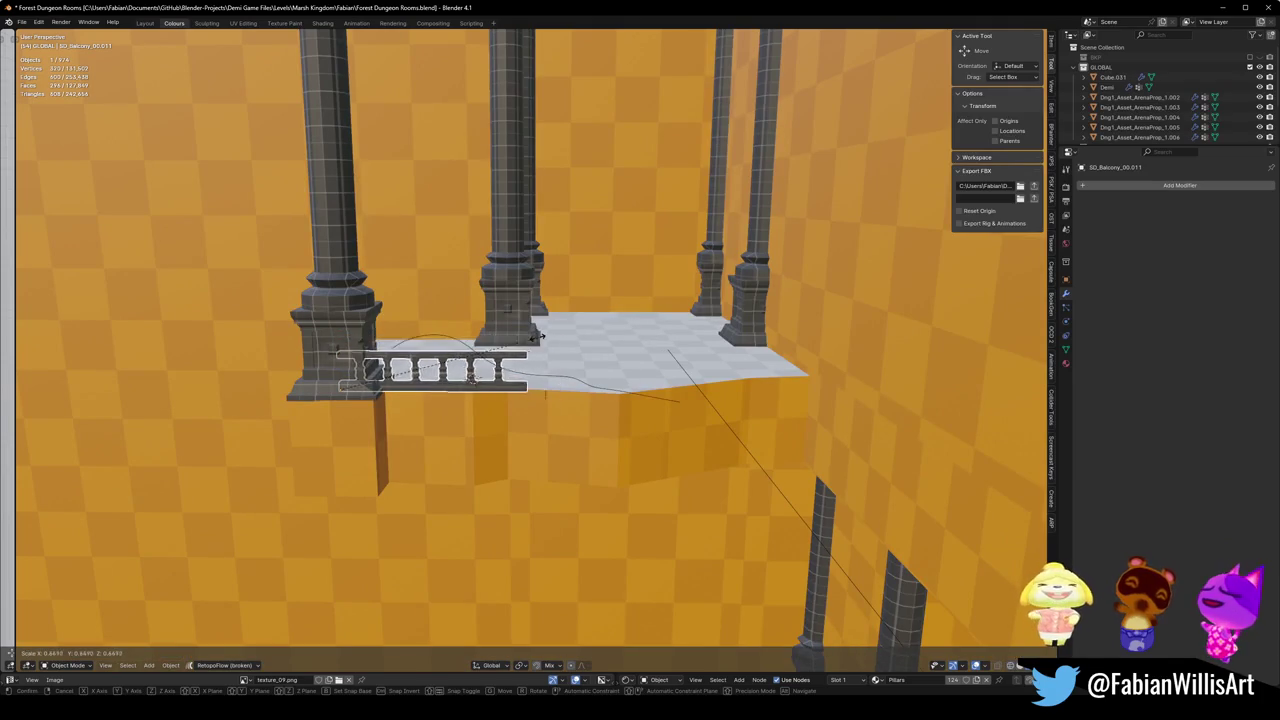
pyautogui.hotkey('shift', 'z')
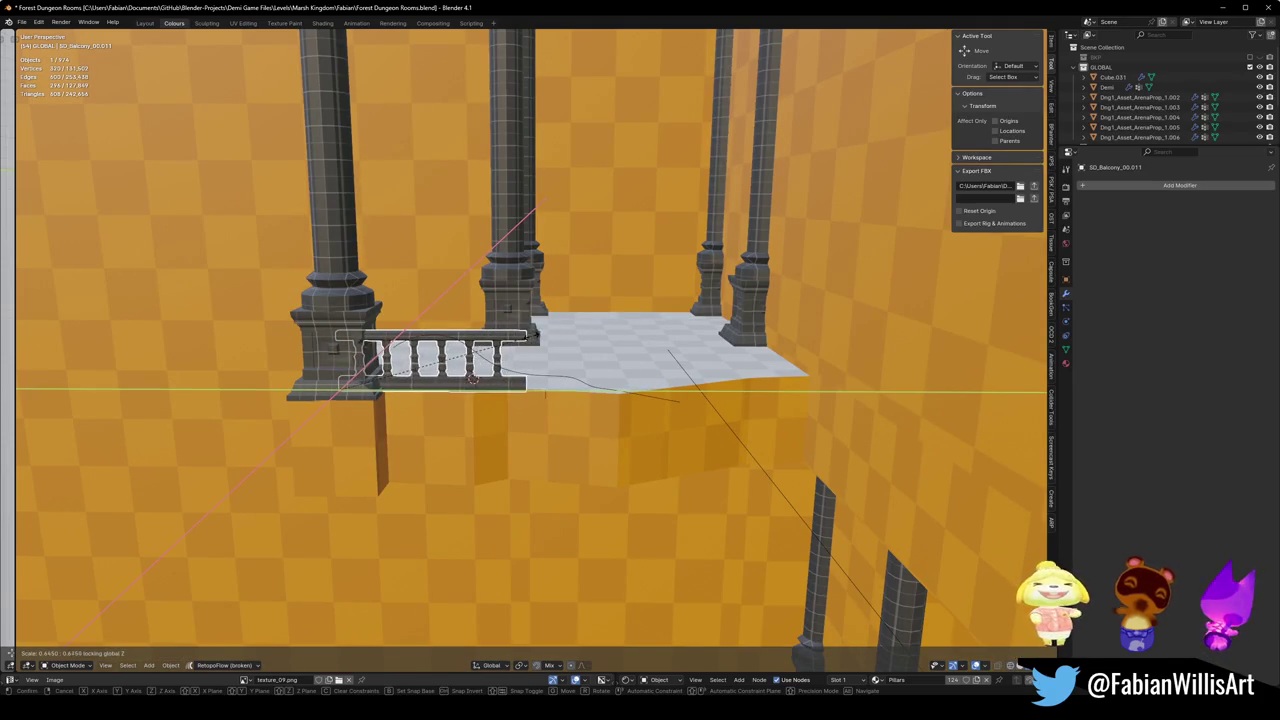
pyautogui.click(569, 340)
pyautogui.moveTo(569, 340)
pyautogui.mouseDown()
pyautogui.moveTo(569, 297)
pyautogui.moveTo(537, 326)
pyautogui.mouseUp()
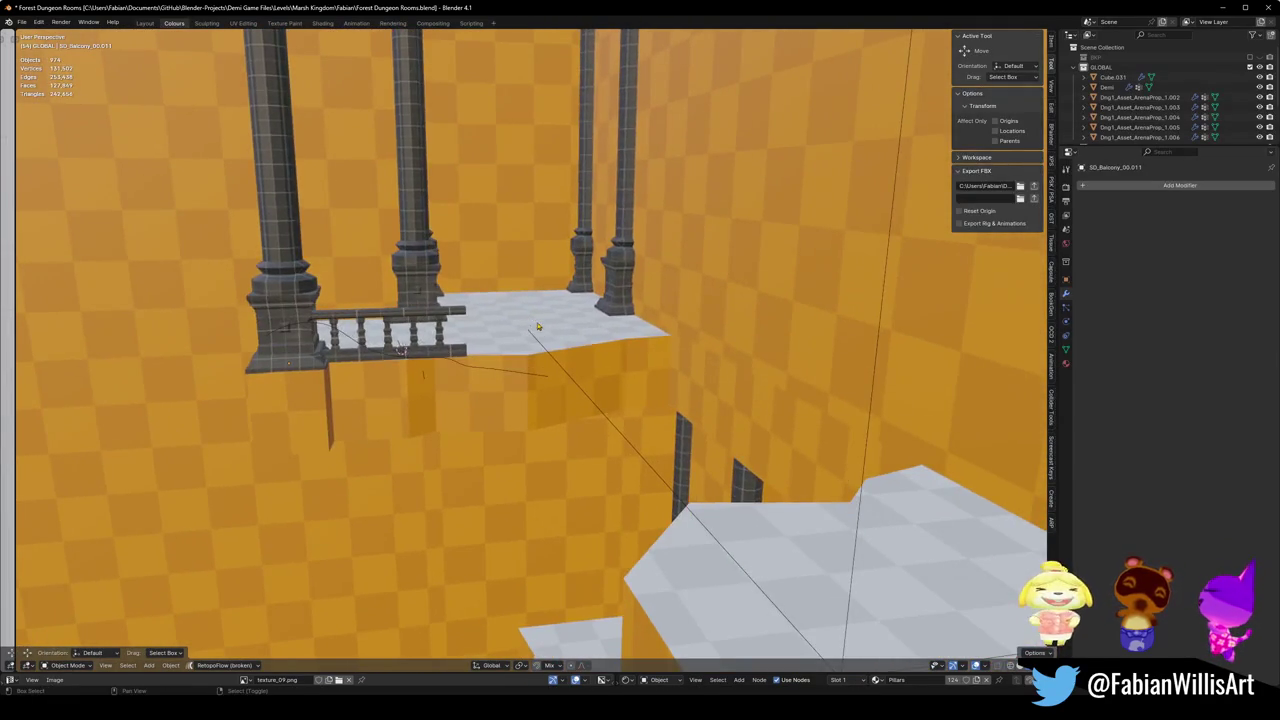
# Step: Push another section of the wall below the railing inward on the horizontal plane
pyautogui.hotkey('shift', '`')
pyautogui.press('w')
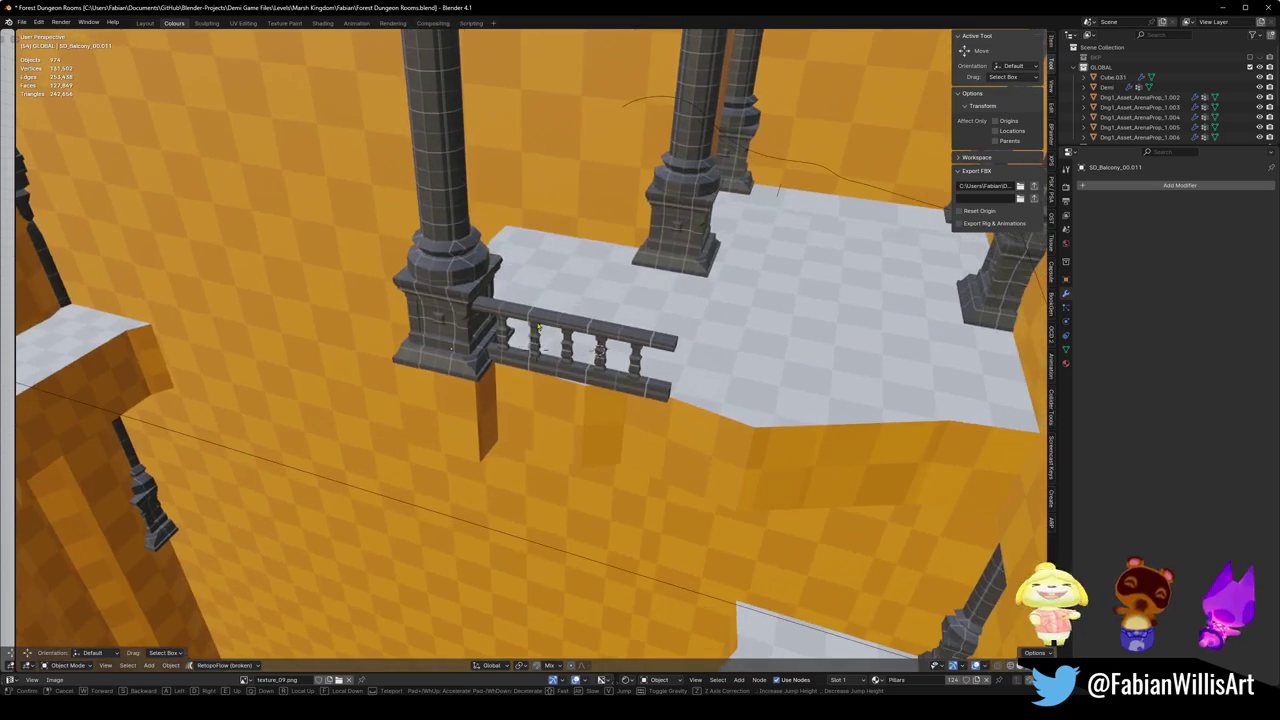
pyautogui.click(508, 416)
pyautogui.press('Tab')
pyautogui.press('g')
pyautogui.hotkey('shift', 'z')
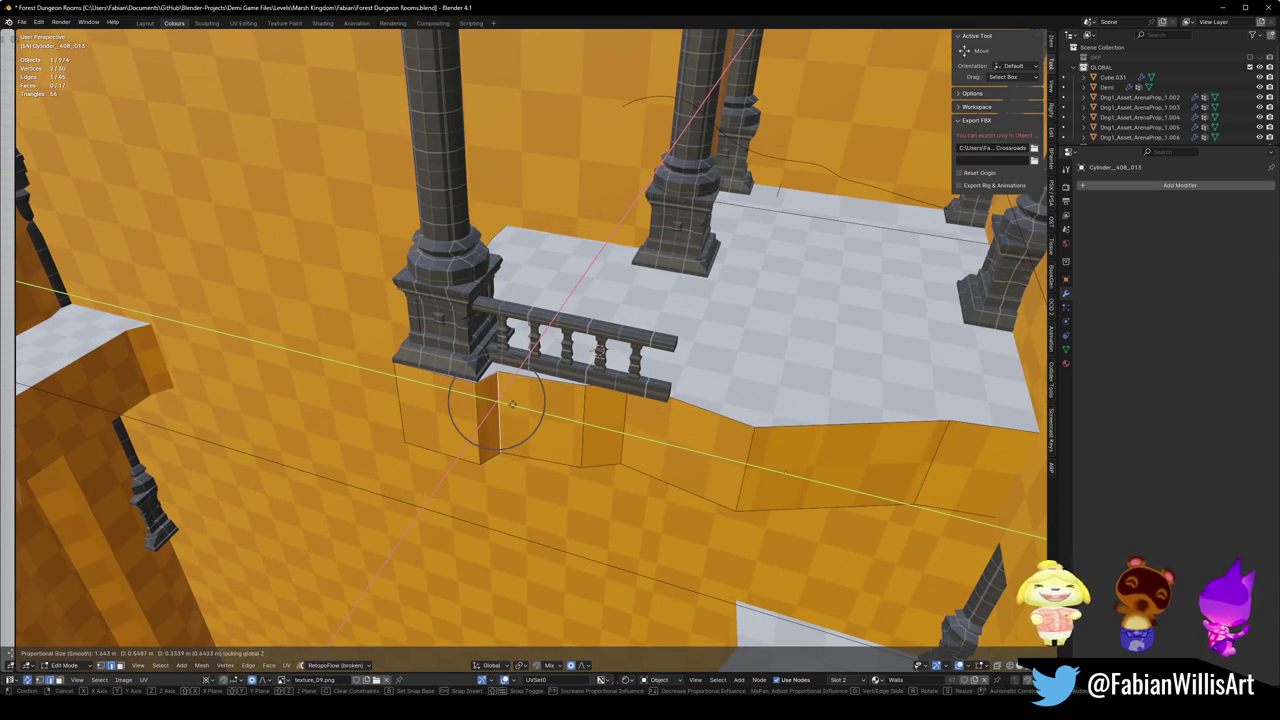
pyautogui.press('Escape')
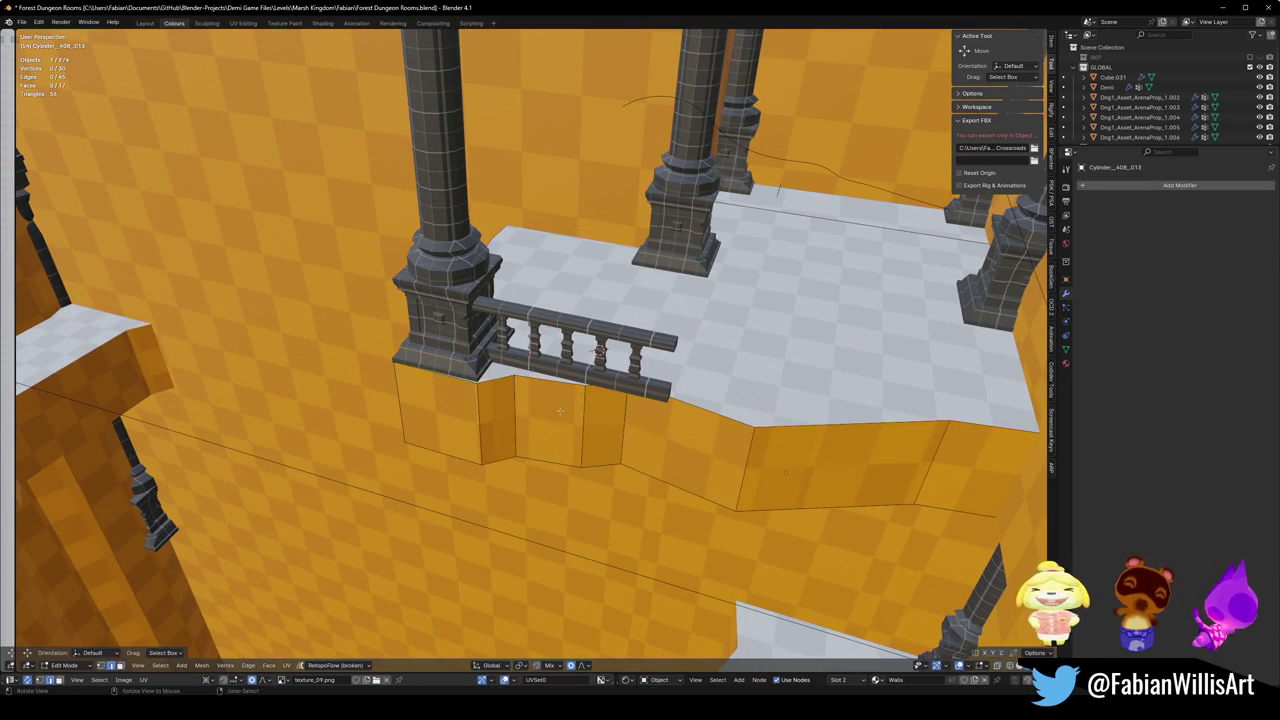
pyautogui.scroll(-5, 592, 347)
pyautogui.scroll(-5, 591, 349)
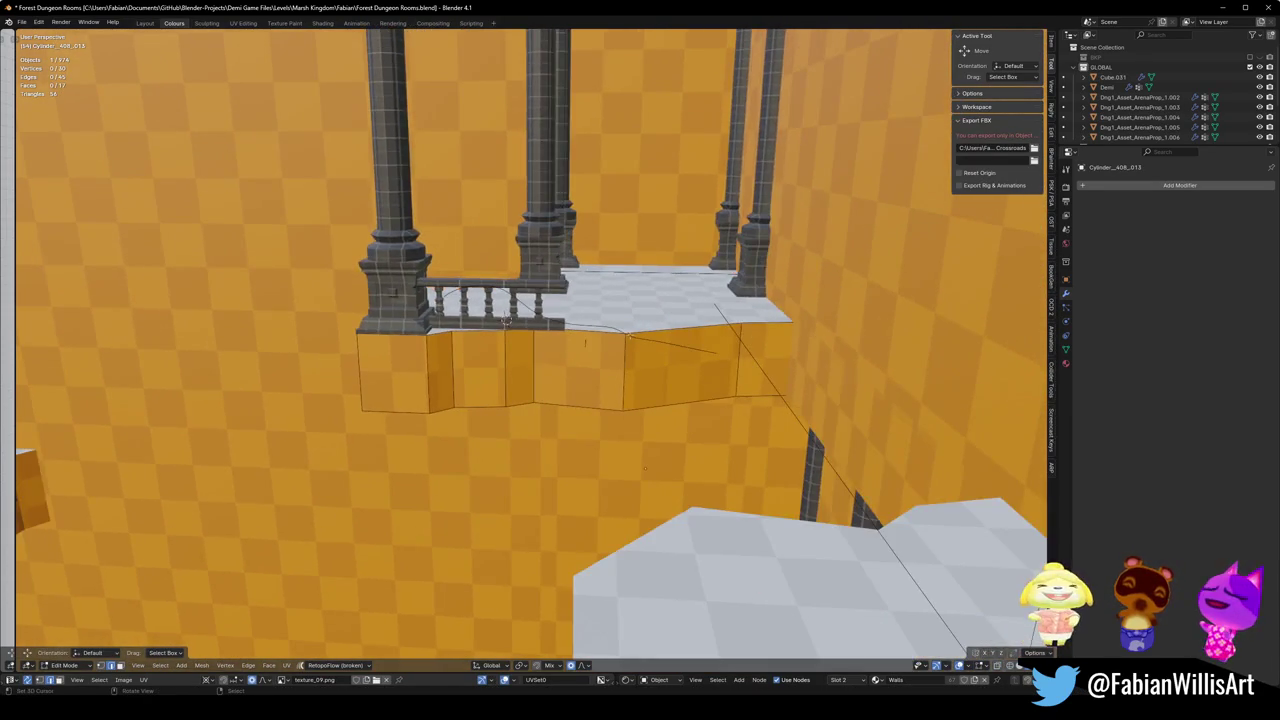
pyautogui.scroll(4, 479, 390)
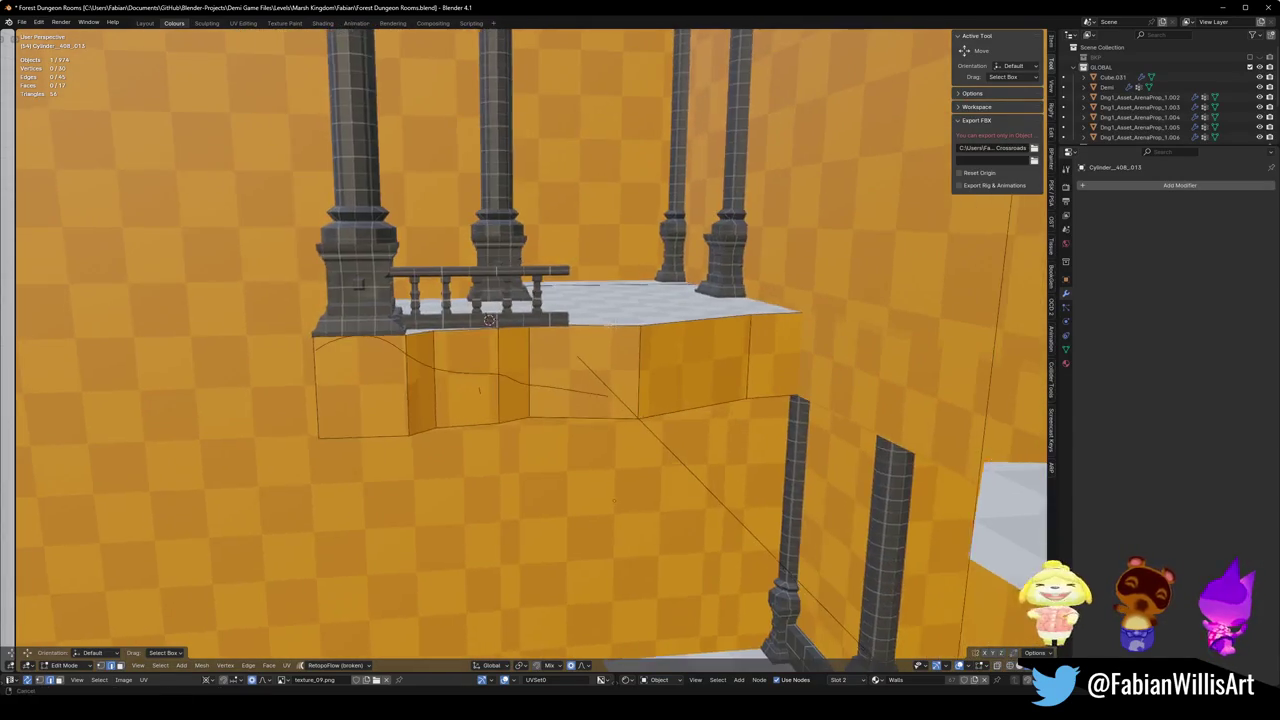
pyautogui.moveTo(479, 390); pyautogui.dragTo(552, 329)
pyautogui.press('Tab')
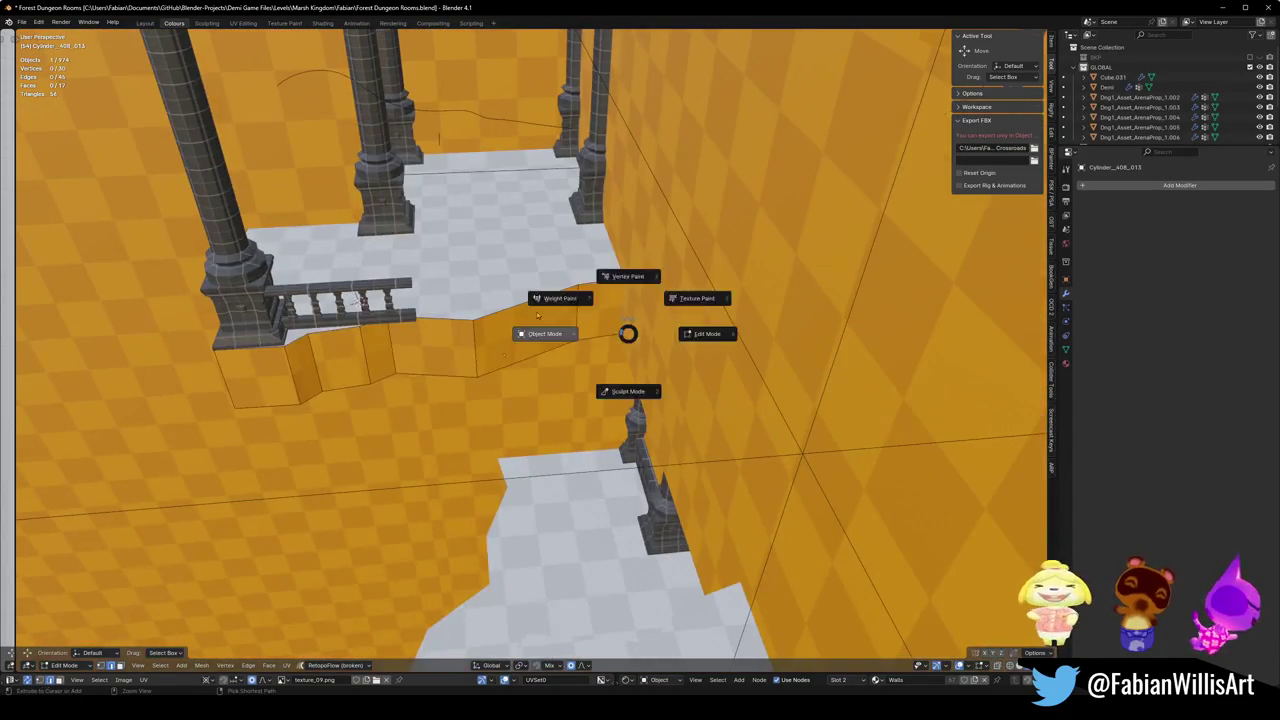
# Step: Duplicate the wall block at the 3D cursor, raise it, turn it 90° and place it between the back pillars
pyautogui.click(493, 283)
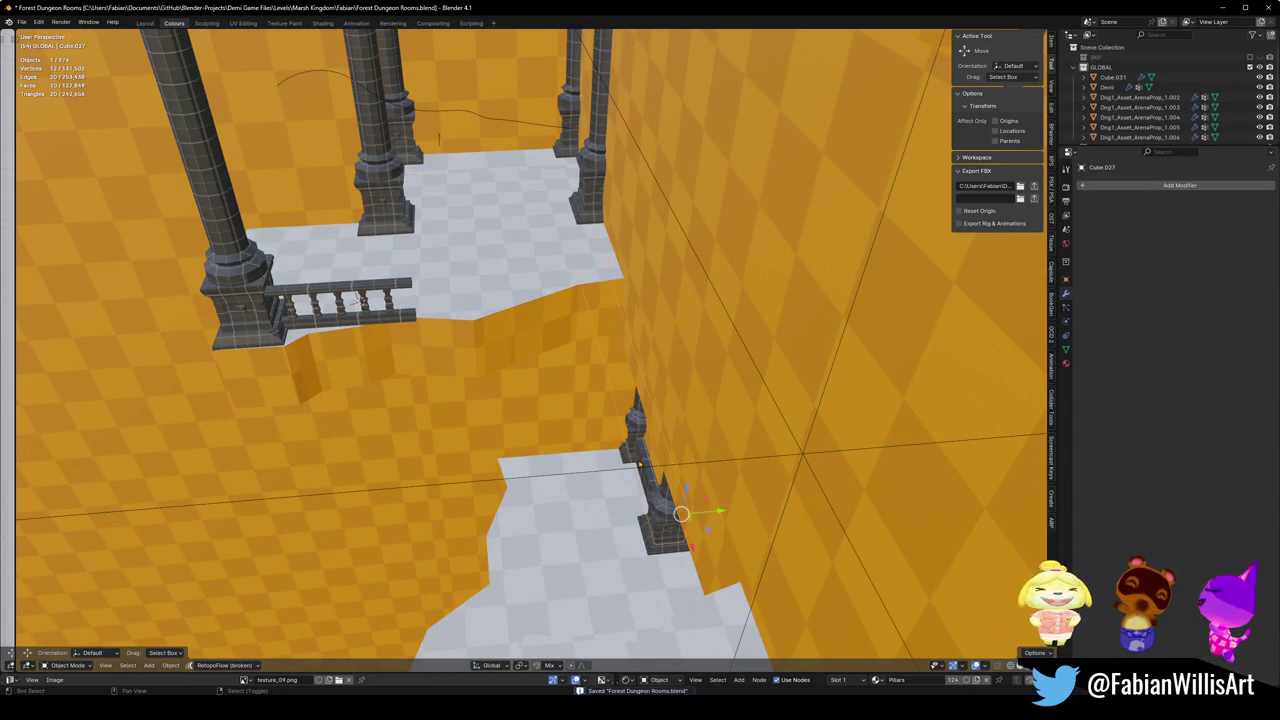
pyautogui.hotkey('shift', 'd')
pyautogui.press('Escape')
pyautogui.hotkey('shift', 's')
pyautogui.click(503, 150)
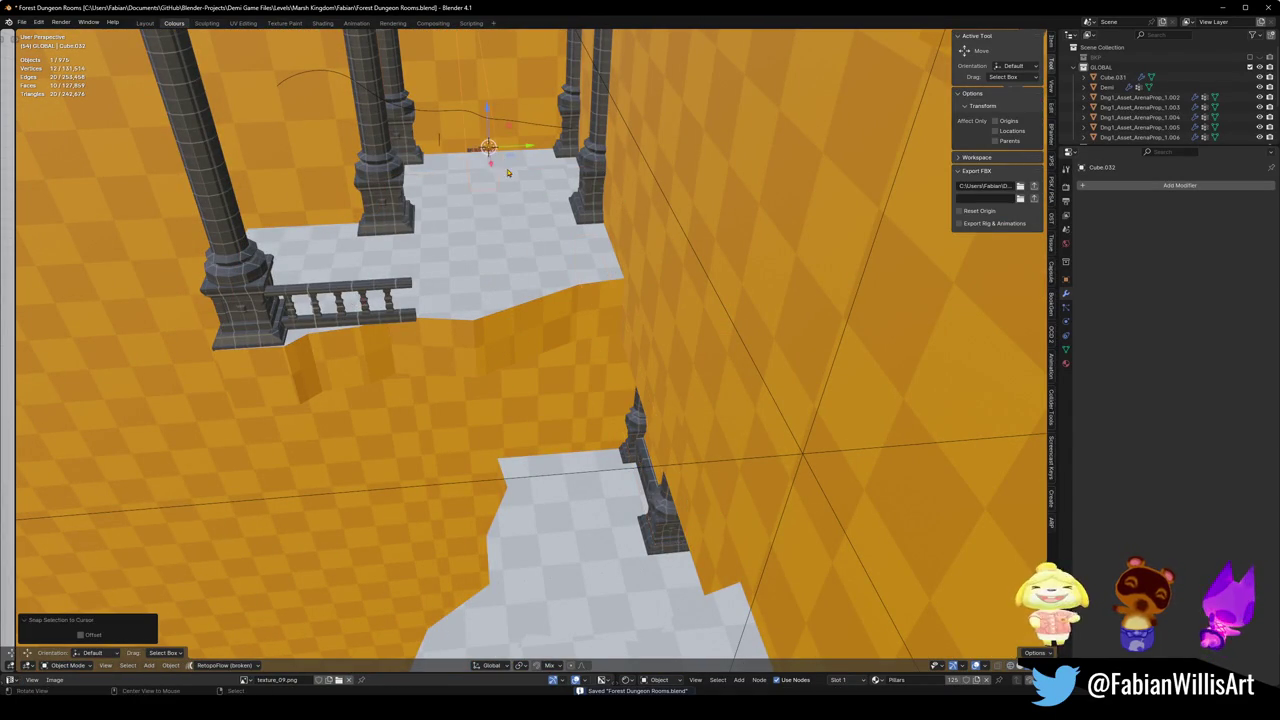
pyautogui.press('KP_Decimal')
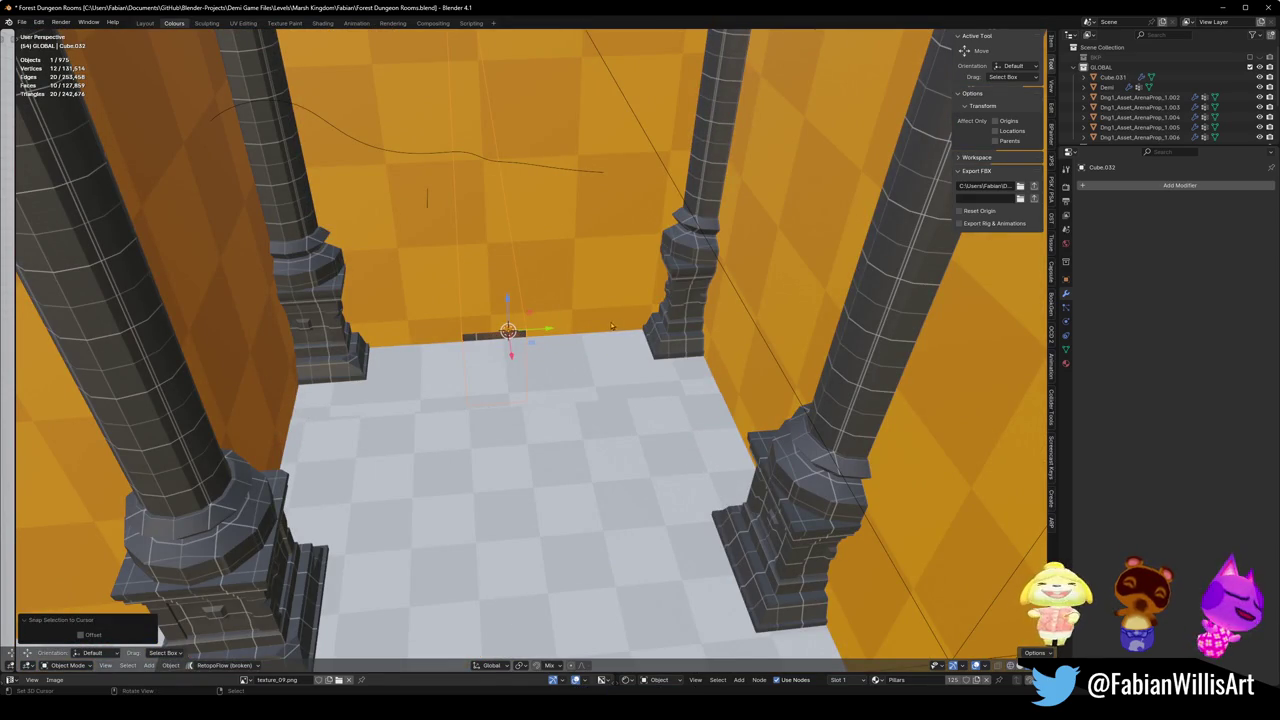
pyautogui.press('g')
pyautogui.press('z')
pyautogui.click(588, 288)
pyautogui.write('rz')
pyautogui.write('90')
pyautogui.press('Return')
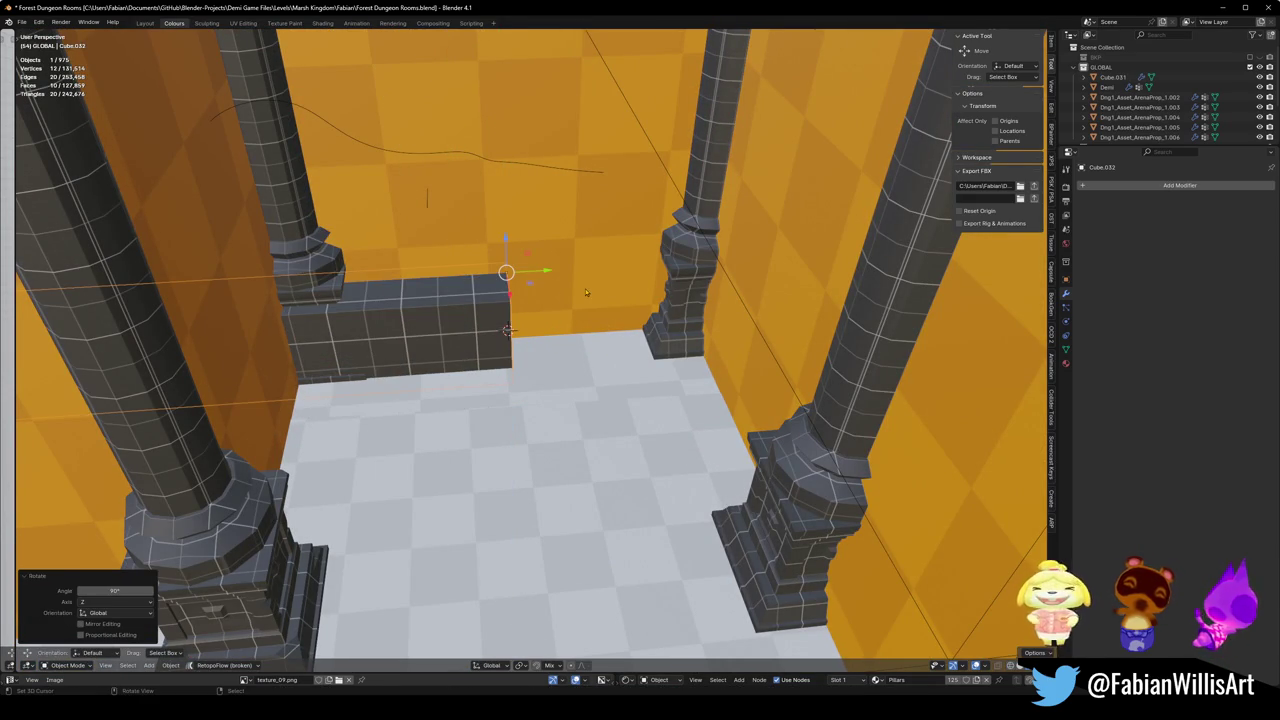
pyautogui.press('g')
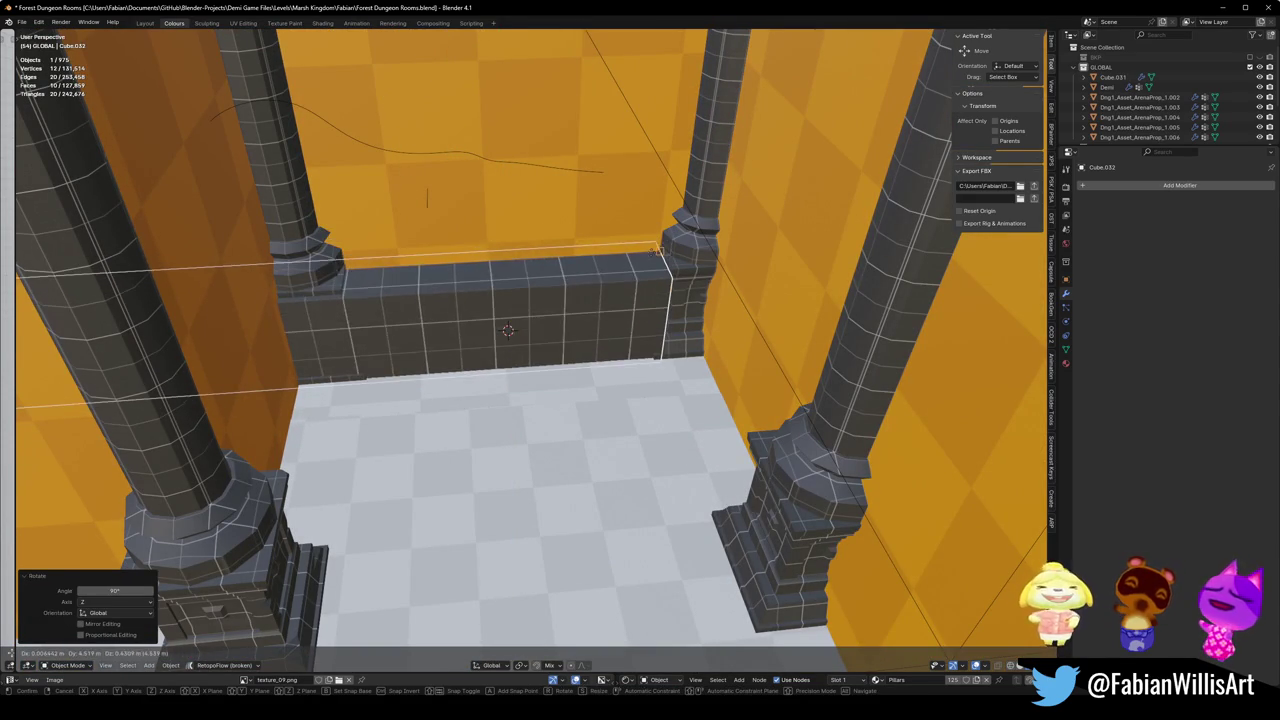
pyautogui.click(618, 267)
# Step: Thin the back wall along Y, shift it 0.75 in Y, and apply its rotation and scale
pyautogui.moveTo(618, 267)
pyautogui.mouseDown()
pyautogui.moveTo(640, 285)
pyautogui.moveTo(620, 300)
pyautogui.moveTo(590, 295)
pyautogui.mouseUp()
pyautogui.press('s')
pyautogui.press('y')
pyautogui.click(645, 303)
pyautogui.press('g')
pyautogui.press('x')
pyautogui.click(512, 331)
pyautogui.write('gy.75')
pyautogui.press('Return')
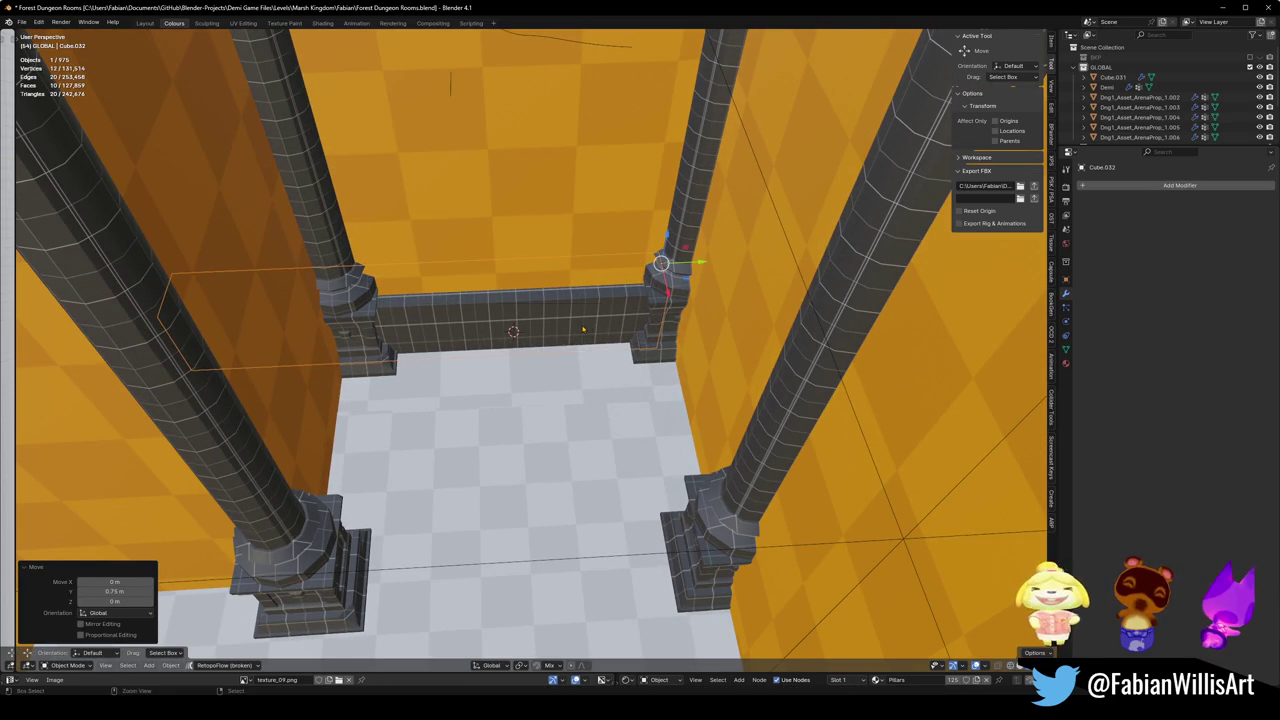
pyautogui.hotkey('ctrl', 'a')
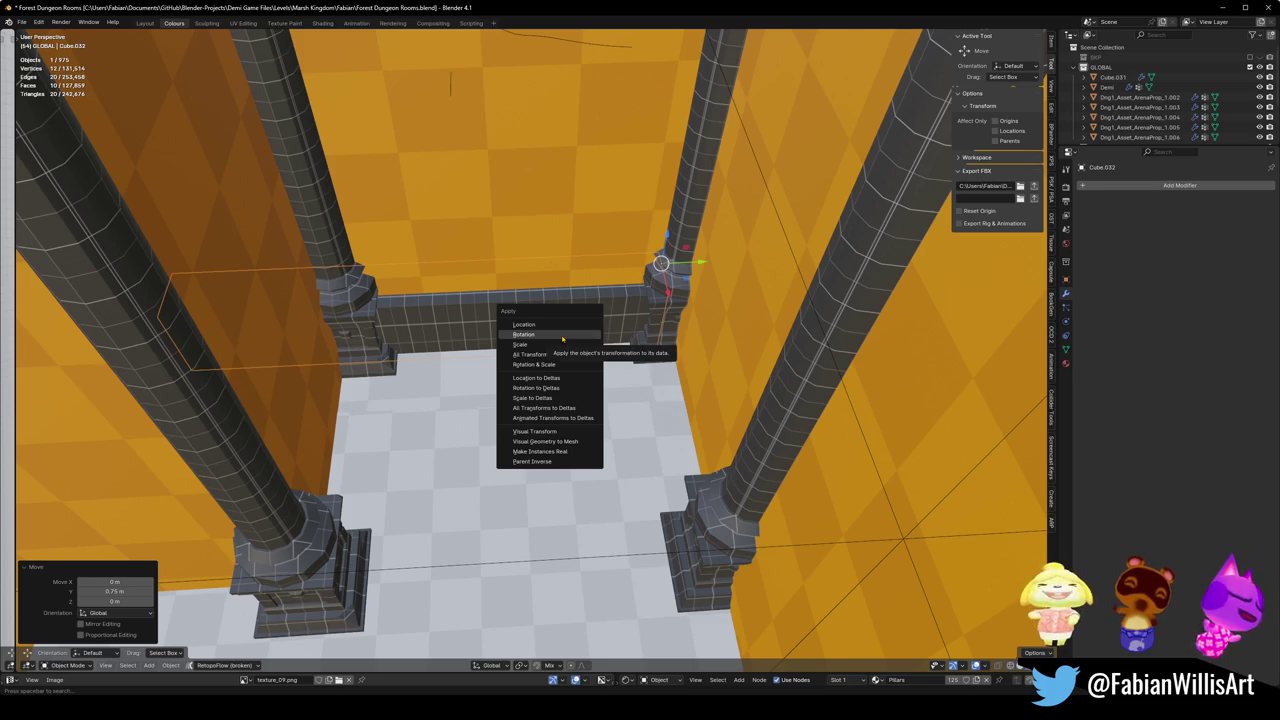
pyautogui.click(548, 366)
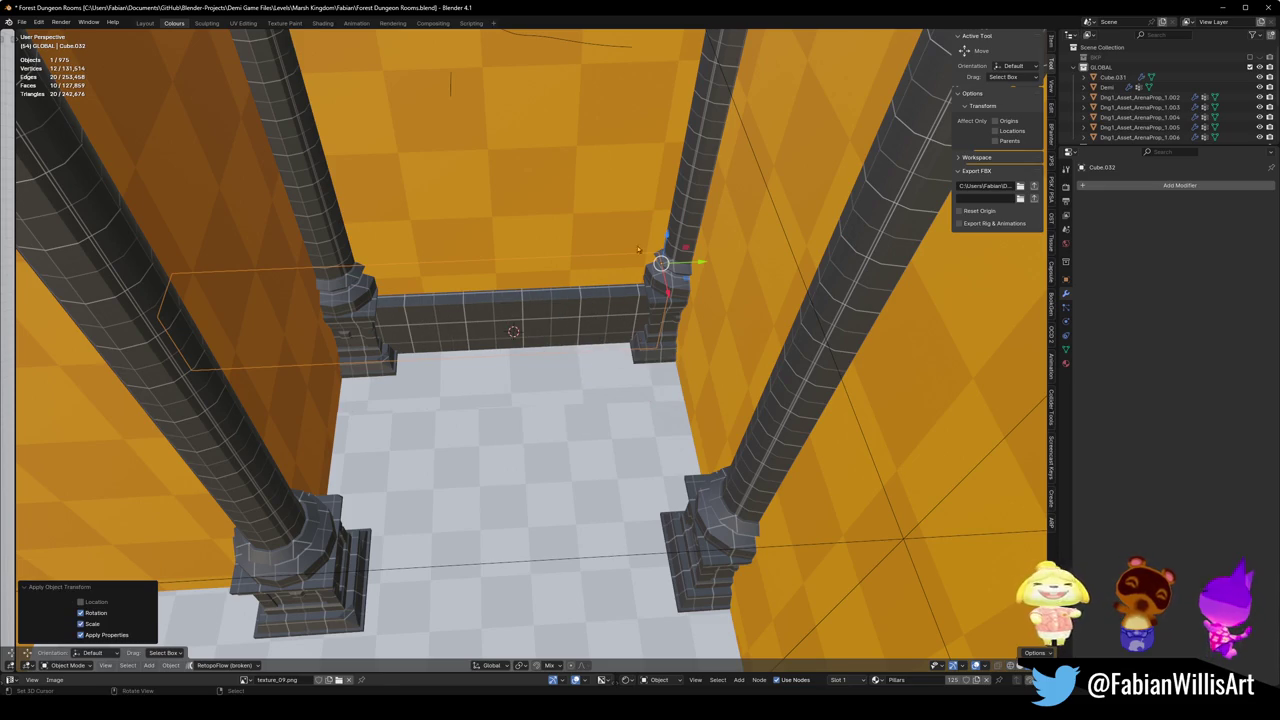
# Step: Turn a wall 90° on Z and slide it along Y onto the right side
pyautogui.write('z90')
pyautogui.press('Return')
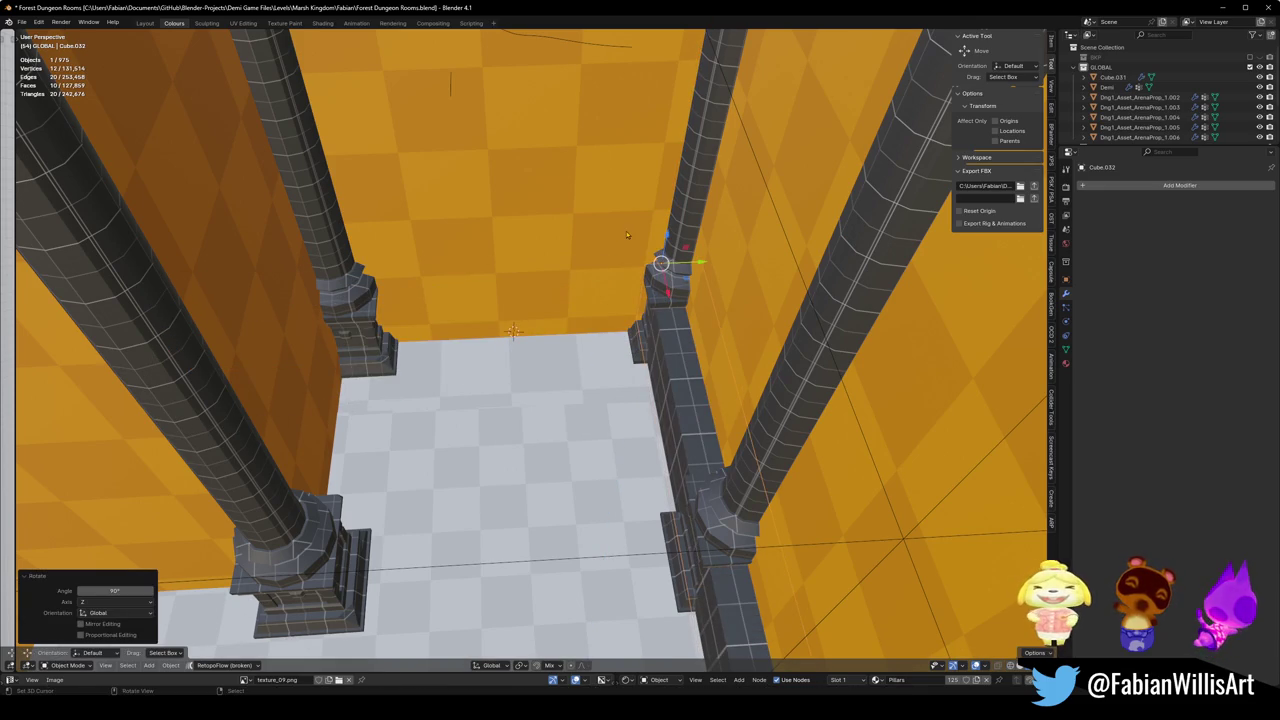
pyautogui.press('g')
pyautogui.press('y')
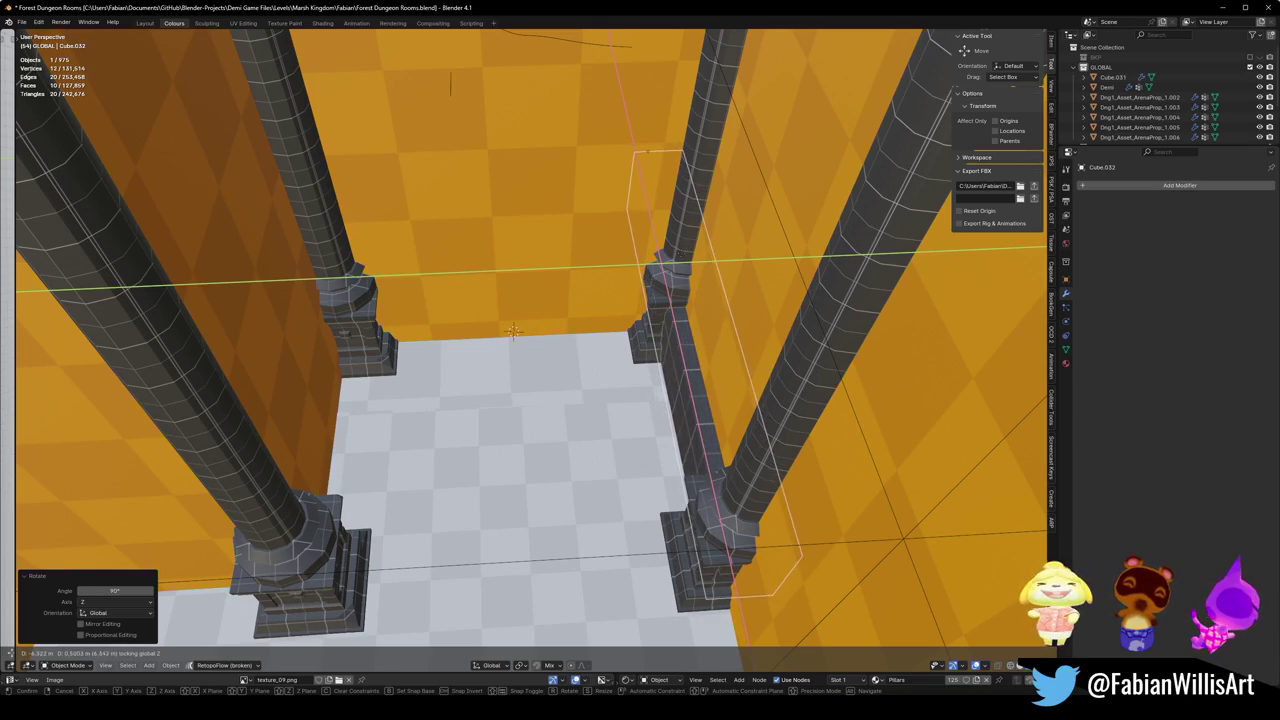
pyautogui.click(651, 149)
pyautogui.moveTo(651, 149)
pyautogui.mouseDown()
pyautogui.moveTo(631, 240)
pyautogui.moveTo(563, 94)
pyautogui.moveTo(614, 120)
pyautogui.mouseUp()
# Step: Move a wall block, rotate it 90° and place it in front of the back wall
pyautogui.click(486, 298)
pyautogui.press('g')
pyautogui.press('y')
pyautogui.click(510, 333)
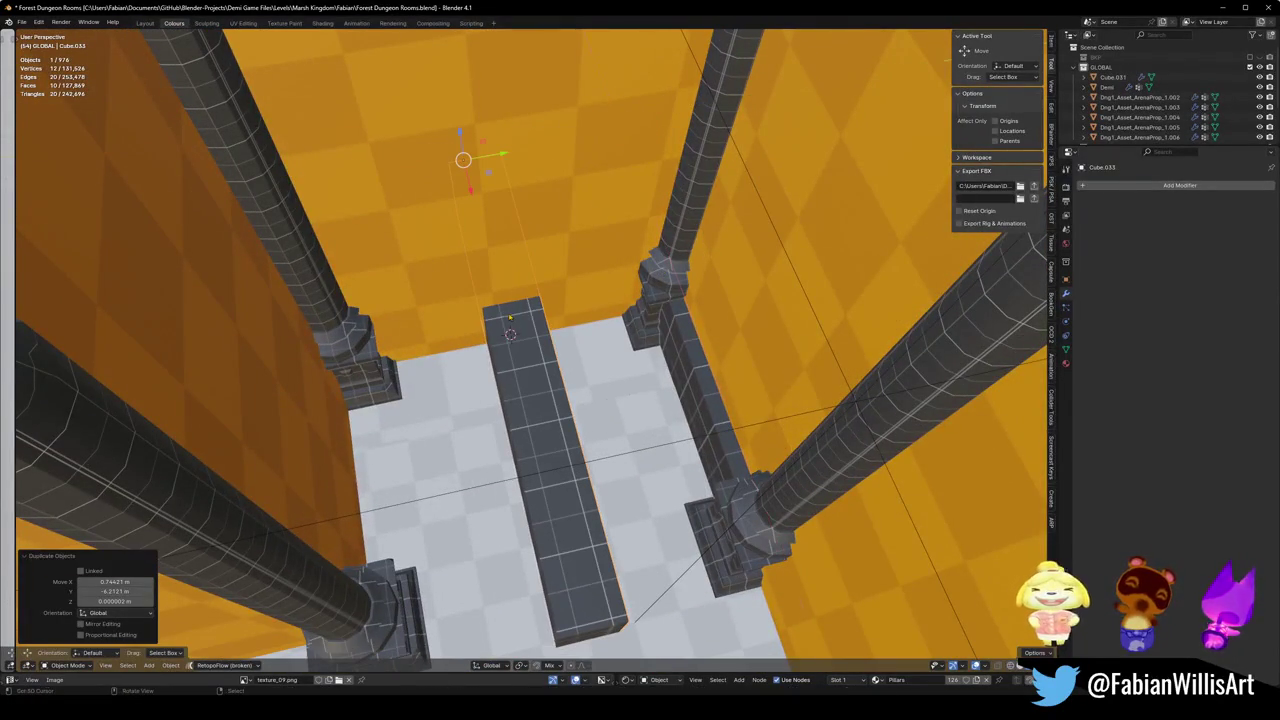
pyautogui.write('rz90')
pyautogui.press('Return')
pyautogui.press('g')
pyautogui.hotkey('shift', 'z')
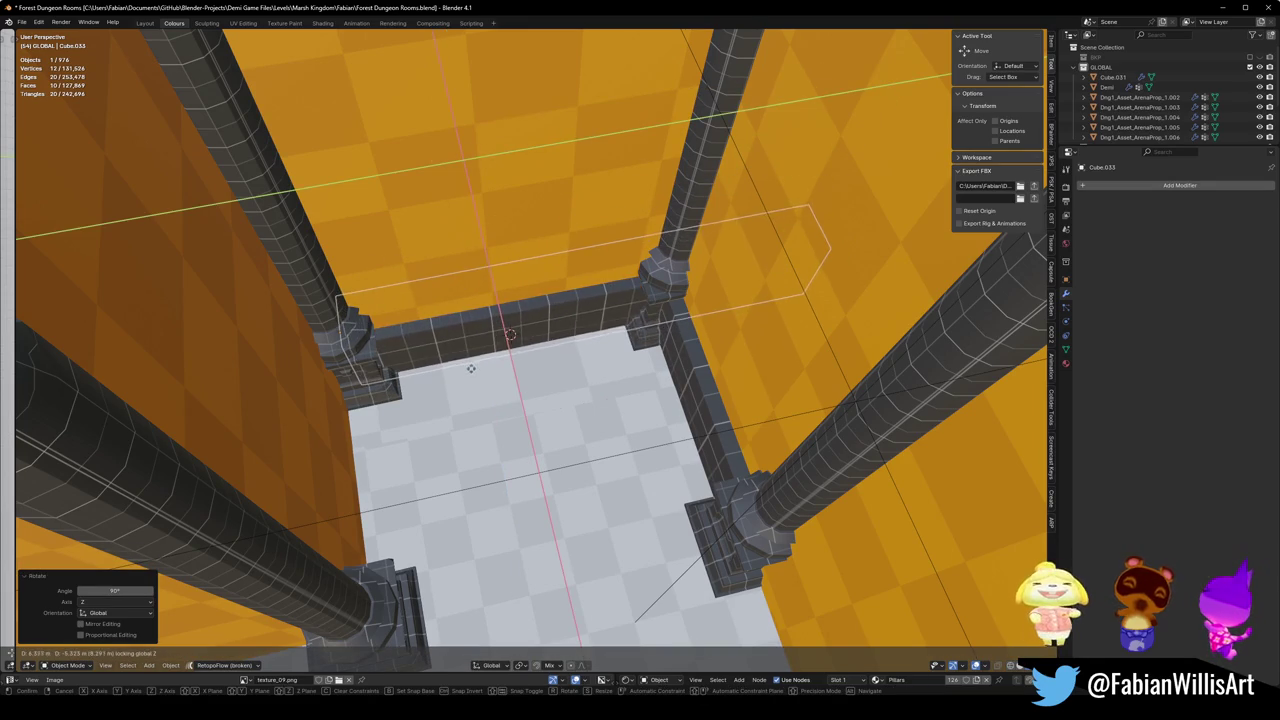
pyautogui.click(470, 372)
# Step: Duplicate the block, rotate it 90° onto the left side against the pillar, and save
pyautogui.hotkey('shift', 'd')
pyautogui.hotkey('shift', 'z')
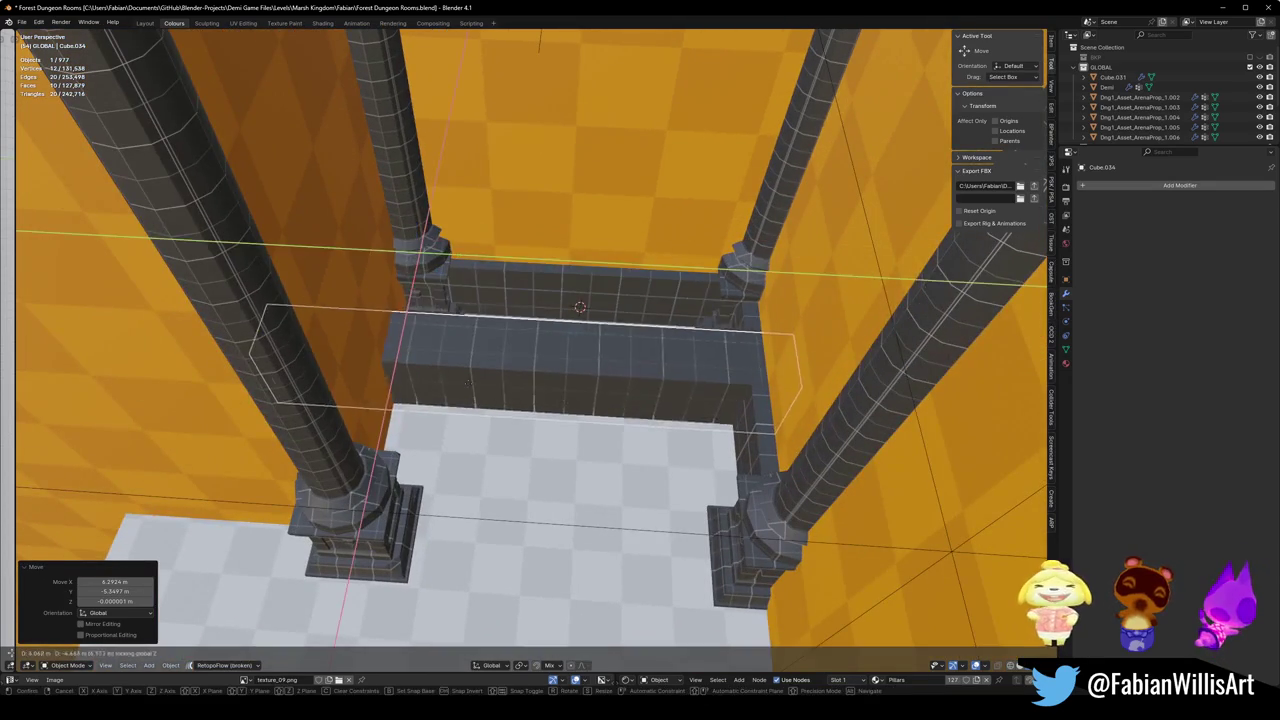
pyautogui.click(533, 332)
pyautogui.write('rz')
pyautogui.write('90')
pyautogui.press('Return')
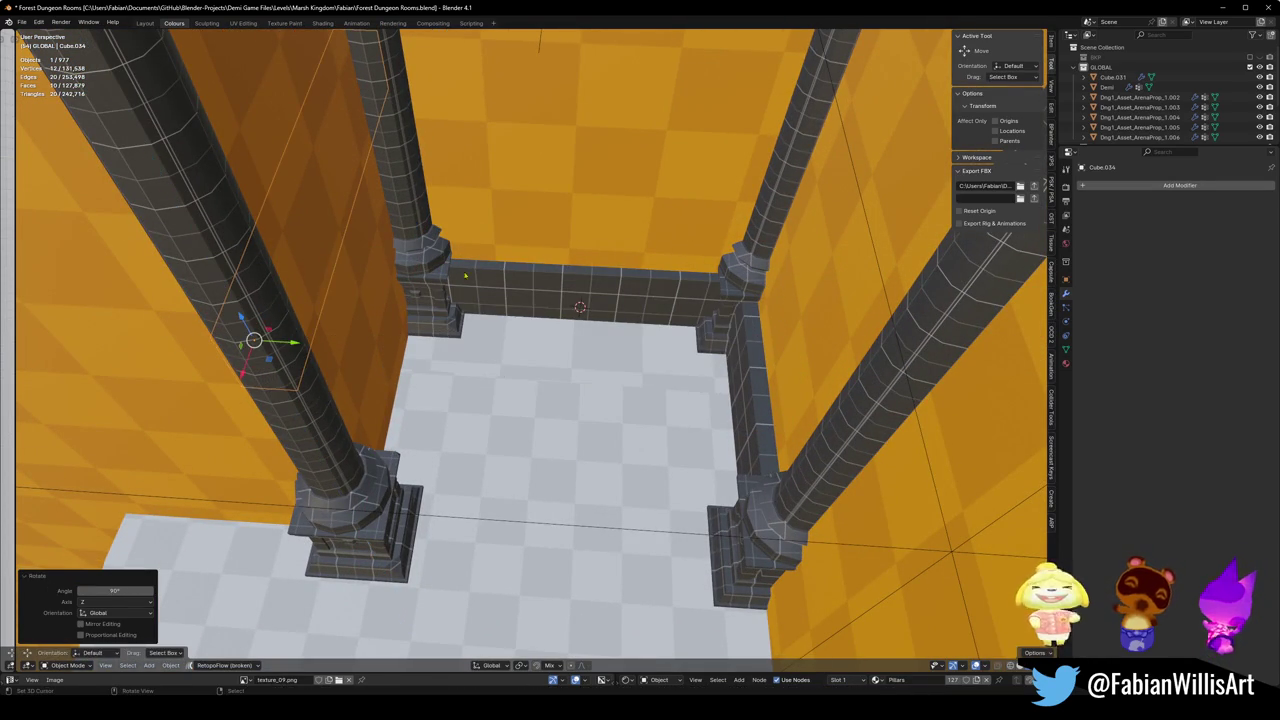
pyautogui.press('g')
pyautogui.hotkey('shift', 'z')
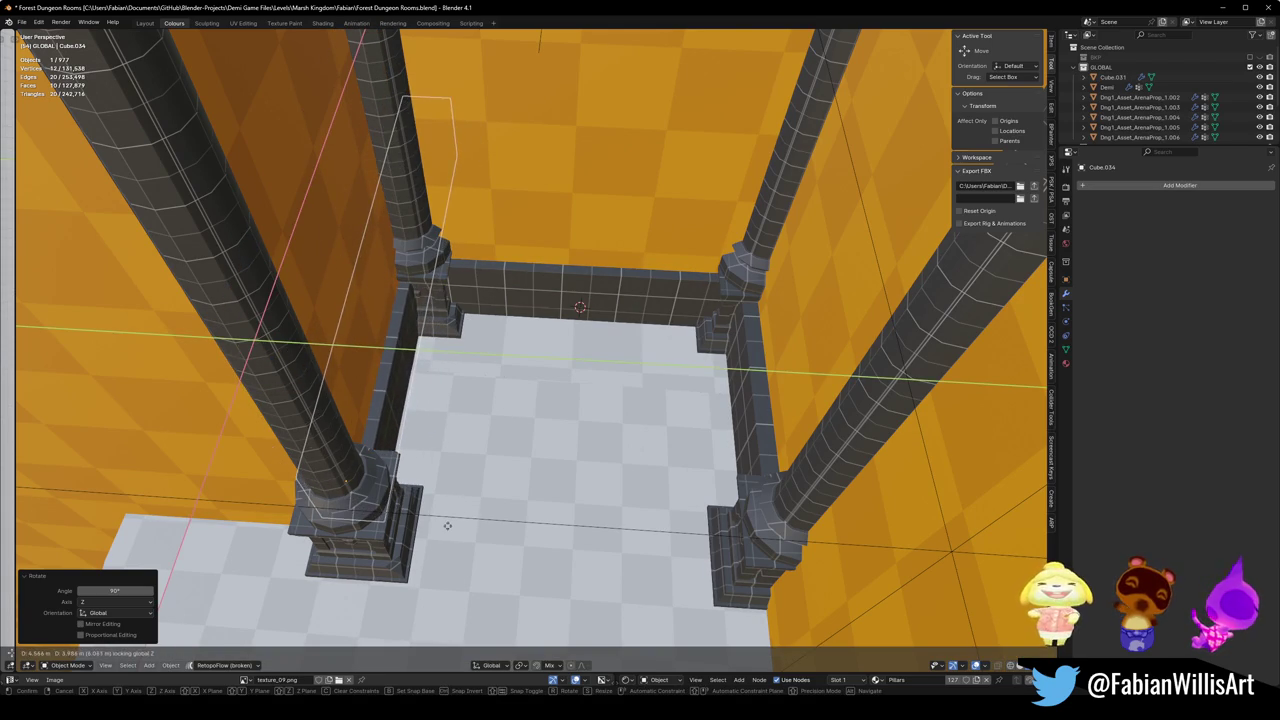
pyautogui.click(491, 514)
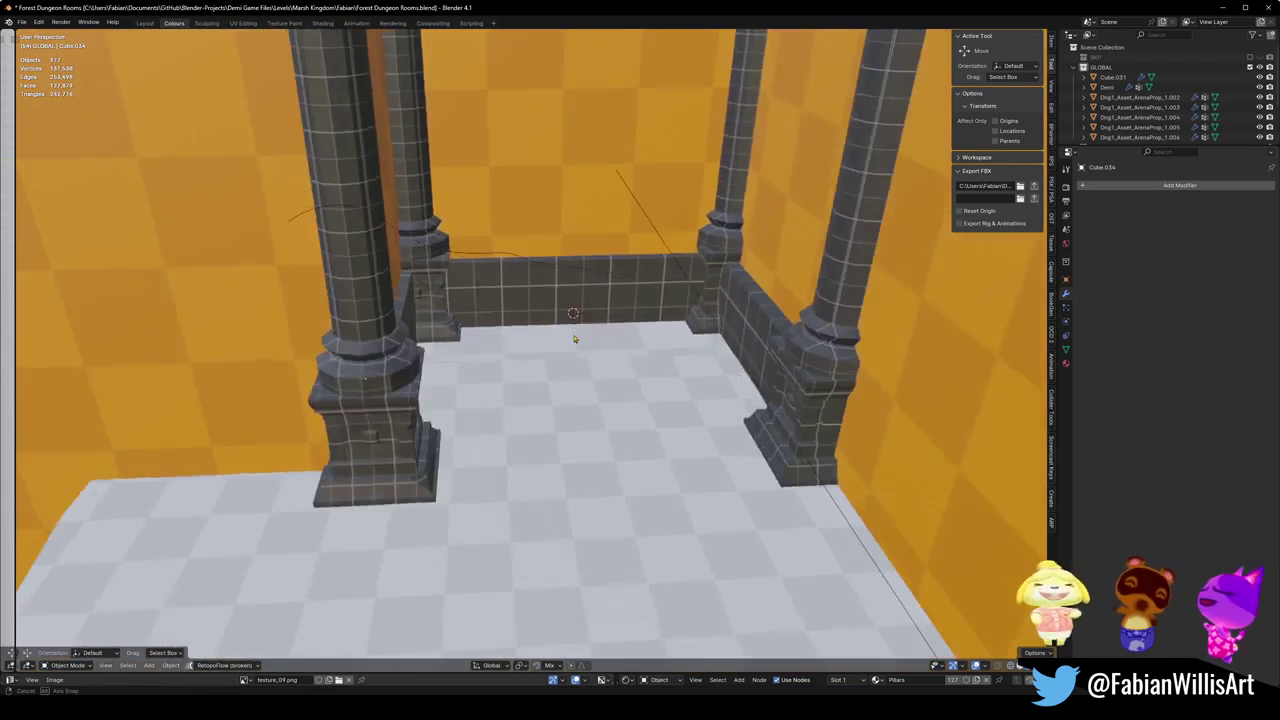
pyautogui.scroll(-3, 574, 338)
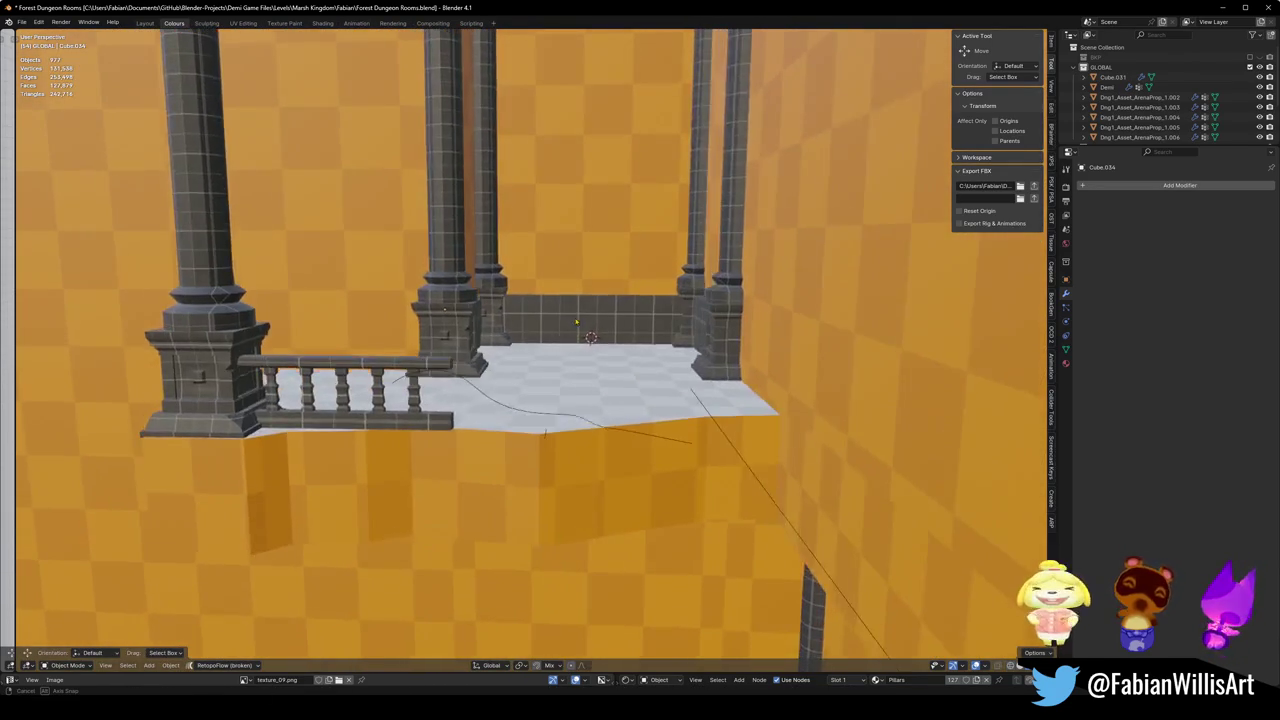
pyautogui.hotkey('ctrl', 's')
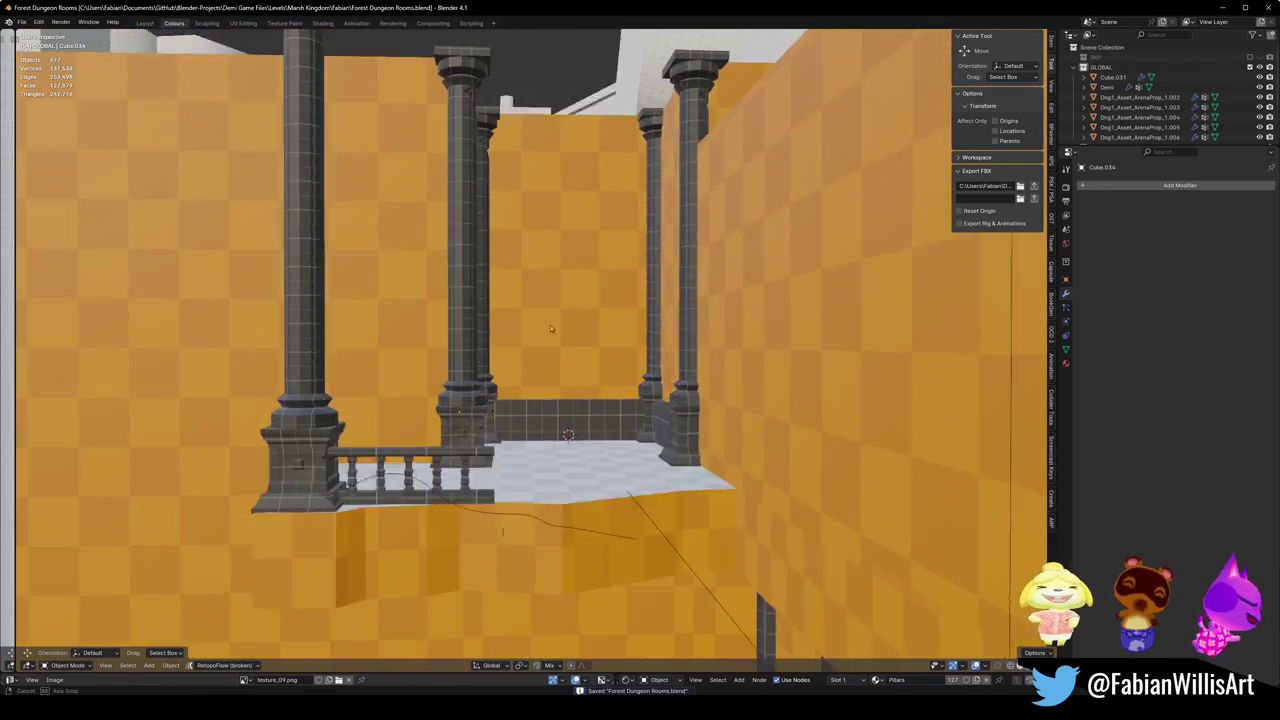
# Step: Duplicate the thin wall strip, rotate it 90° and lay it along the lower floor's back edge
pyautogui.scroll(2, 552, 330)
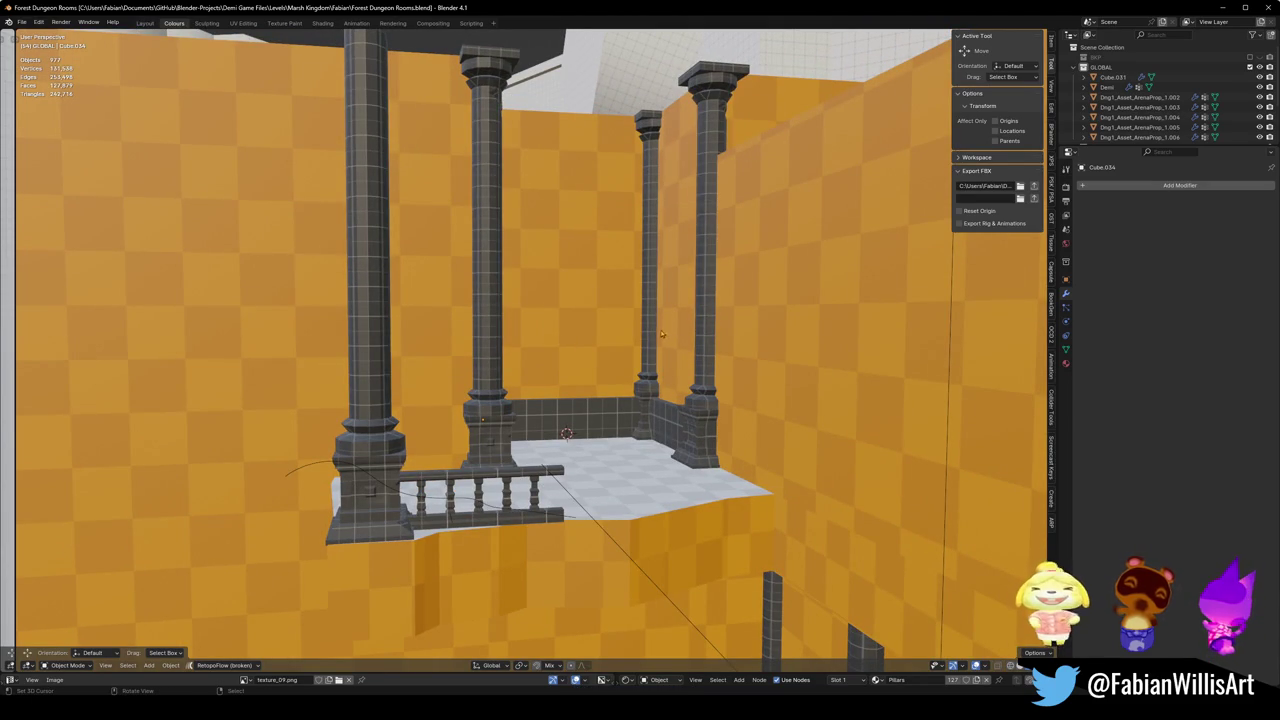
pyautogui.hotkey('shift', '`')
pyautogui.press('w')
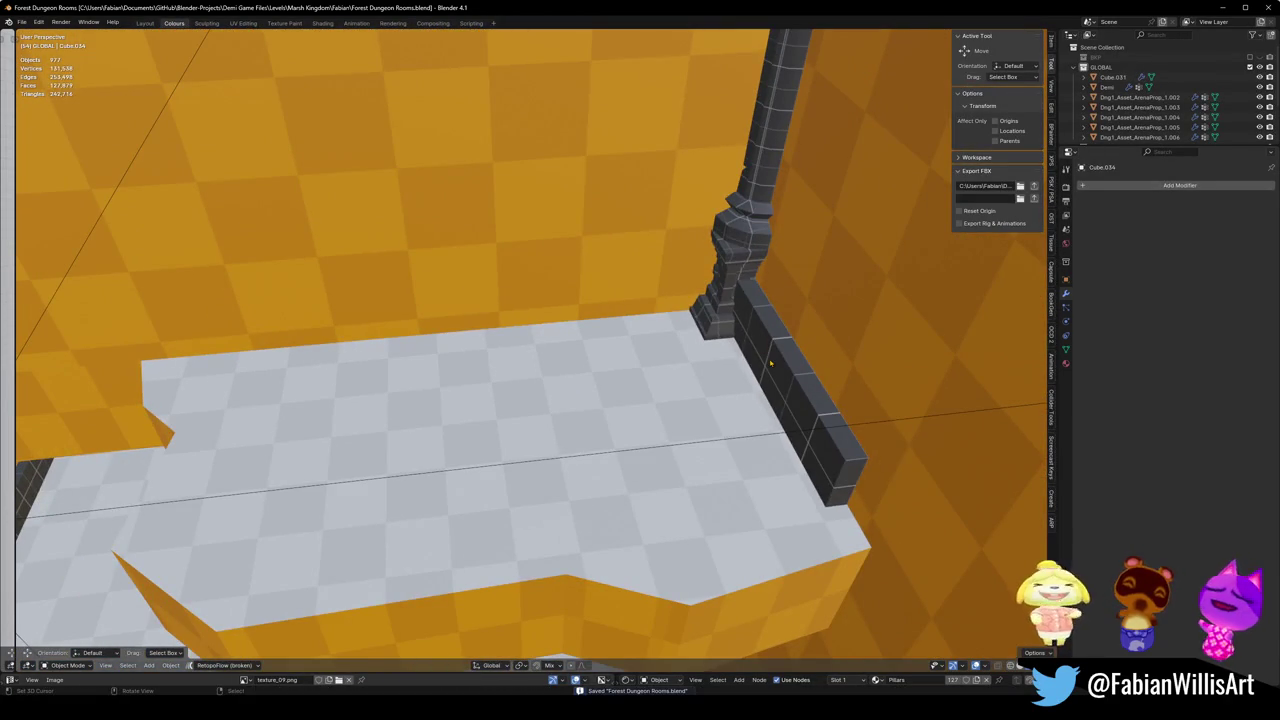
pyautogui.click(771, 357)
pyautogui.hotkey('shift', 'd')
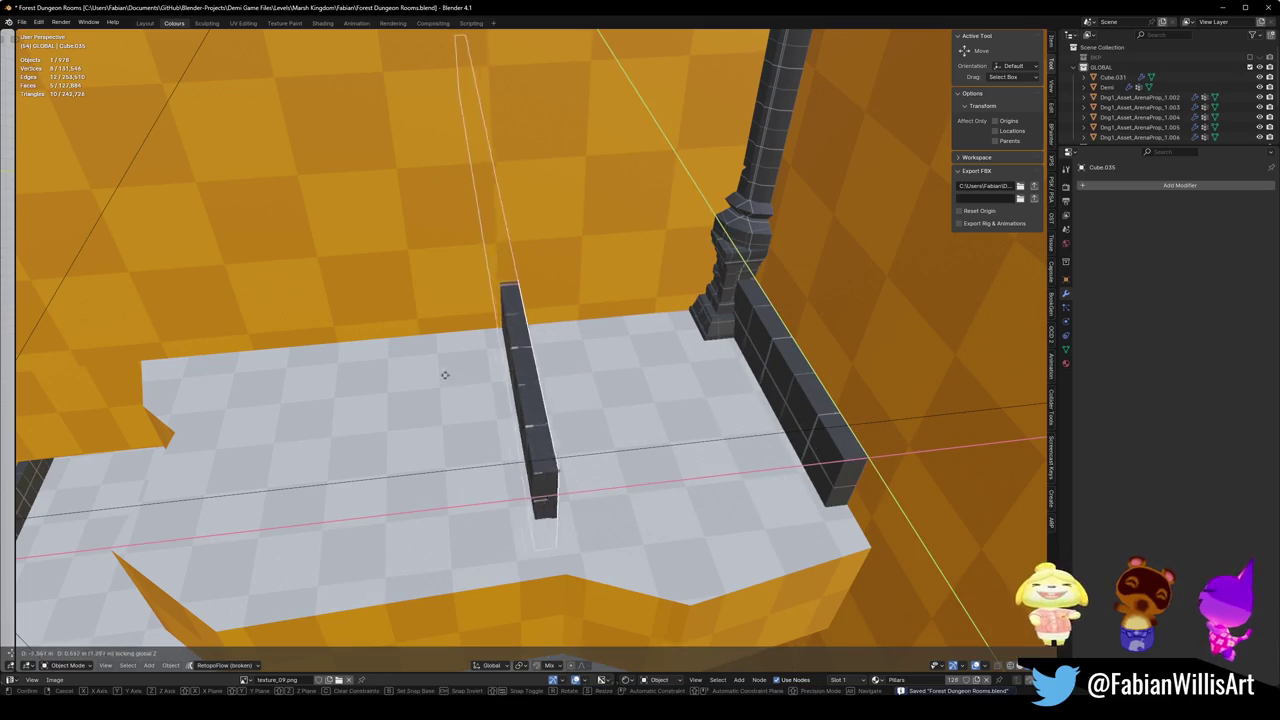
pyautogui.click(498, 340)
pyautogui.write('rz90')
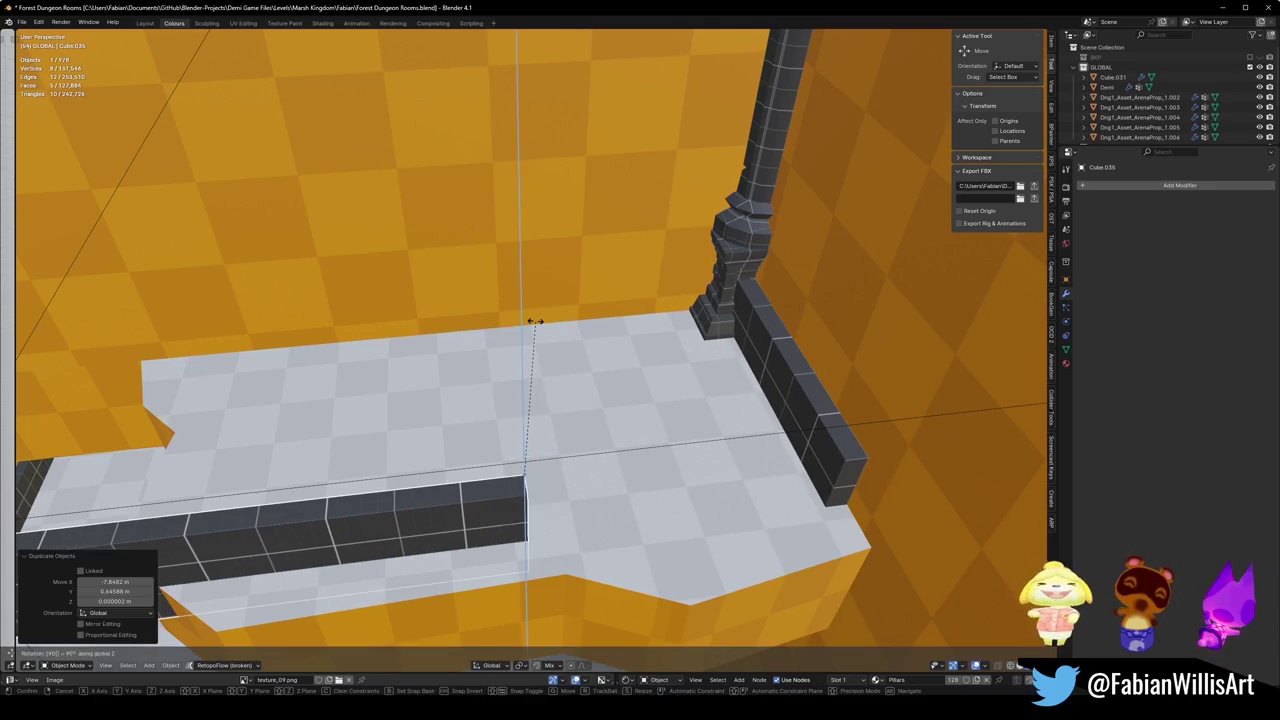
pyautogui.press('Return')
pyautogui.press('g')
pyautogui.hotkey('shift', 'z')
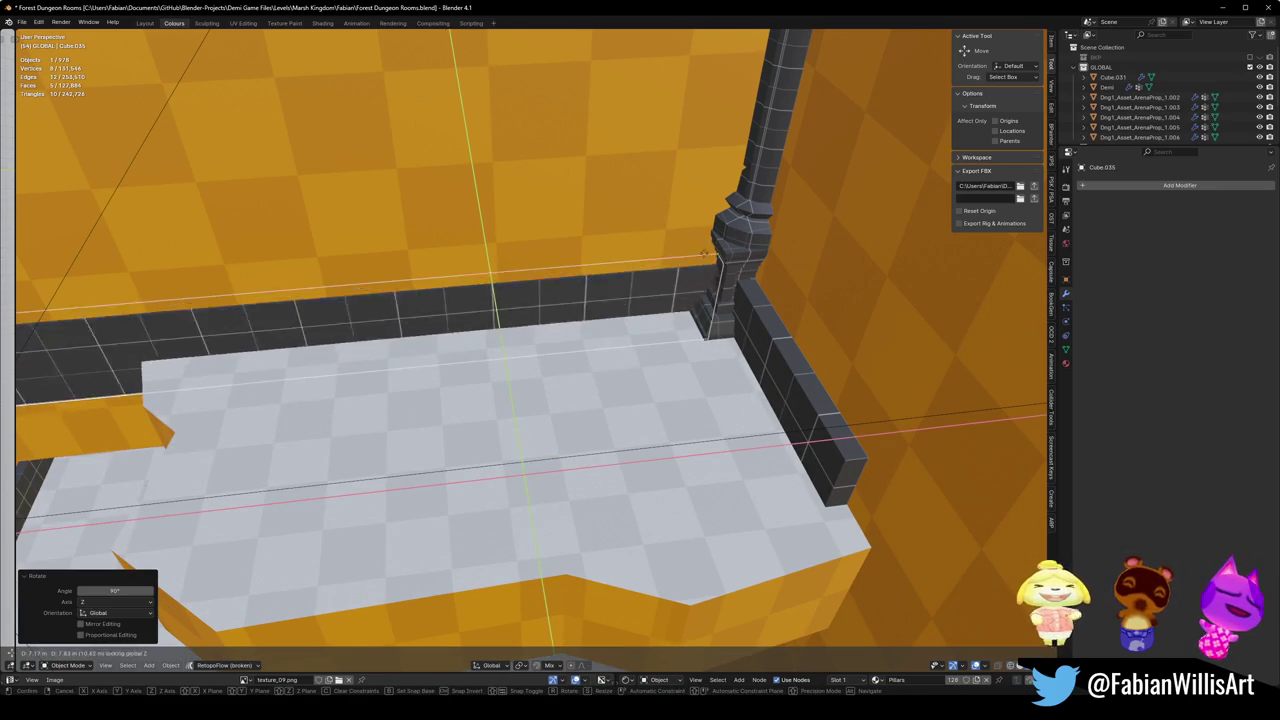
pyautogui.click(512, 340)
# Step: Shorten the back-edge strip along X and apply its rotation and scale
pyautogui.press('s')
pyautogui.press('x')
pyautogui.click(440, 335)
pyautogui.hotkey('ctrl', 'a')
pyautogui.click(430, 331)
# Step: Shift the wall behind the balcony pillars along X
pyautogui.moveTo(551, 364)
pyautogui.mouseDown()
pyautogui.moveTo(400, 250)
pyautogui.moveTo(341, 223)
pyautogui.mouseUp()
pyautogui.click(338, 224)
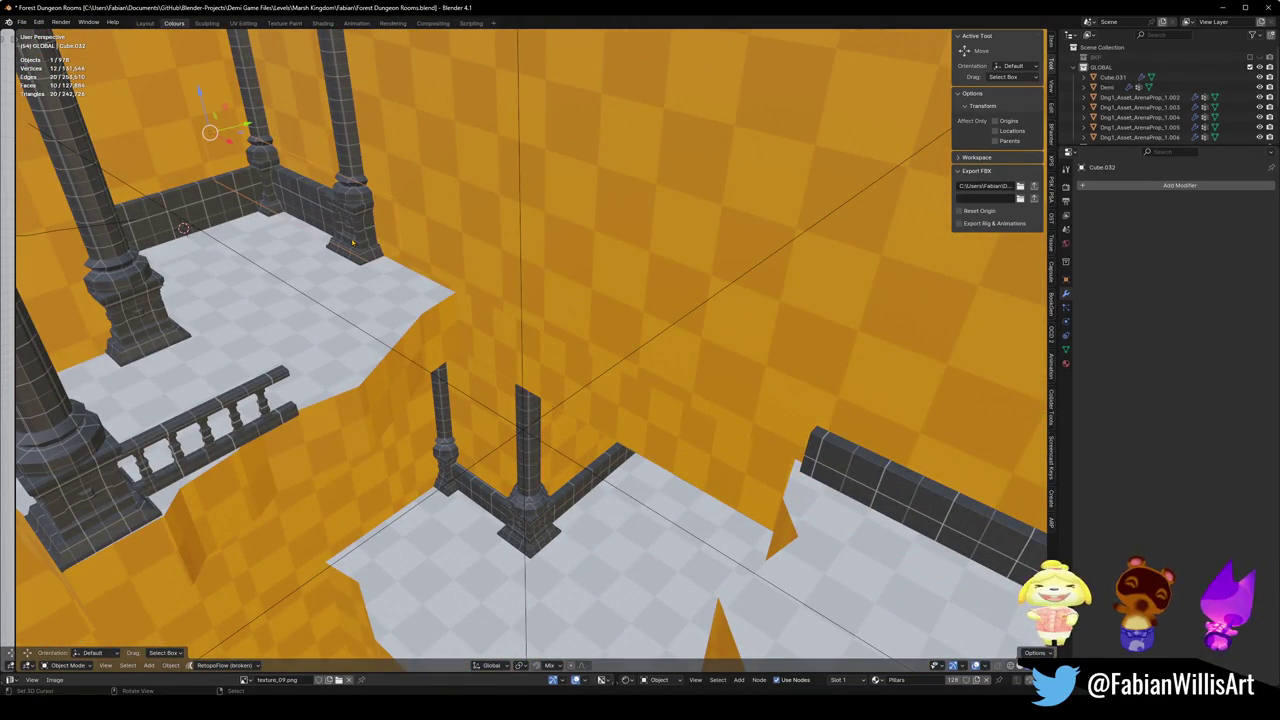
pyautogui.press('g')
pyautogui.press('x')
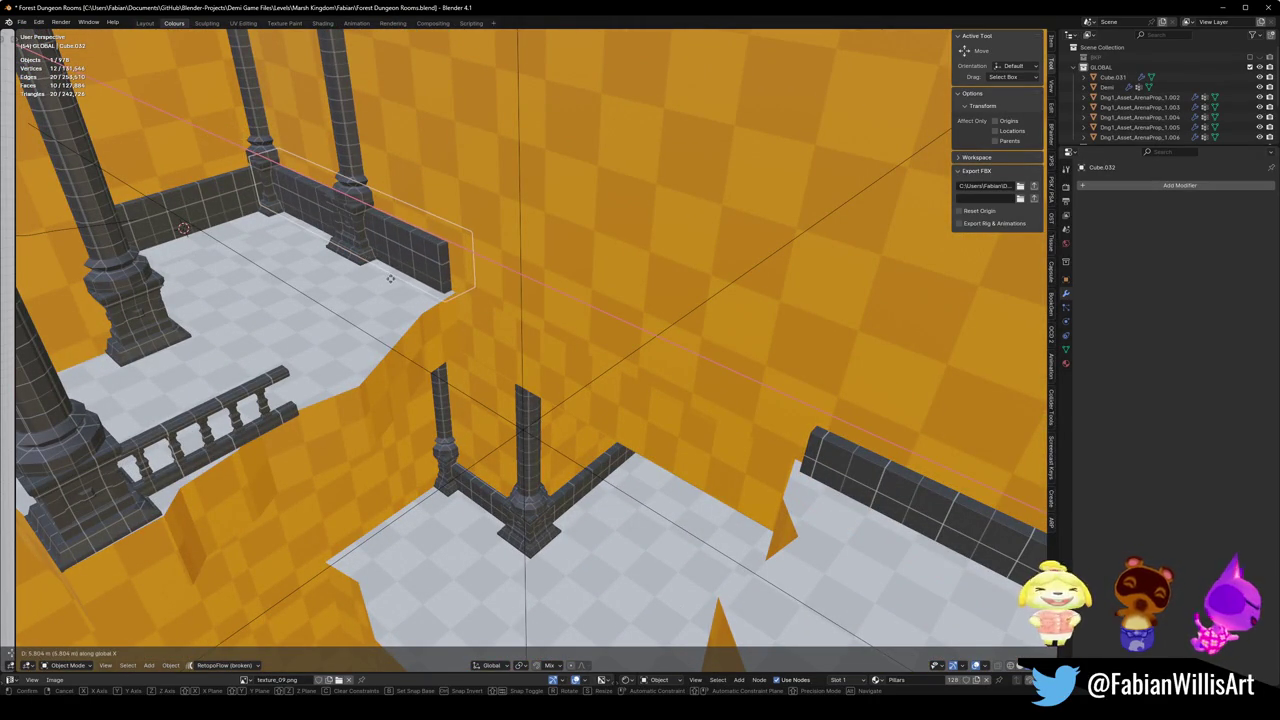
pyautogui.click(391, 278)
# Step: Copy that wall beside the front pillar, shorten it along Y, and apply rotation and scale
pyautogui.moveTo(391, 278)
pyautogui.mouseDown()
pyautogui.moveTo(500, 300)
pyautogui.moveTo(537, 277)
pyautogui.moveTo(500, 334)
pyautogui.mouseUp()
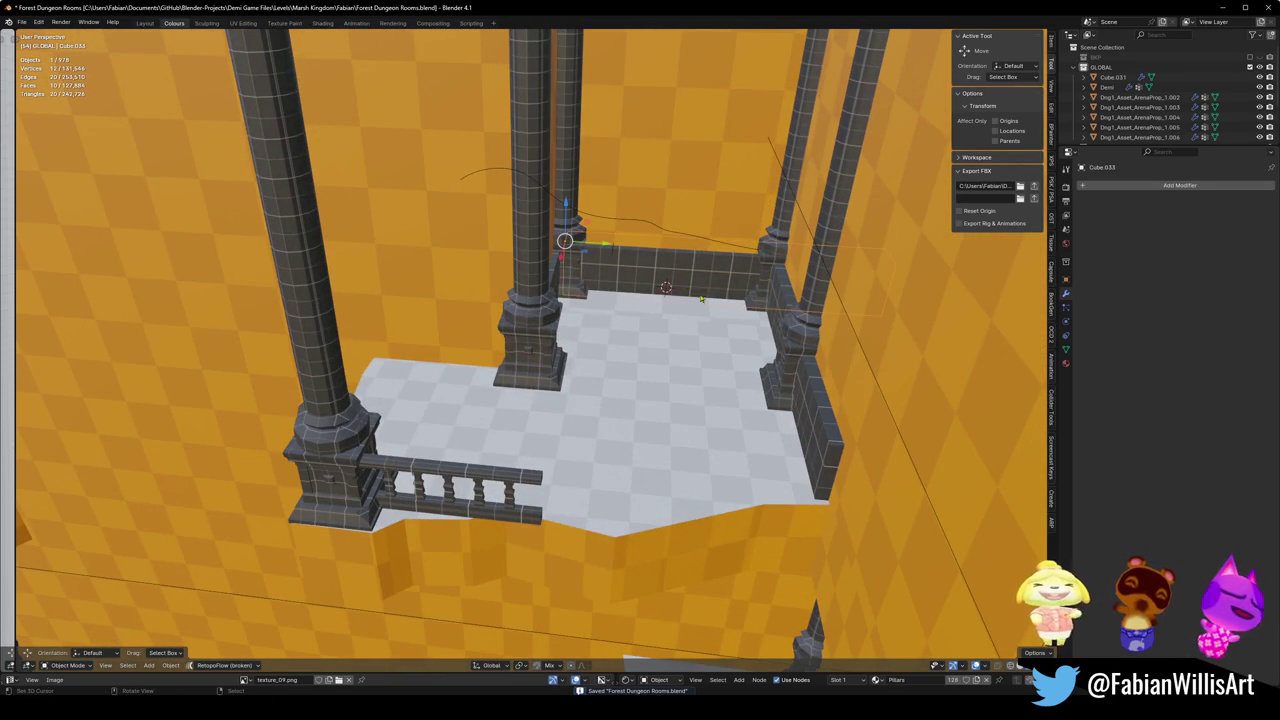
pyautogui.hotkey('shift', 'd')
pyautogui.hotkey('shift', 'z')
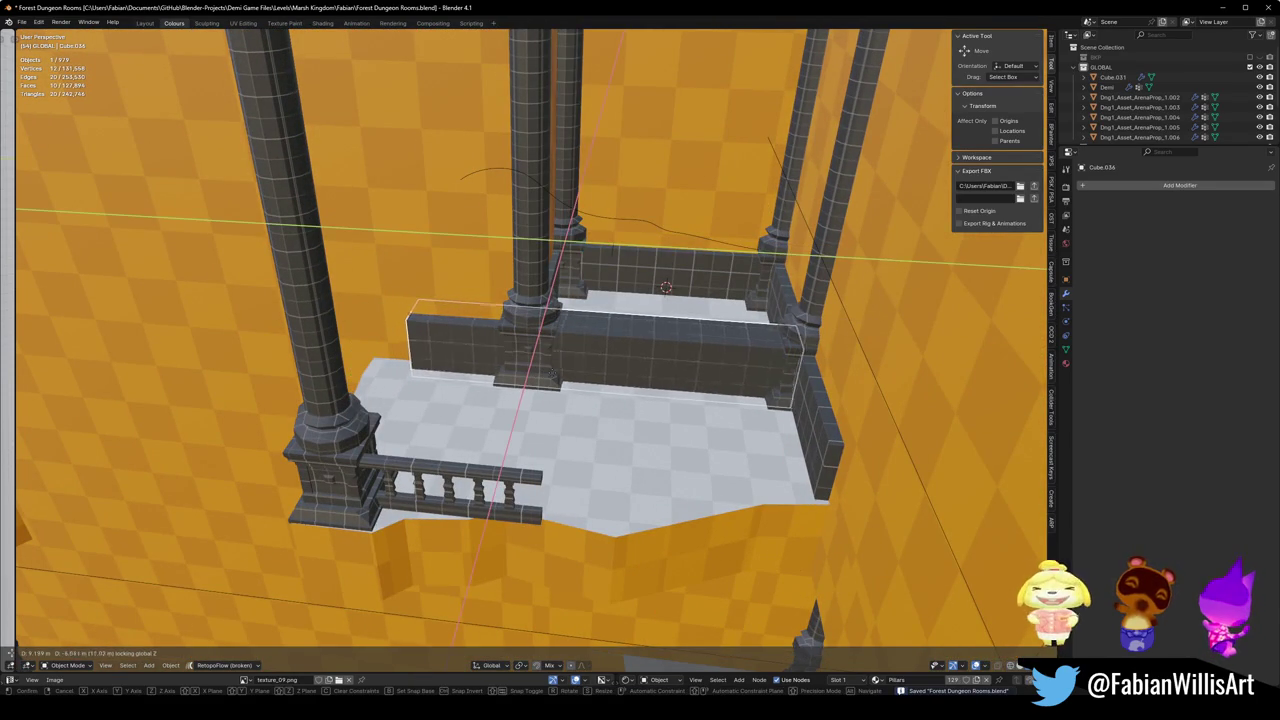
pyautogui.click(553, 373)
pyautogui.press('s')
pyautogui.press('y')
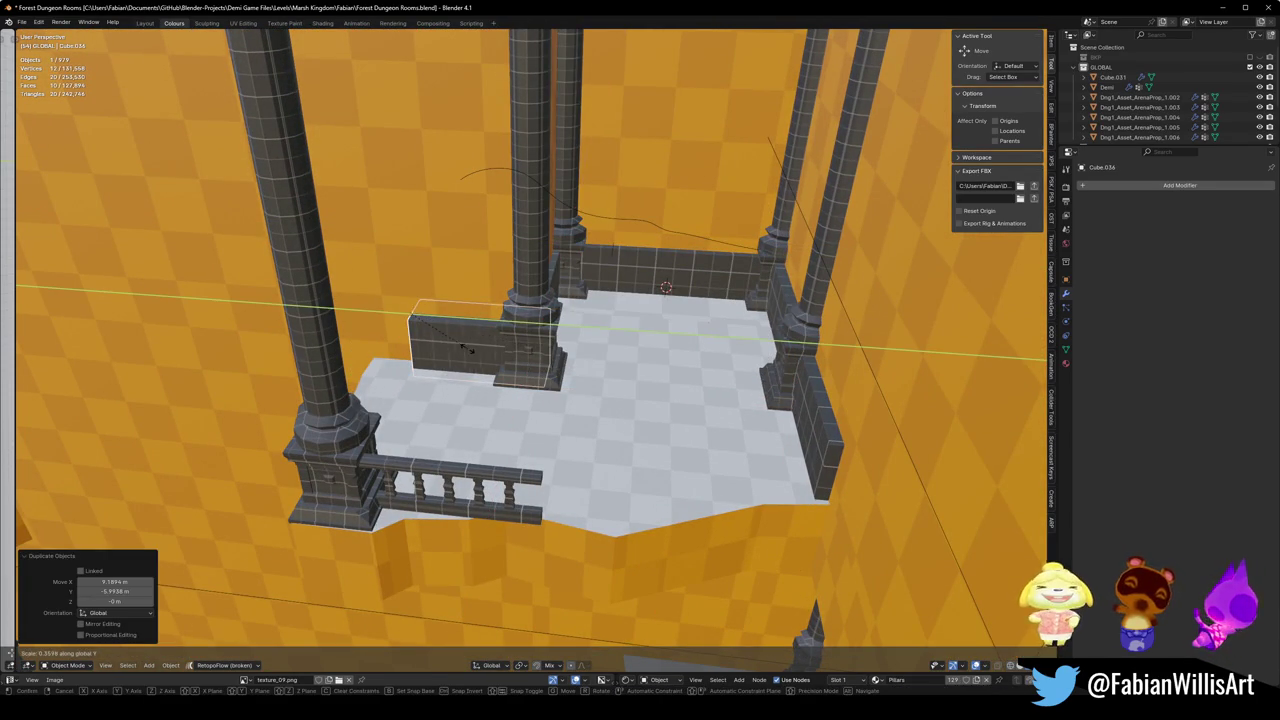
pyautogui.click(465, 350)
pyautogui.hotkey('ctrl', 'a')
pyautogui.click(523, 356)
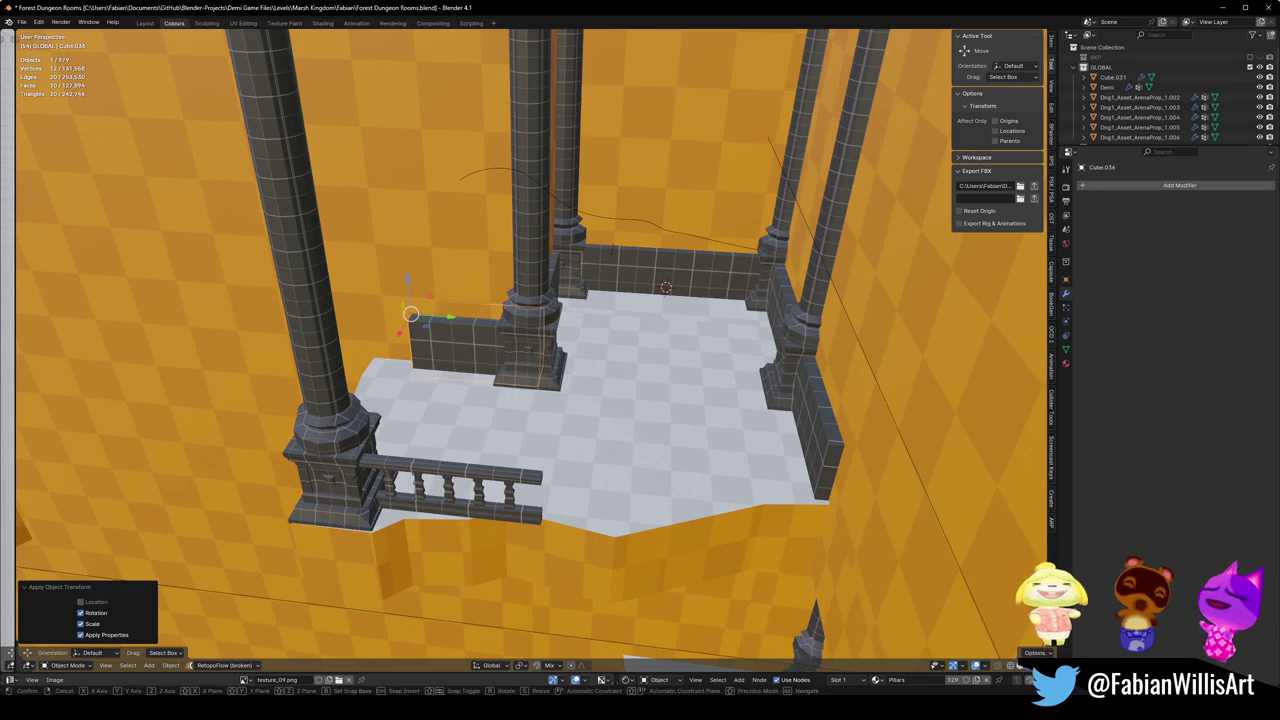
# Step: Confirm the short wall's placement, save, and walk around to inspect the balcony
pyautogui.click(410, 313)
pyautogui.moveTo(410, 313); pyautogui.dragTo(626, 357)
pyautogui.hotkey('ctrl', 's')
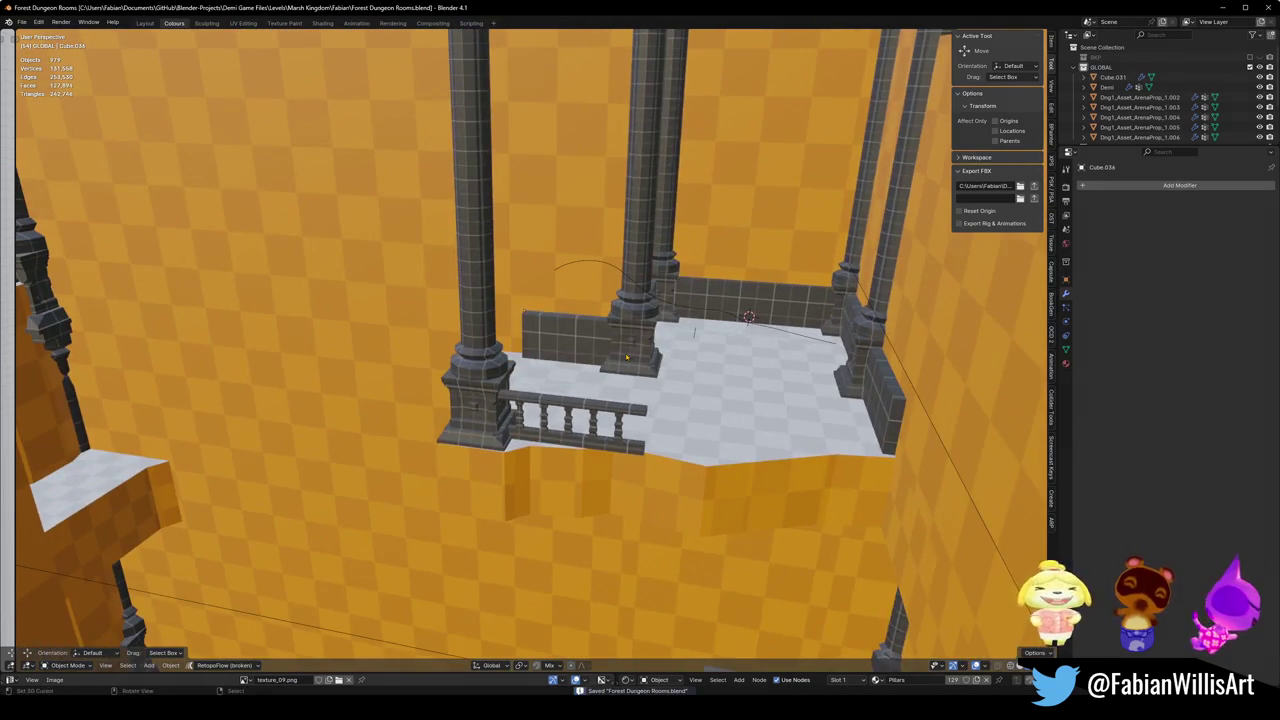
pyautogui.hotkey('shift', '`')
pyautogui.press('w')
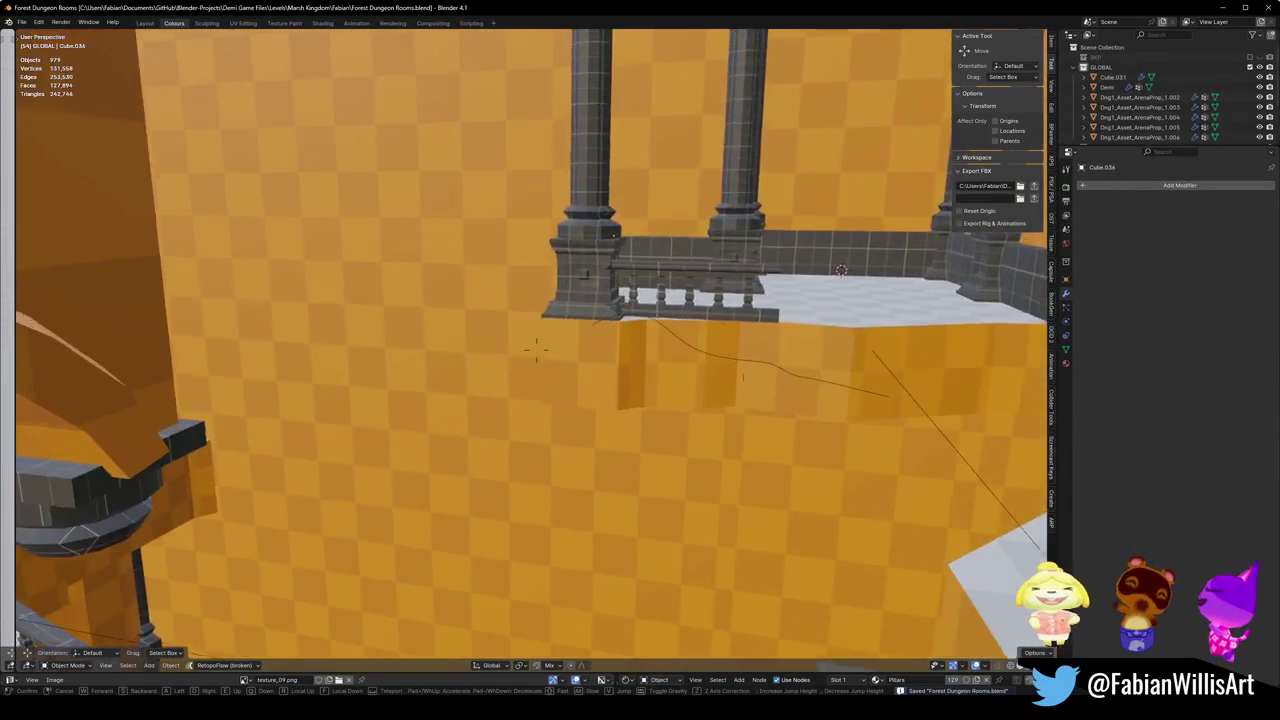
pyautogui.press('s')
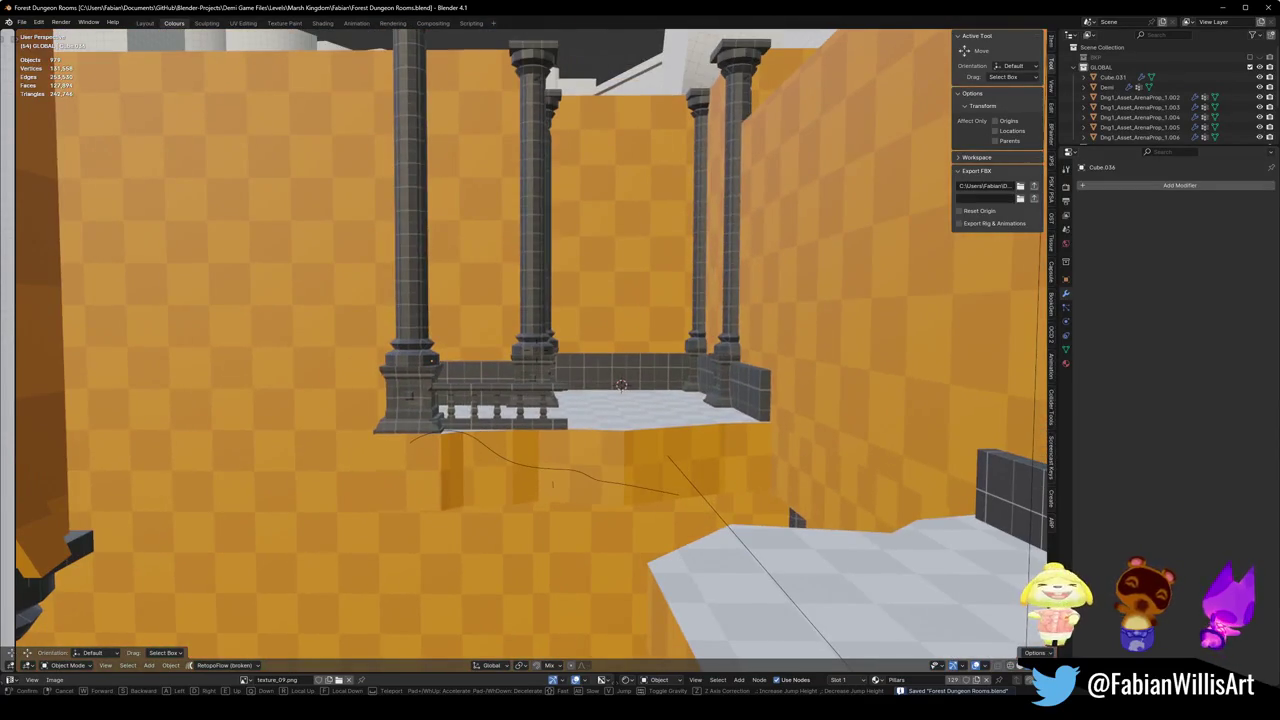
pyautogui.press('w')
pyautogui.press('s')
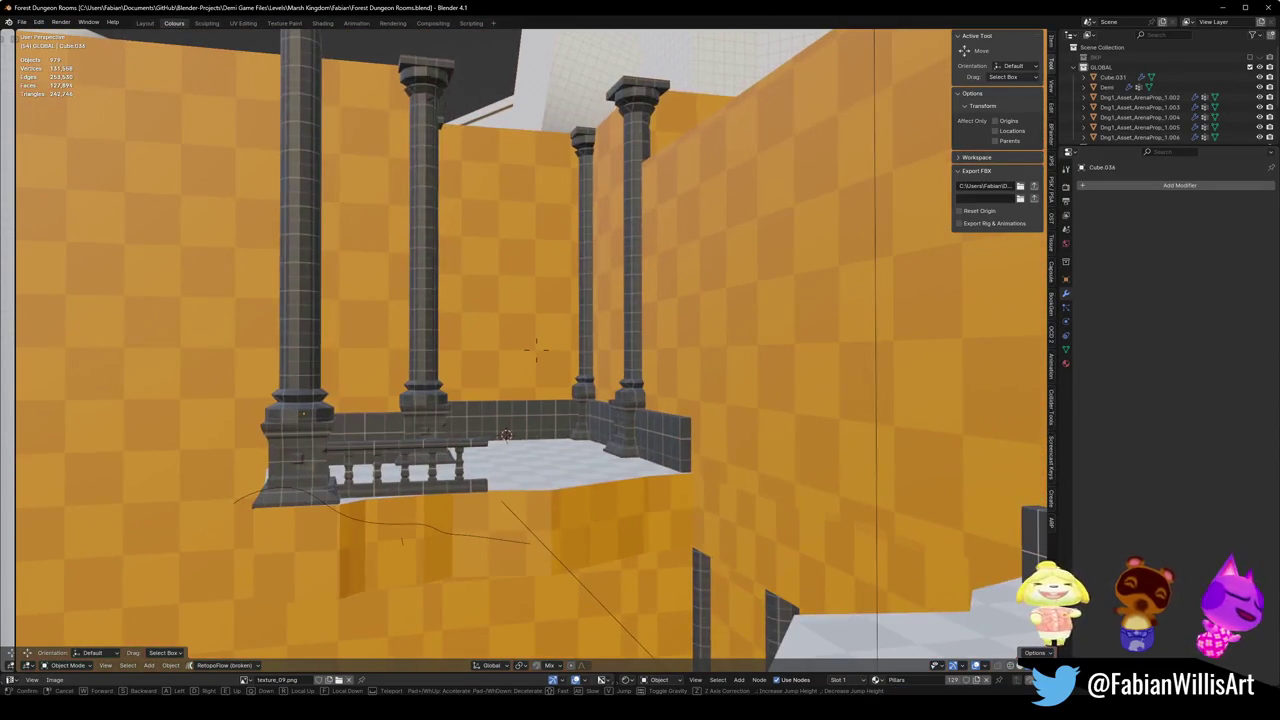
pyautogui.press('w')
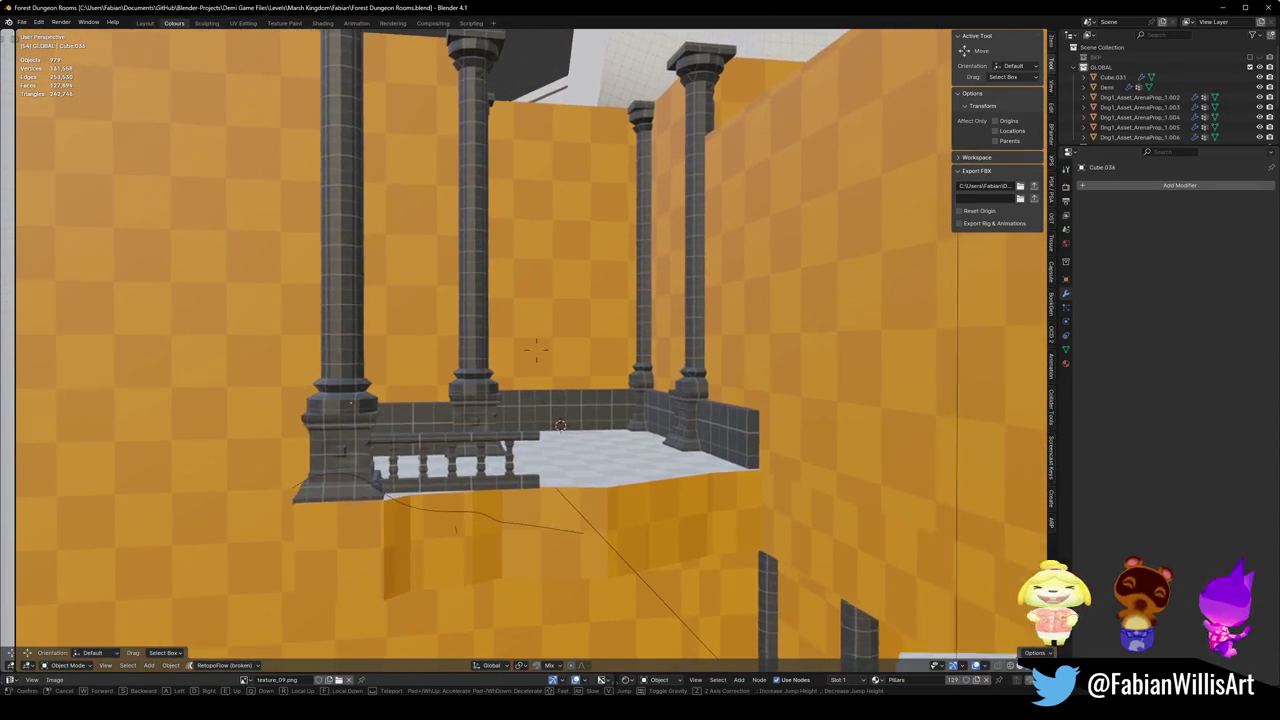
pyautogui.press('s')
pyautogui.click(582, 366)
# Step: Delete the column piece beside the balcony and slide the balustrade along Y
pyautogui.click(369, 443)
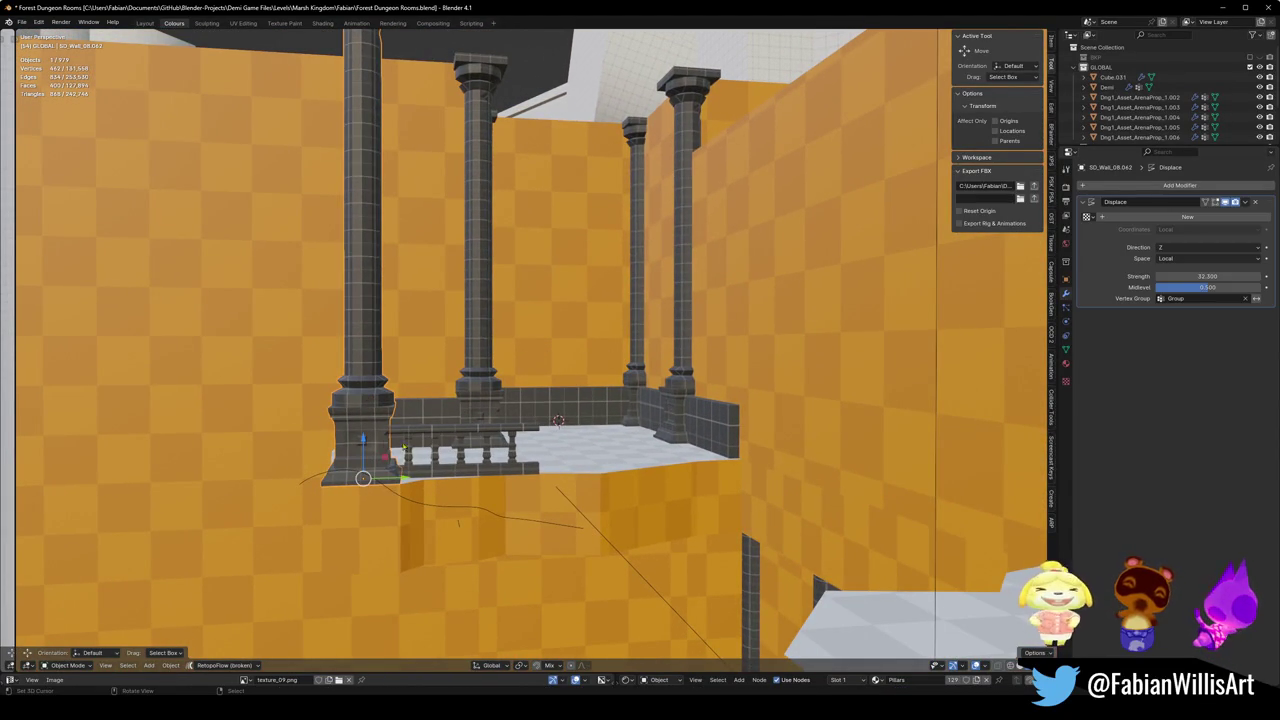
pyautogui.press('g')
pyautogui.press('y')
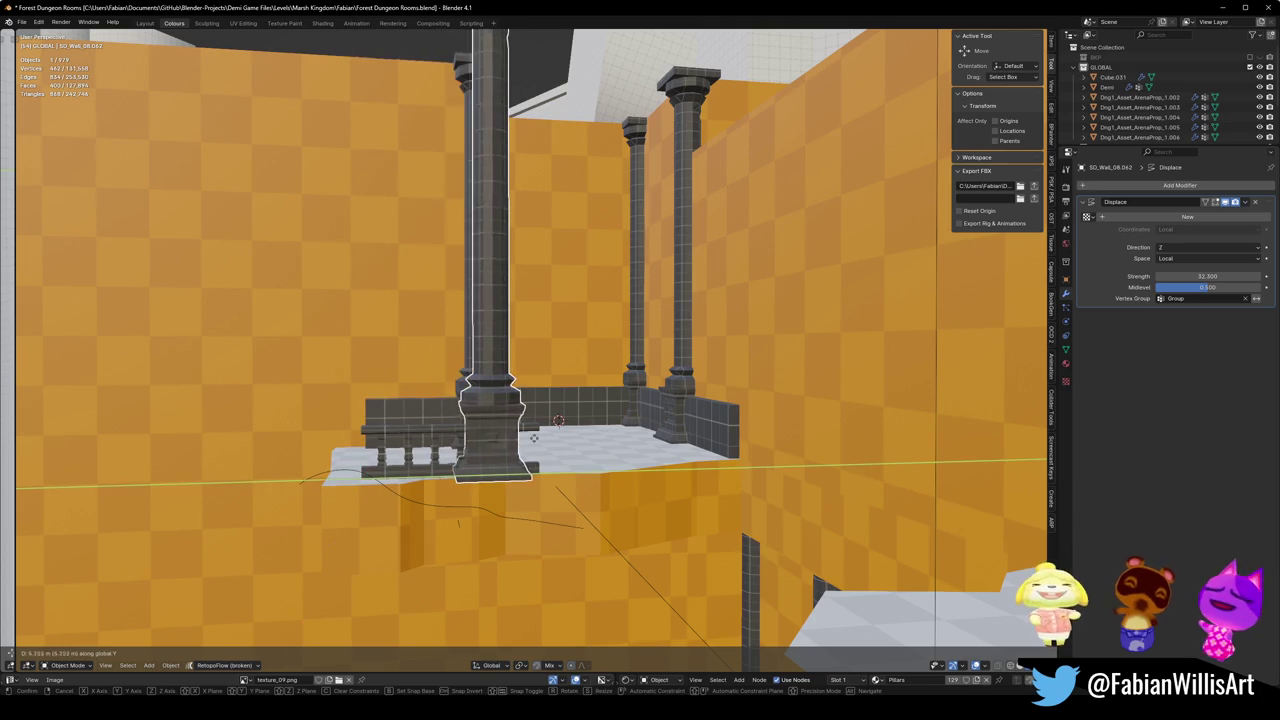
pyautogui.press('Delete')
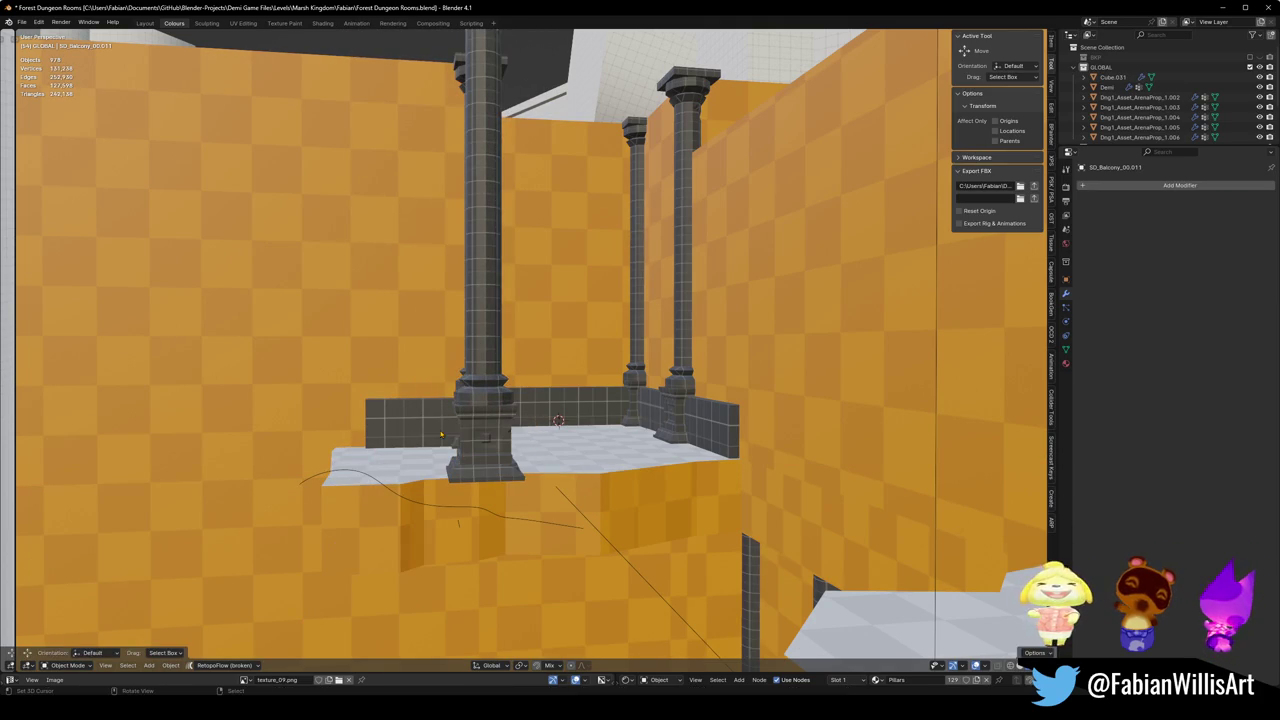
pyautogui.press('g')
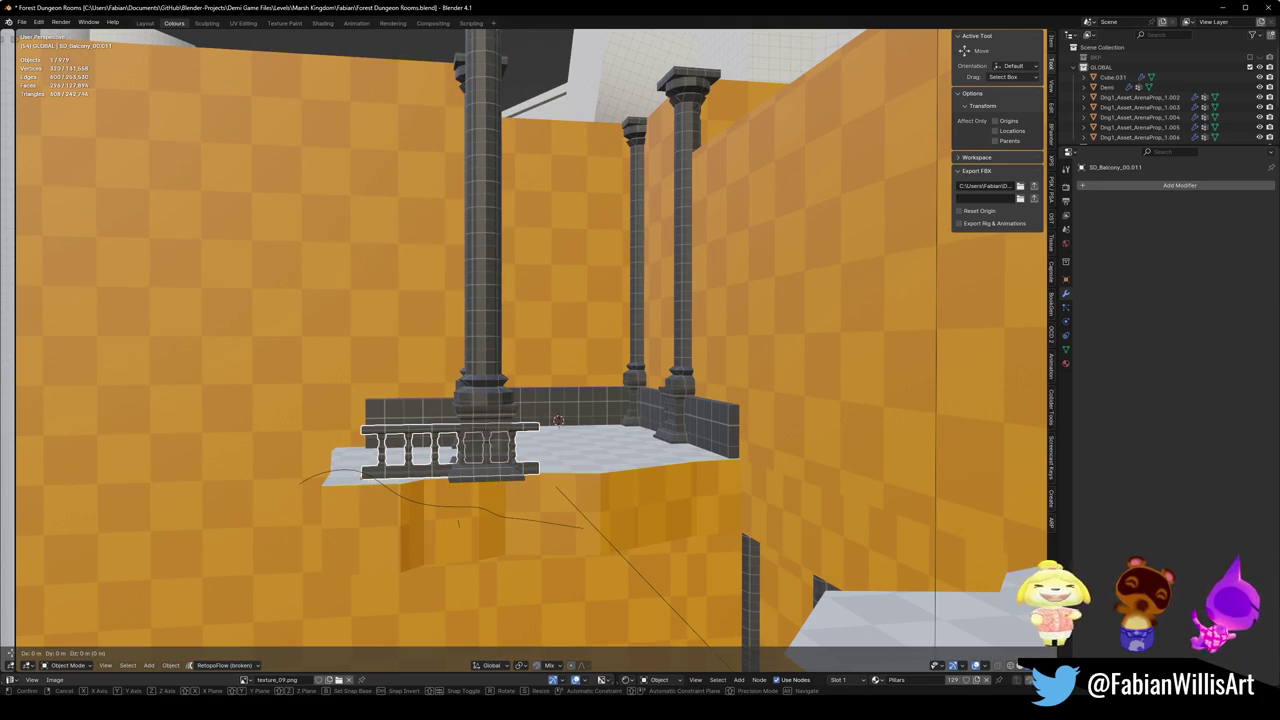
pyautogui.press('y')
pyautogui.click(460, 467)
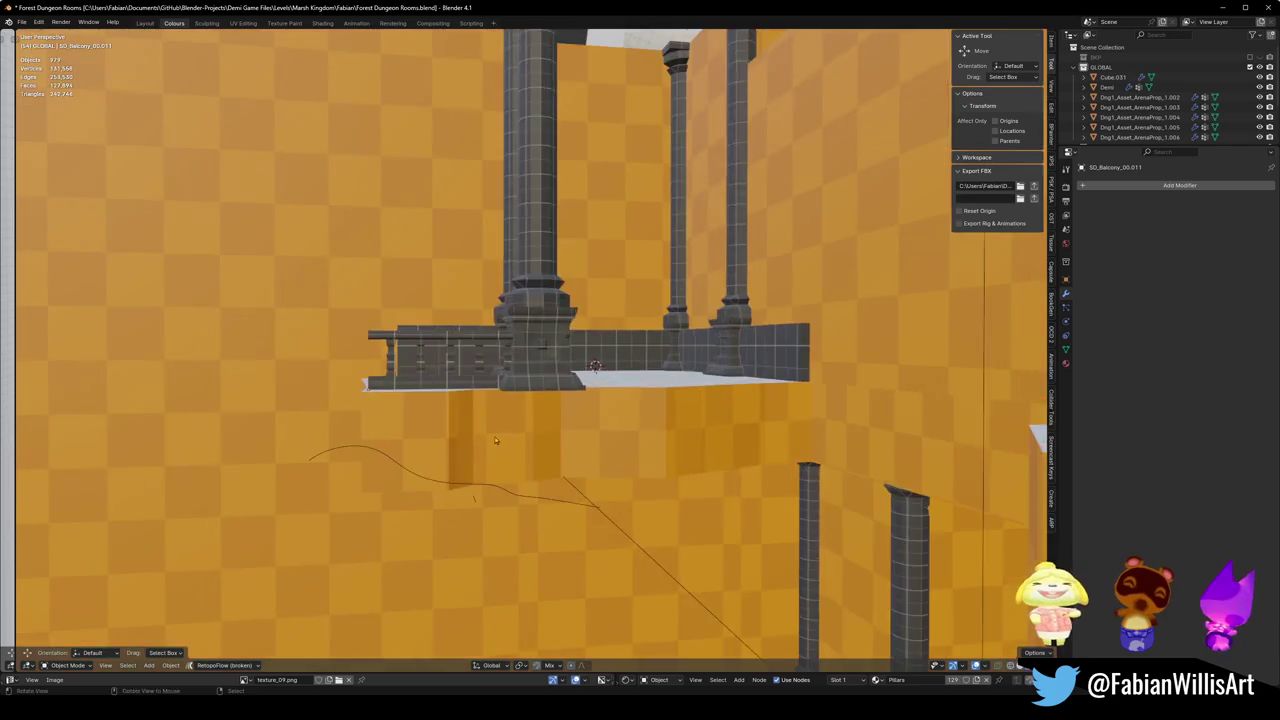
# Step: Review the balcony in walk view and undo the recent balcony edits
pyautogui.moveTo(494, 436)
pyautogui.mouseDown()
pyautogui.moveTo(562, 470)
pyautogui.moveTo(603, 460)
pyautogui.moveTo(512, 451)
pyautogui.moveTo(470, 430)
pyautogui.mouseUp()
pyautogui.hotkey('shift', '`')
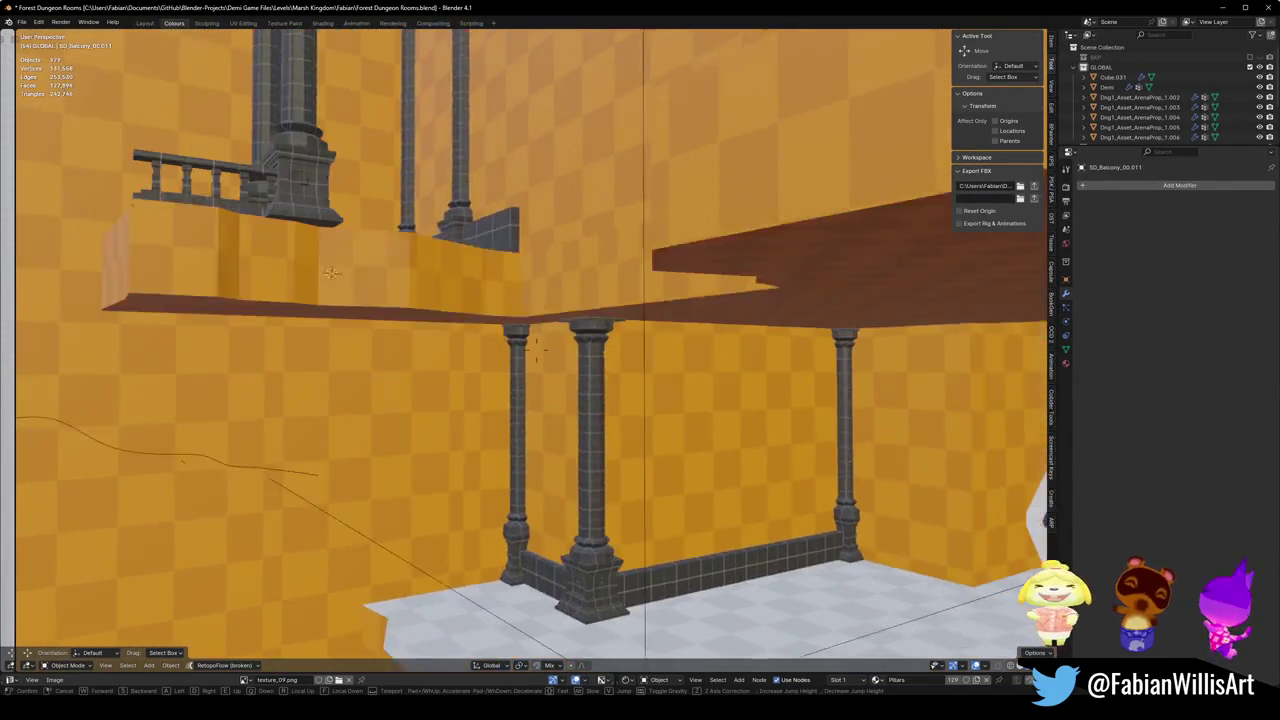
pyautogui.press('e')
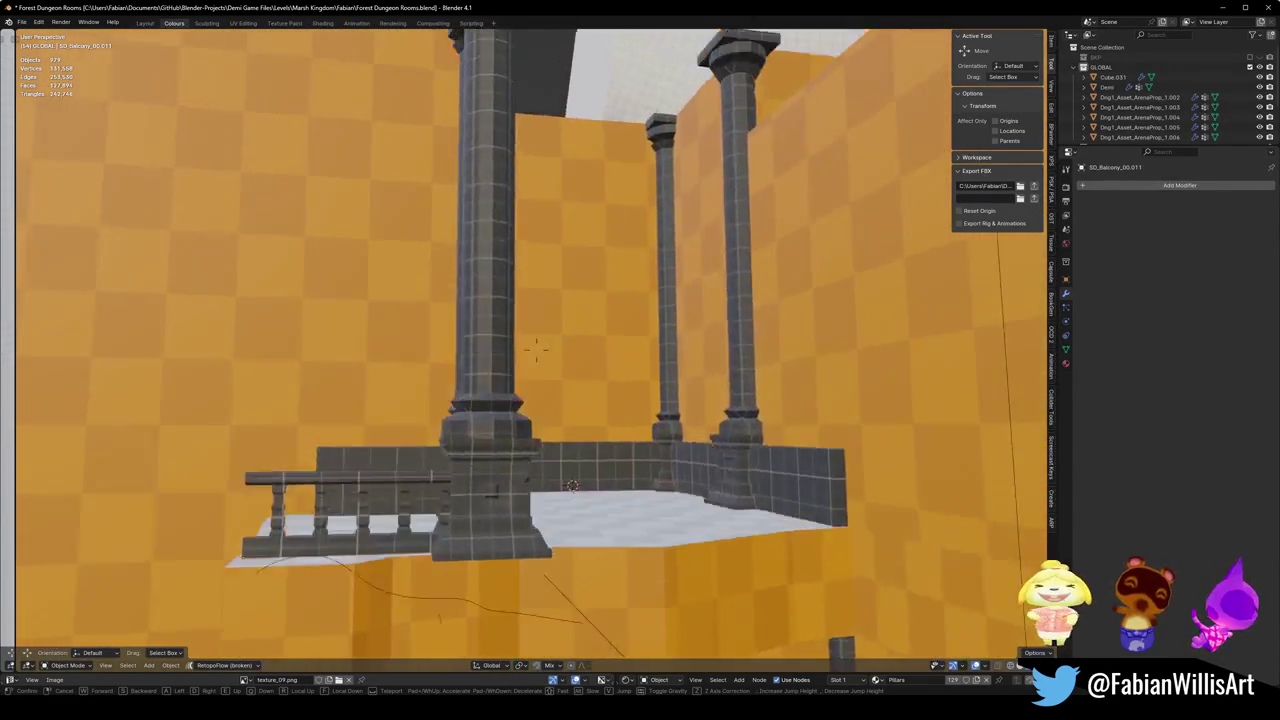
pyautogui.press('s')
pyautogui.click(527, 378)
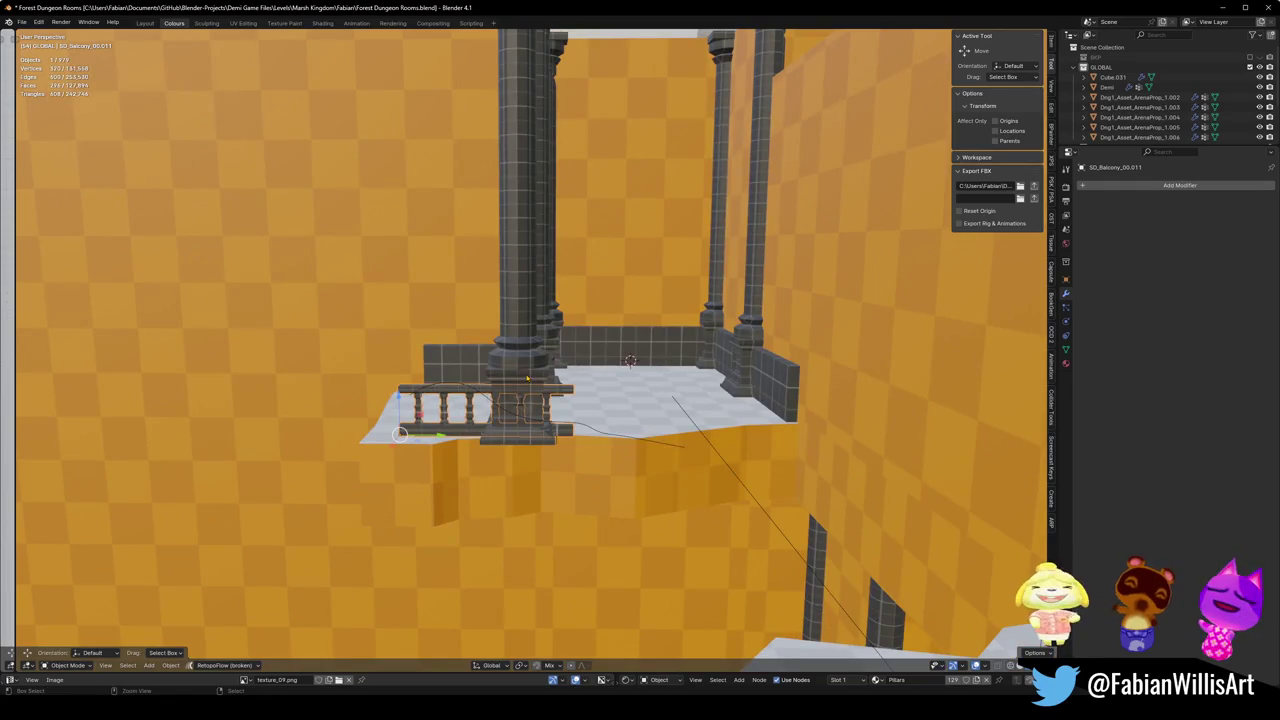
pyautogui.hotkey('ctrl', 'z')
pyautogui.hotkey('ctrl', 'z')
# Step: Delete the front wall piece SD_Wall_08.062 and walk closer to check the open ledge
pyautogui.moveTo(555, 394)
pyautogui.mouseDown()
pyautogui.moveTo(564, 385)
pyautogui.moveTo(407, 383)
pyautogui.mouseUp()
pyautogui.click(407, 383)
pyautogui.press('Delete')
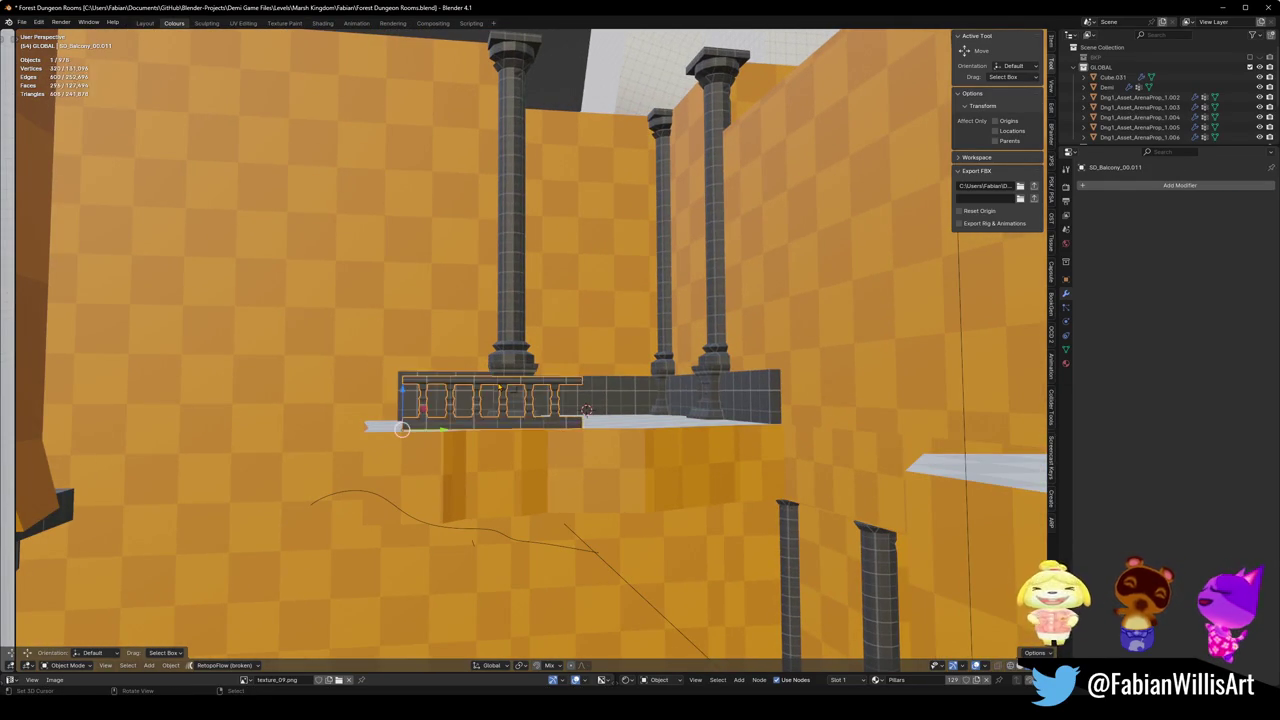
pyautogui.moveTo(503, 402)
pyautogui.mouseDown()
pyautogui.moveTo(531, 457)
pyautogui.moveTo(517, 503)
pyautogui.moveTo(530, 414)
pyautogui.mouseUp()
pyautogui.hotkey('shift', '`')
pyautogui.press('w')
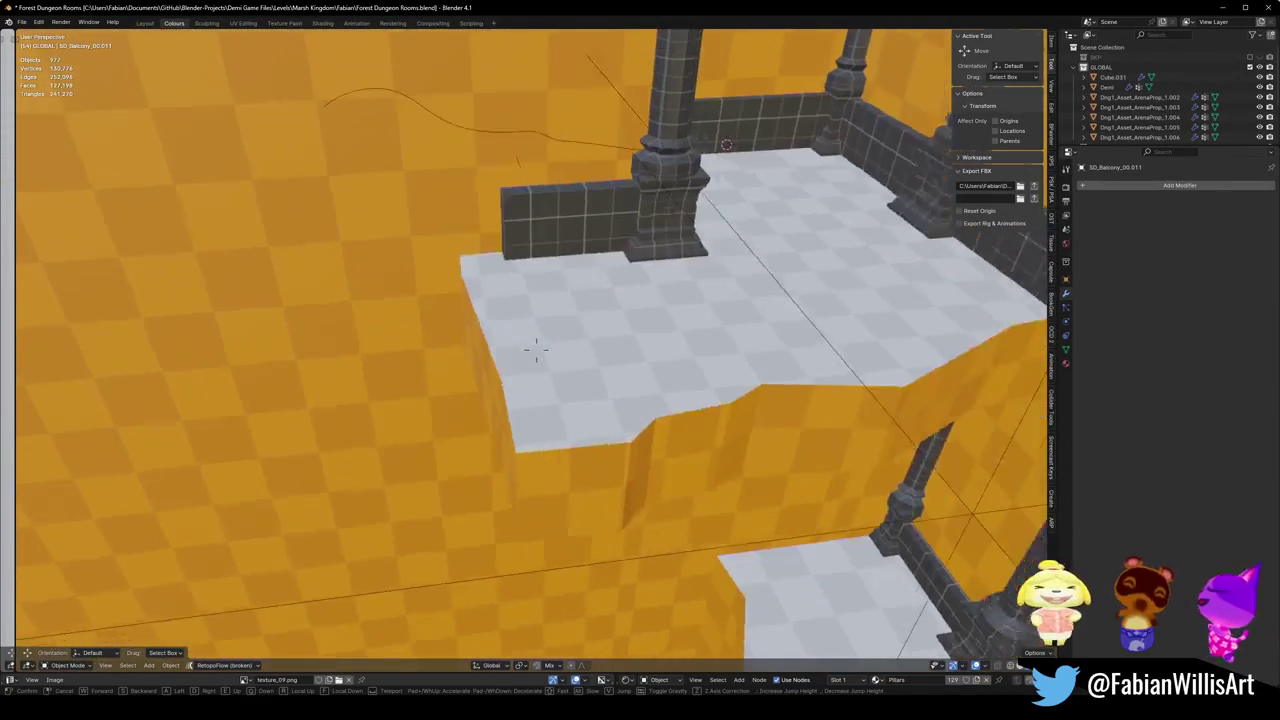
pyautogui.click(536, 350)
# Step: In the floor mesh, add a centred edge loop on the ledge and push it outward, then save
pyautogui.hotkey('ctrl', 's')
pyautogui.click(540, 394)
pyautogui.press('Tab')
pyautogui.press('KP_Decimal')
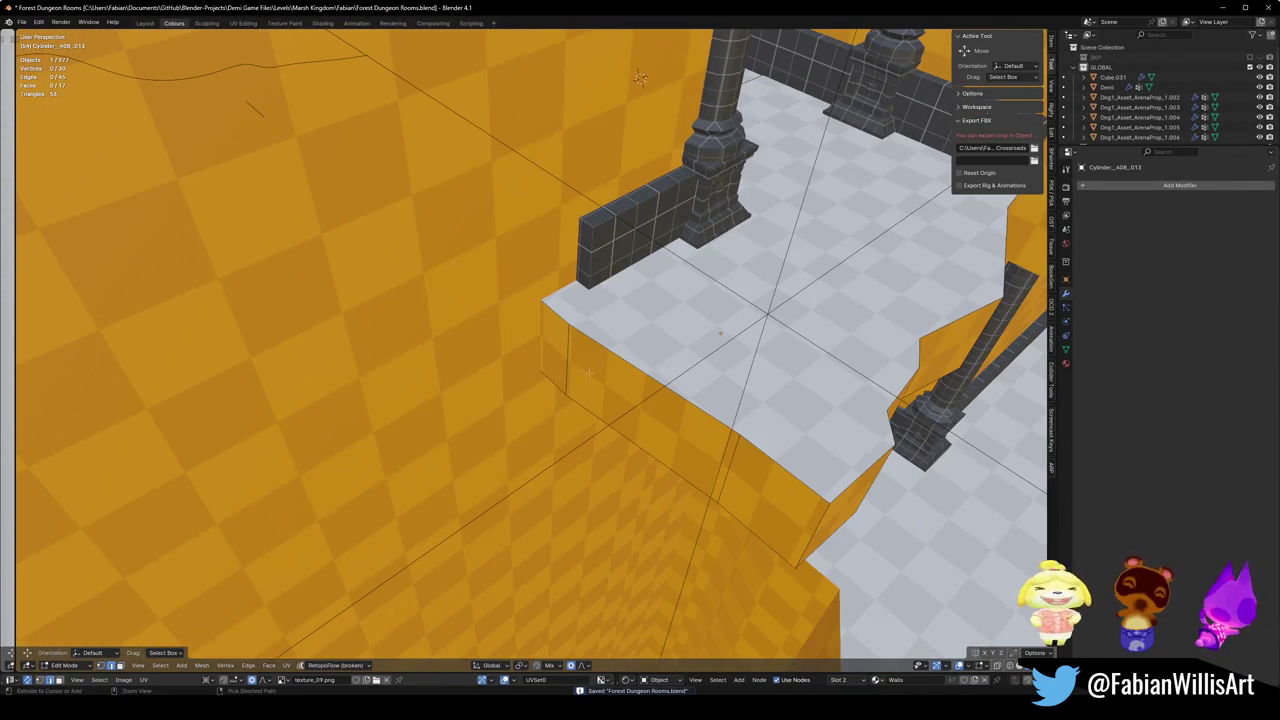
pyautogui.hotkey('ctrl', 'r')
pyautogui.click(605, 370)
pyautogui.rightClick(605, 370)
pyautogui.press('g')
pyautogui.hotkey('shift', 'z')
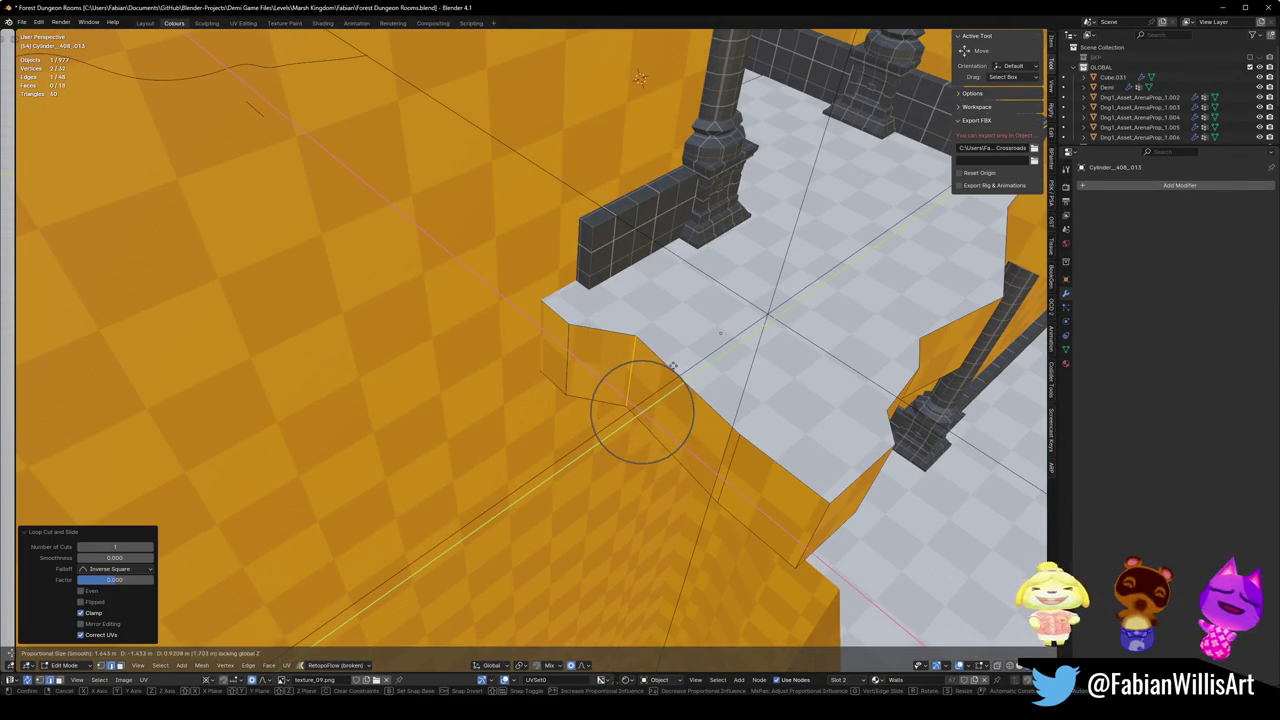
pyautogui.click(672, 367)
pyautogui.hotkey('alt', 'a')
pyautogui.hotkey('ctrl', 's')
# Step: Add a second centred edge loop on the ledge and shift it
pyautogui.click(747, 457)
pyautogui.rightClick(747, 457)
pyautogui.press('g')
pyautogui.hotkey('shift', 'z')
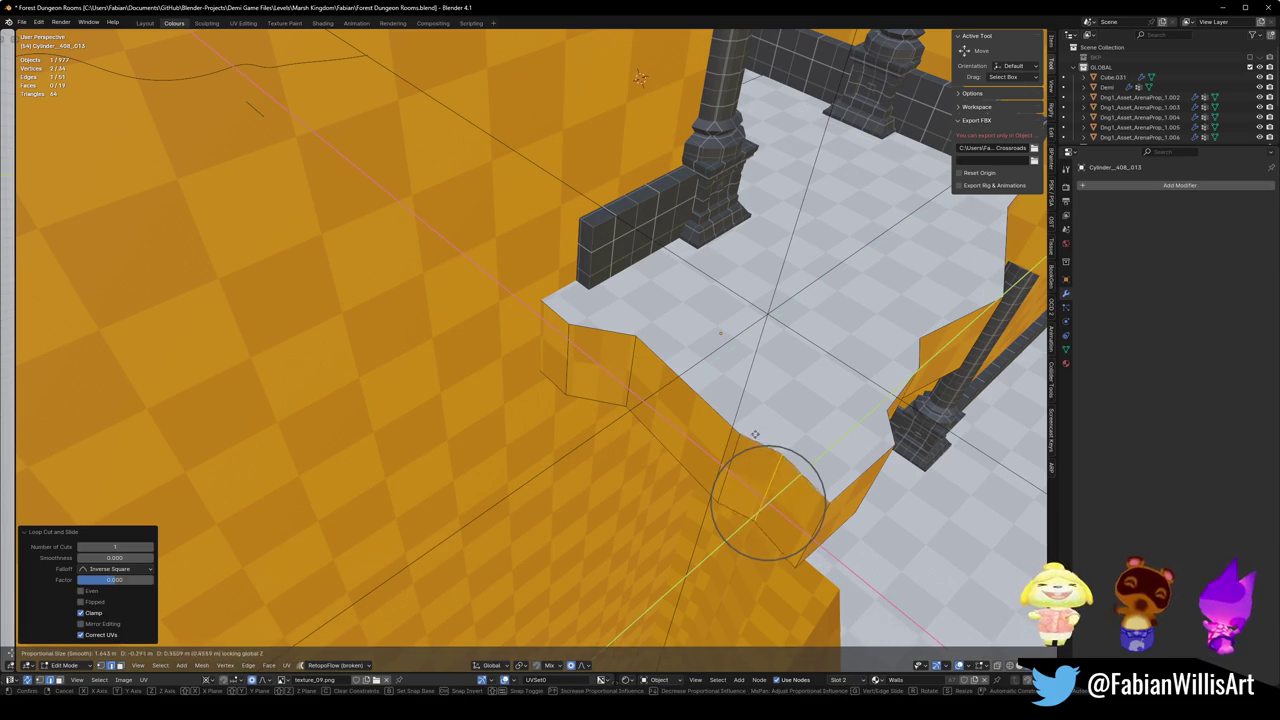
pyautogui.click(753, 432)
pyautogui.hotkey('alt', 'a')
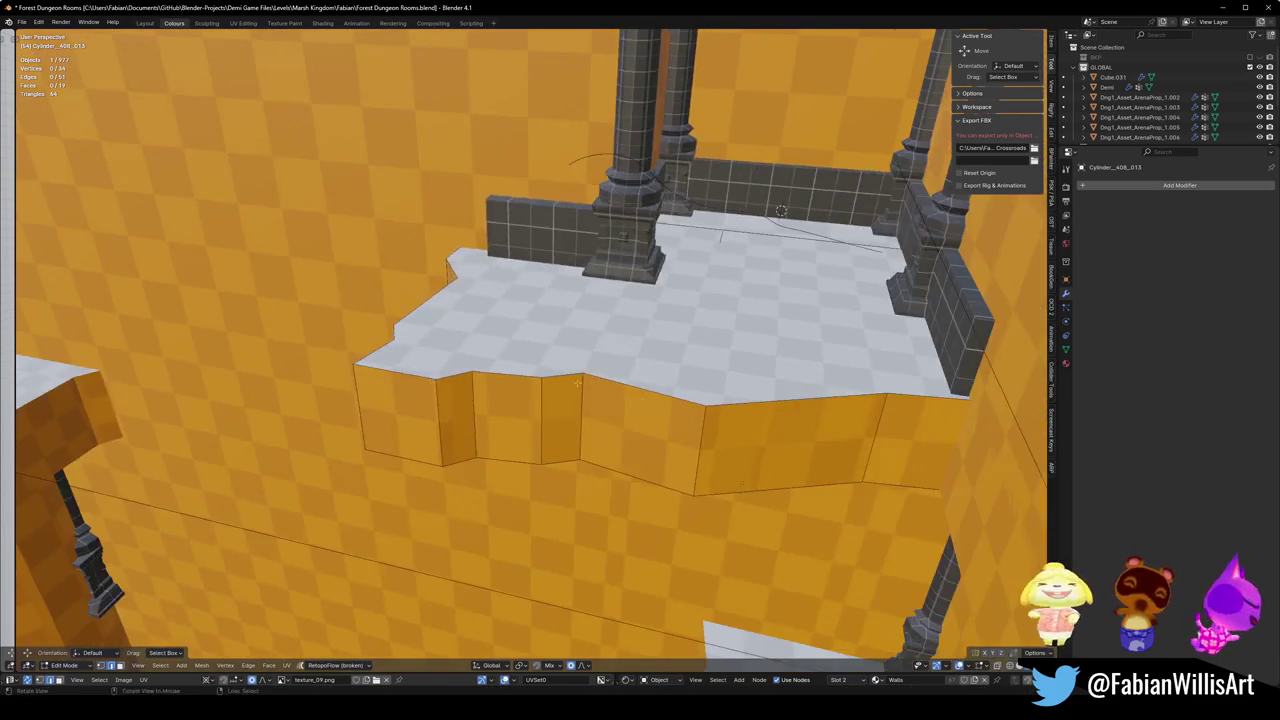
# Step: Softly drag the selected ledge vertices flat on the floor plane into a jagged edge
pyautogui.moveTo(577, 383); pyautogui.dragTo(740, 436)
pyautogui.press('g')
pyautogui.hotkey('shift', 'z')
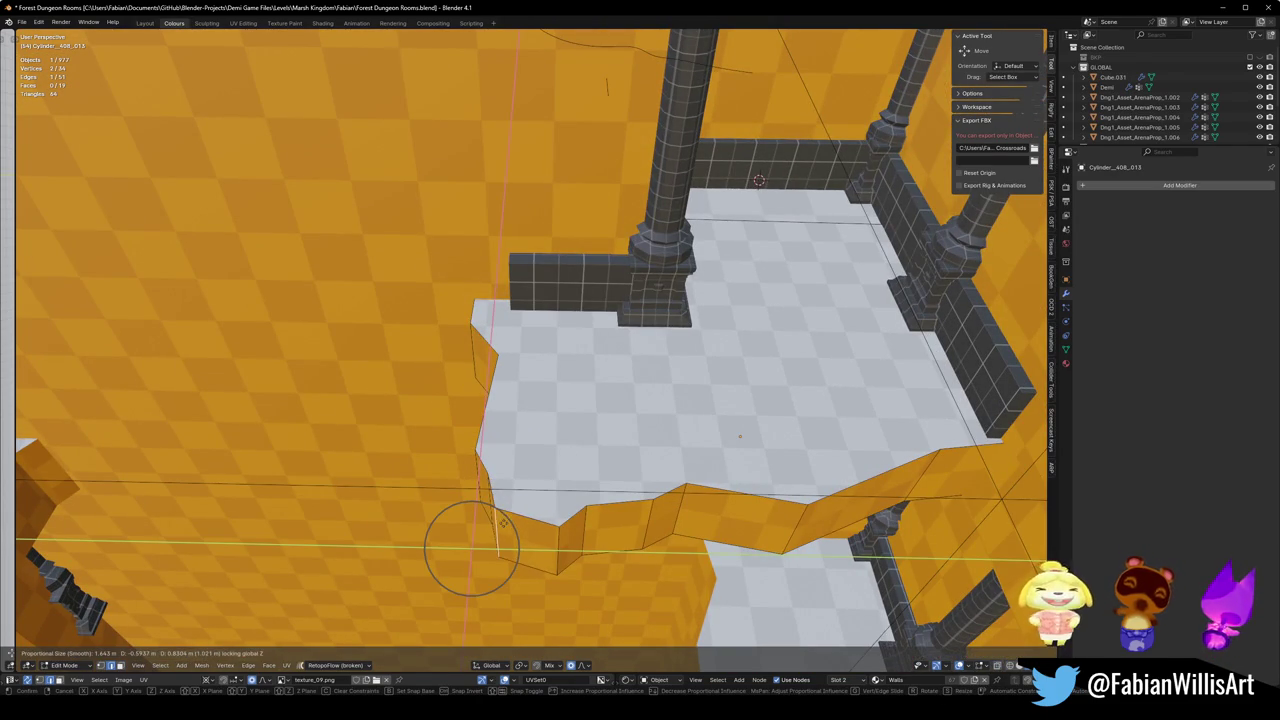
pyautogui.click(499, 514)
pyautogui.press('Tab')
pyautogui.moveTo(499, 514); pyautogui.dragTo(618, 354)
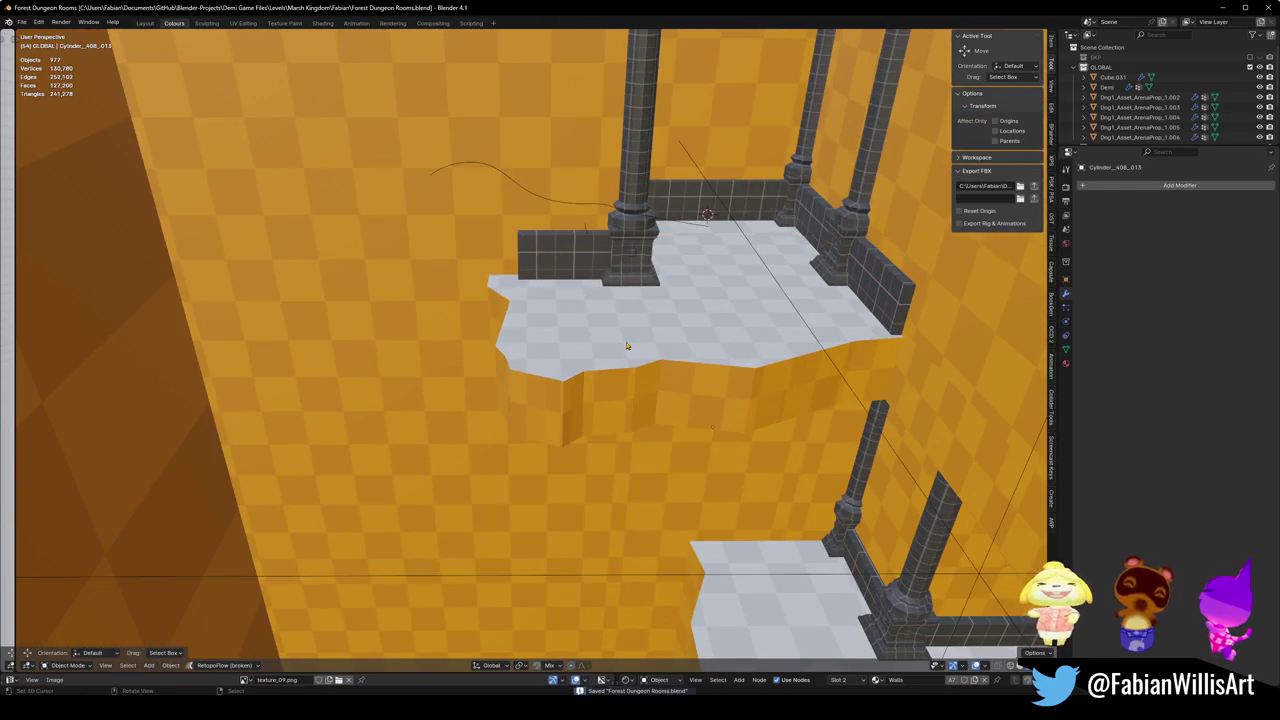
pyautogui.hotkey('shift', '`')
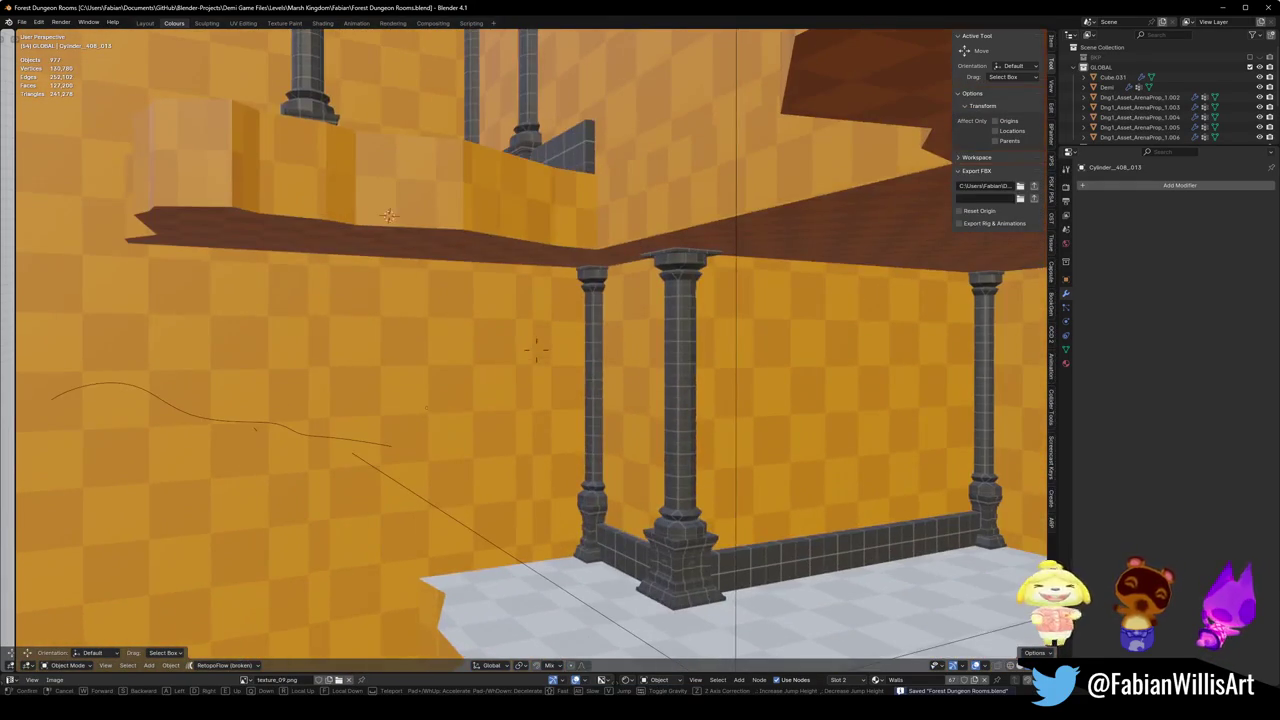
# Step: Export the LEVEL_ForestTempleBlockout level as FBX and view the updated blockout in Unity
pyautogui.click(535, 347)
pyautogui.click(529, 549)
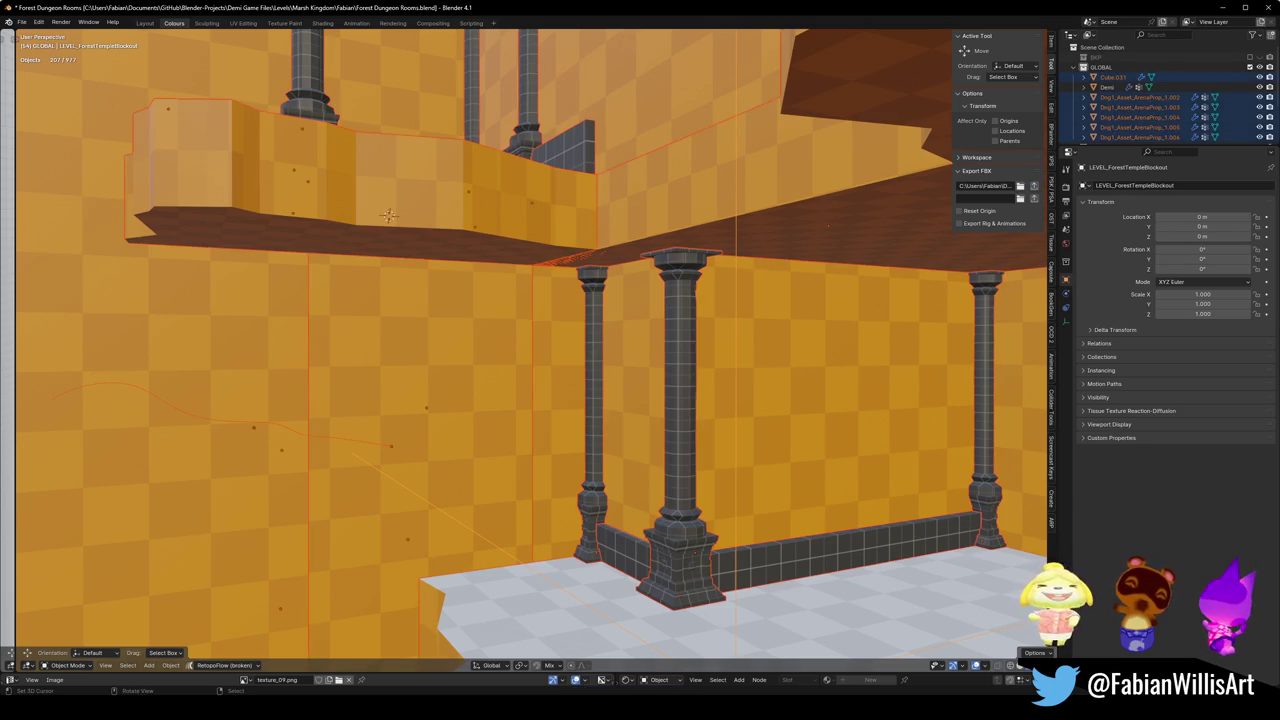
pyautogui.hotkey('alt', 'Tab')
pyautogui.moveTo(706, 310)
pyautogui.mouseDown()
pyautogui.moveTo(720, 258)
pyautogui.moveTo(505, 321)
pyautogui.moveTo(455, 288)
pyautogui.moveTo(483, 220)
pyautogui.moveTo(666, 251)
pyautogui.moveTo(646, 268)
pyautogui.moveTo(499, 261)
pyautogui.moveTo(860, 258)
pyautogui.mouseUp()
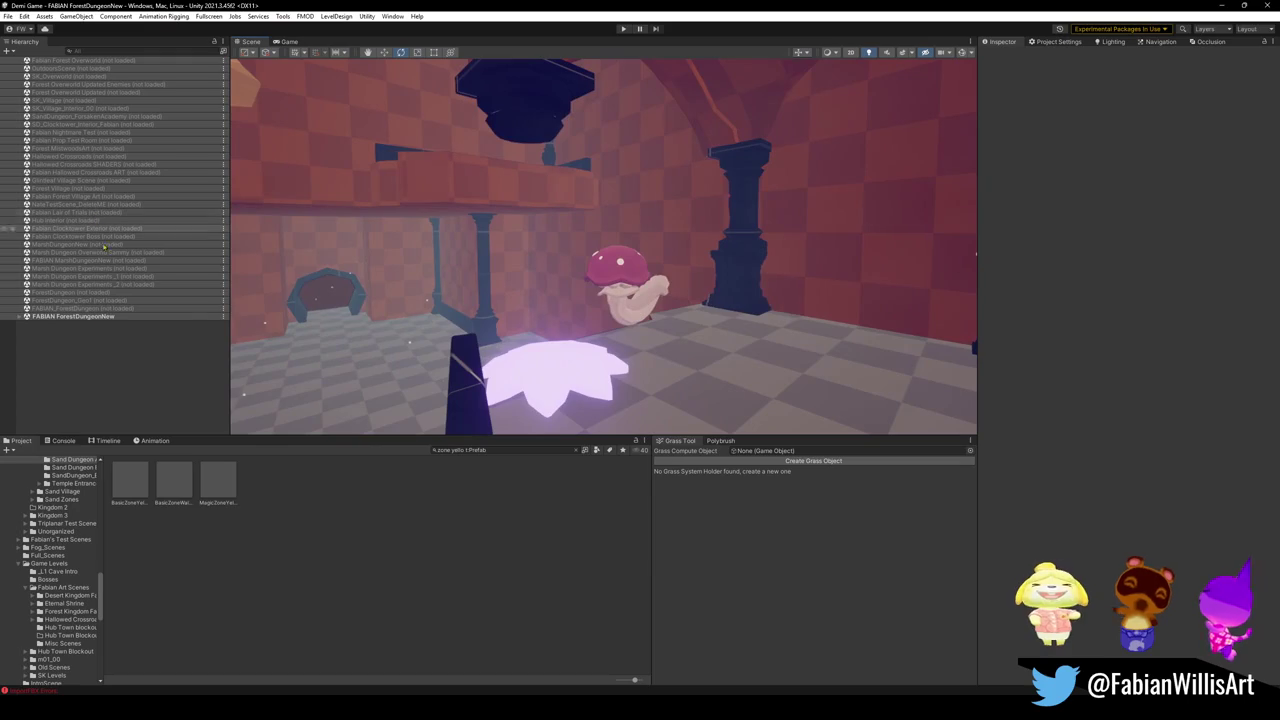
# Step: Expand the ForestDungeonNew scene and select a wall piece to inspect its Greybox Walls material
pyautogui.click(24, 317)
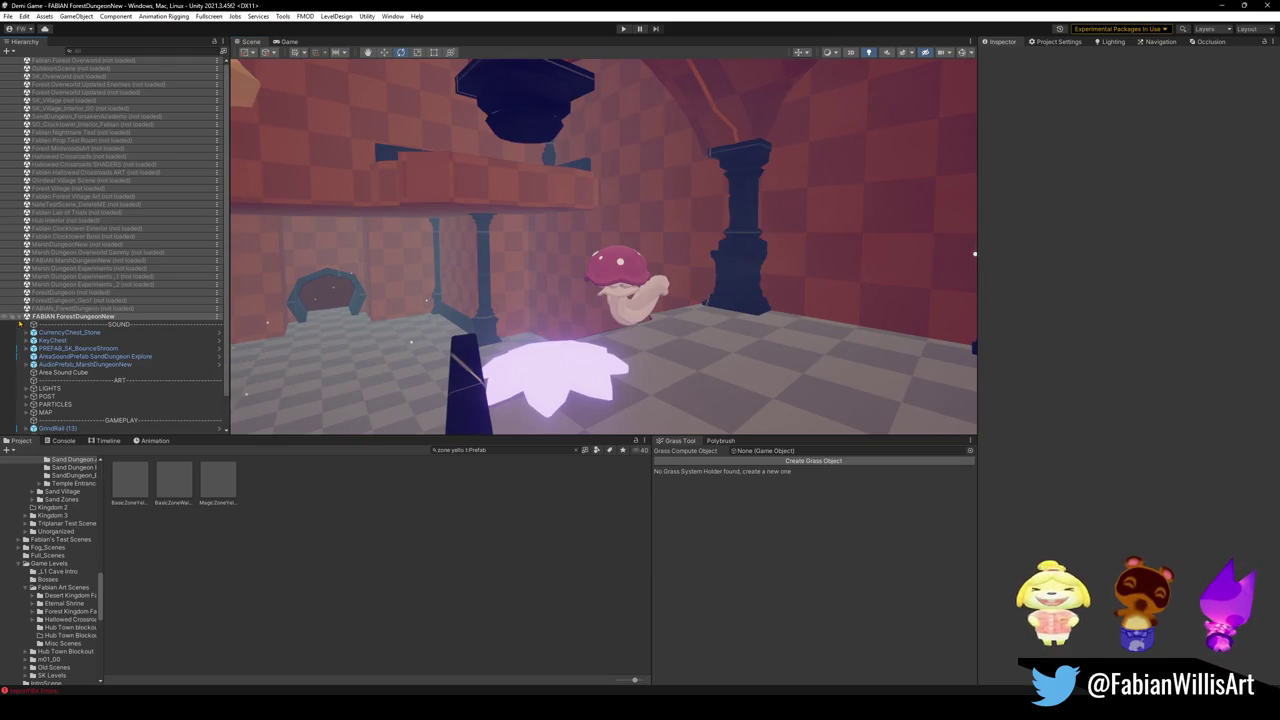
pyautogui.click(78, 397)
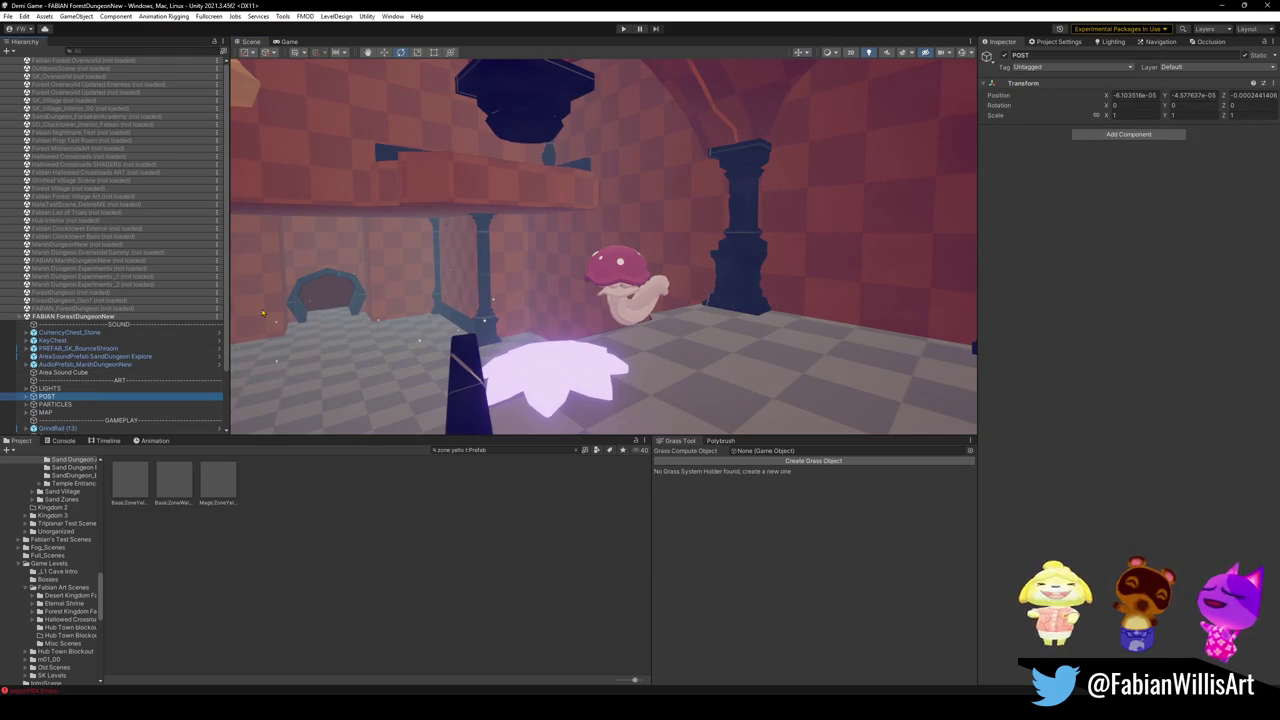
pyautogui.click(676, 237)
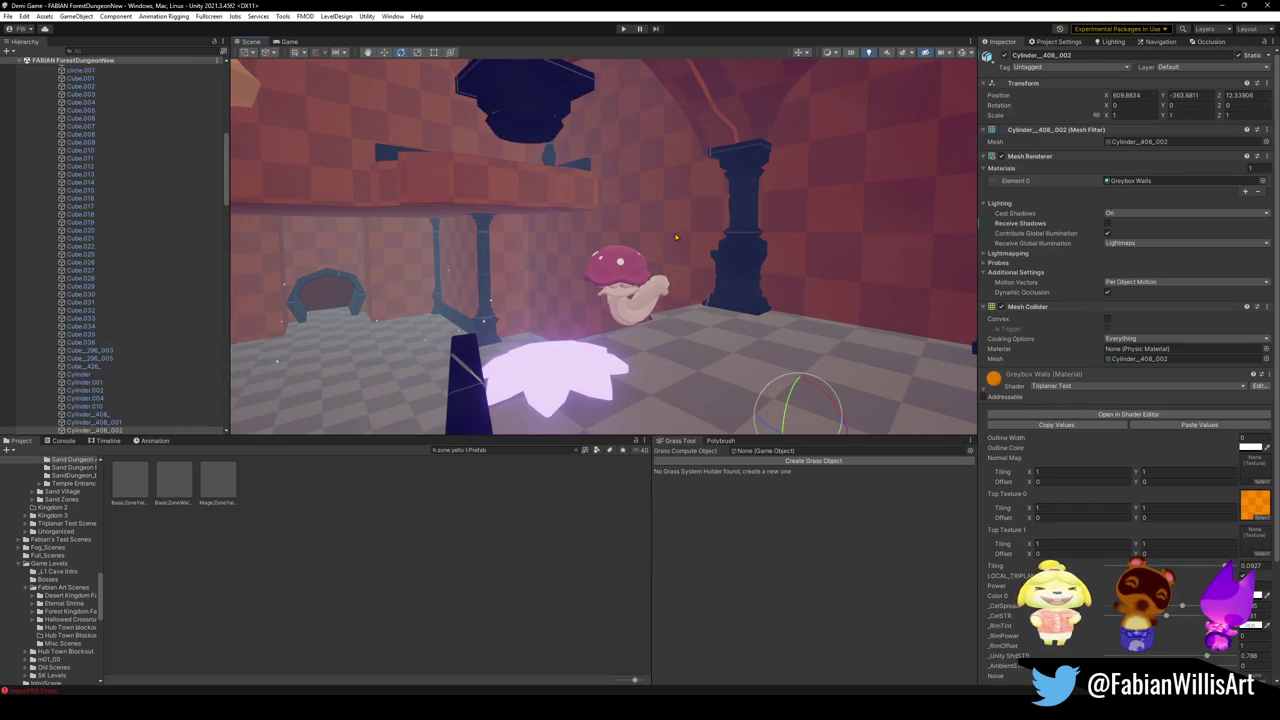
pyautogui.scroll(-5, 1128, 360)
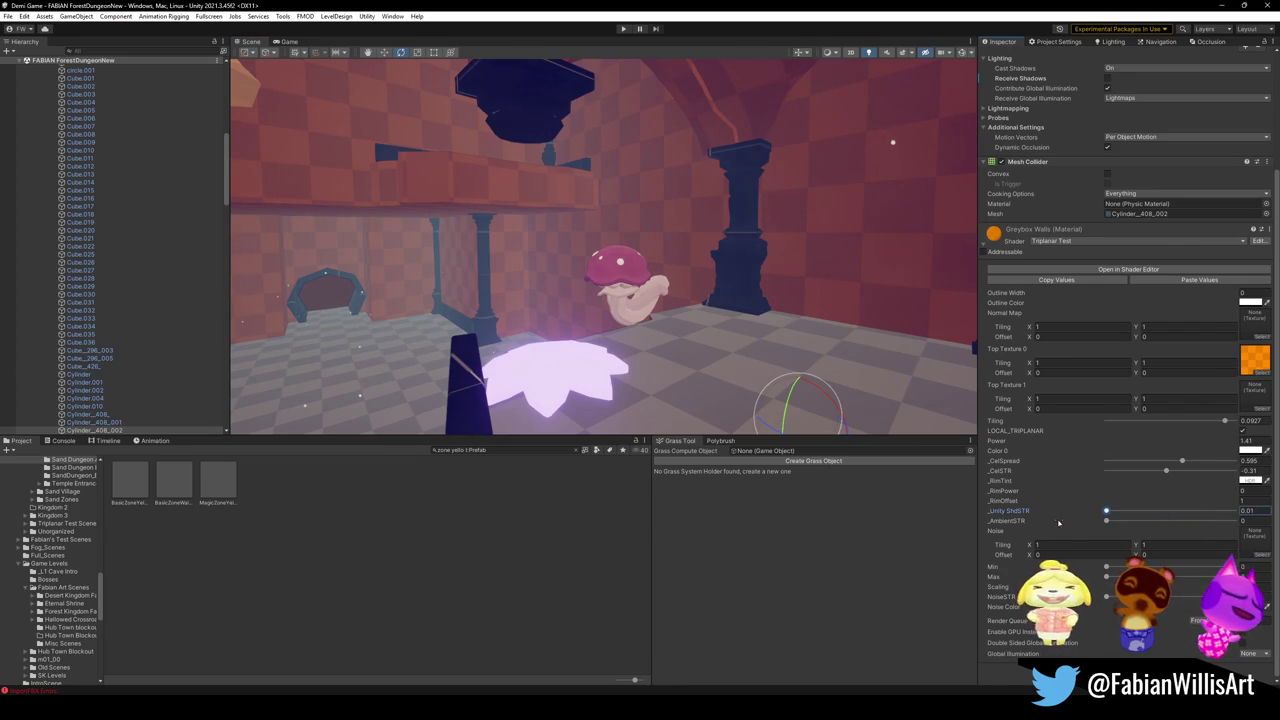
pyautogui.press('f')
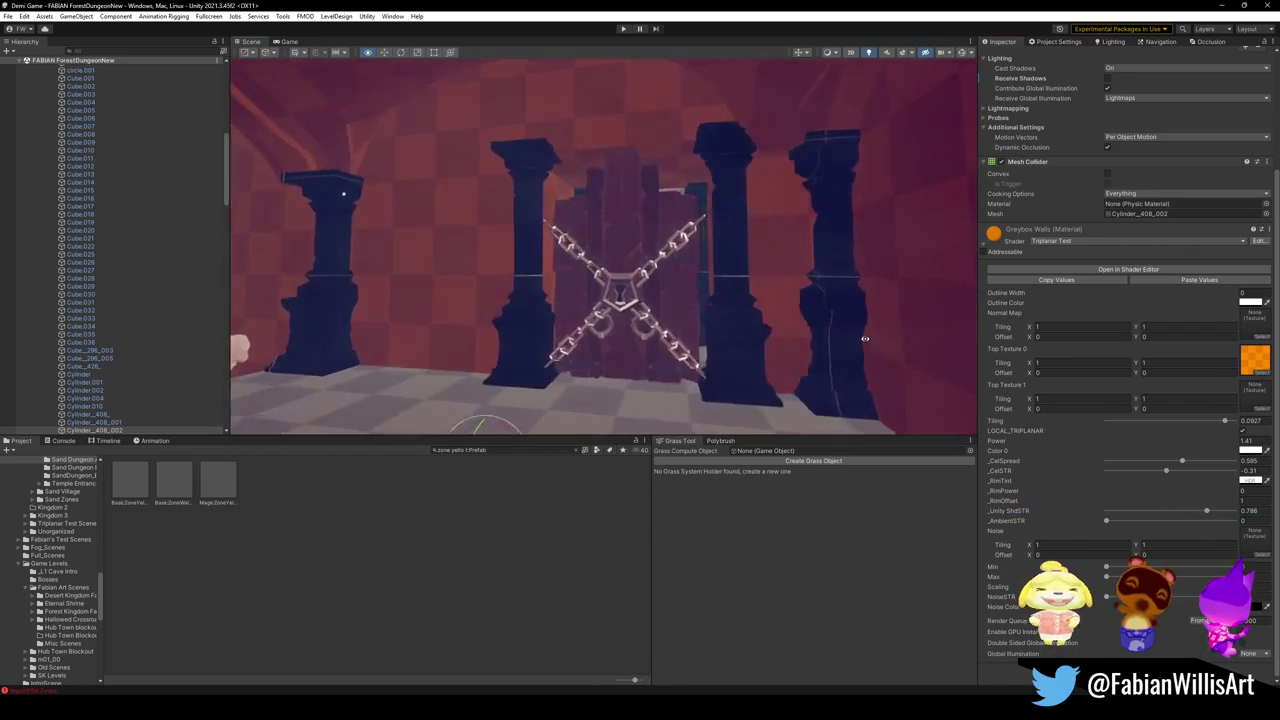
# Step: Reset the Hierarchy selection and fly the Scene view into the checkered-floor pillar room
pyautogui.click(115, 331)
pyautogui.hotkey('ctrl', 'a')
pyautogui.press('Left')
pyautogui.click(19, 326)
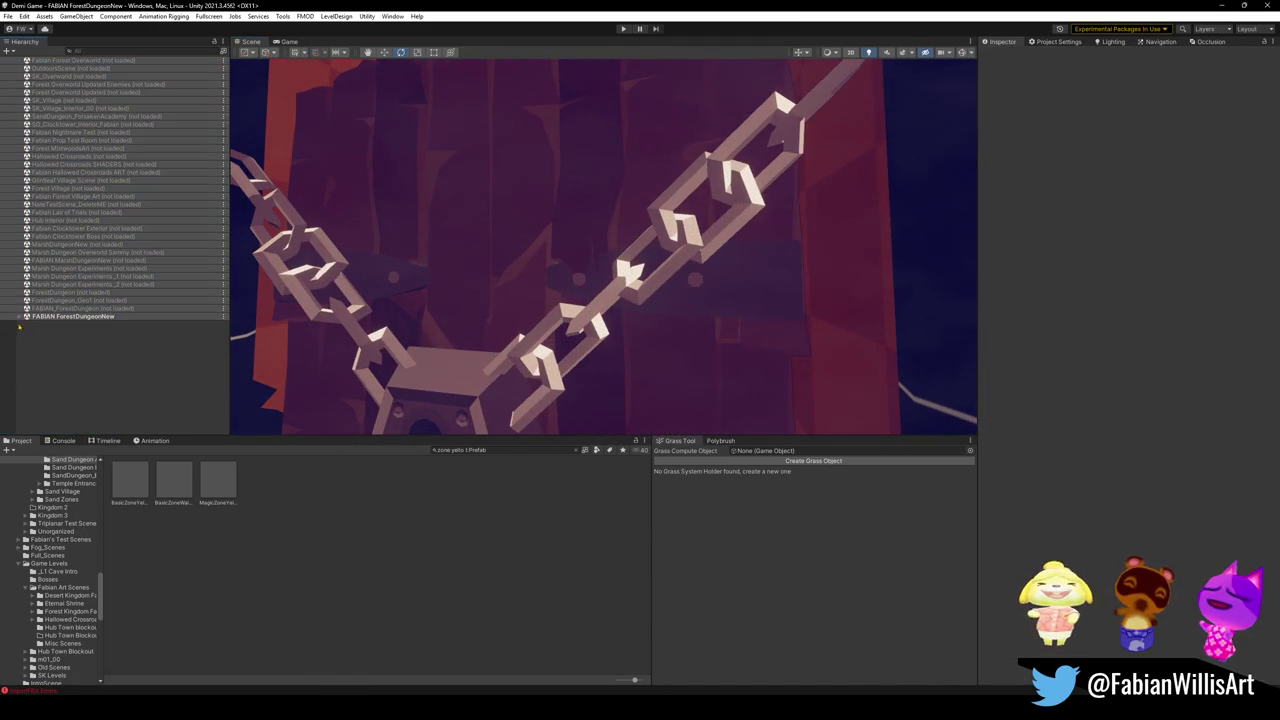
pyautogui.click(19, 319)
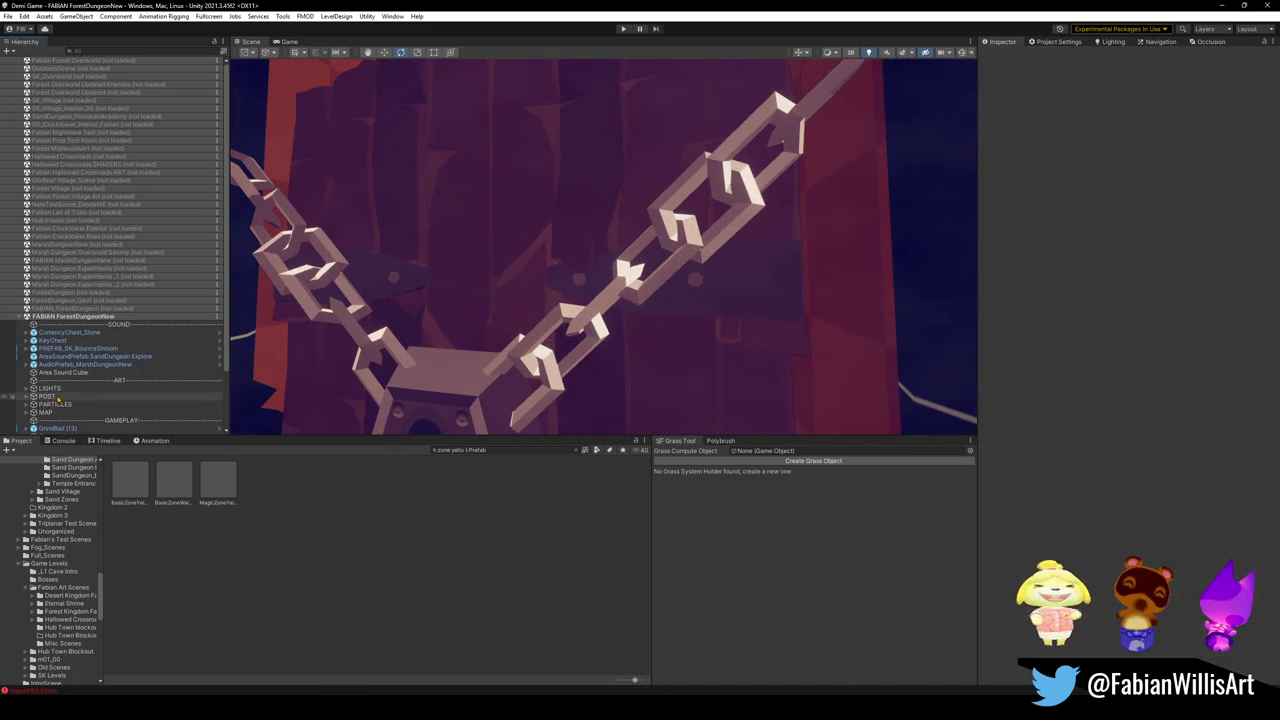
pyautogui.moveTo(571, 329); pyautogui.dragTo(535, 311)
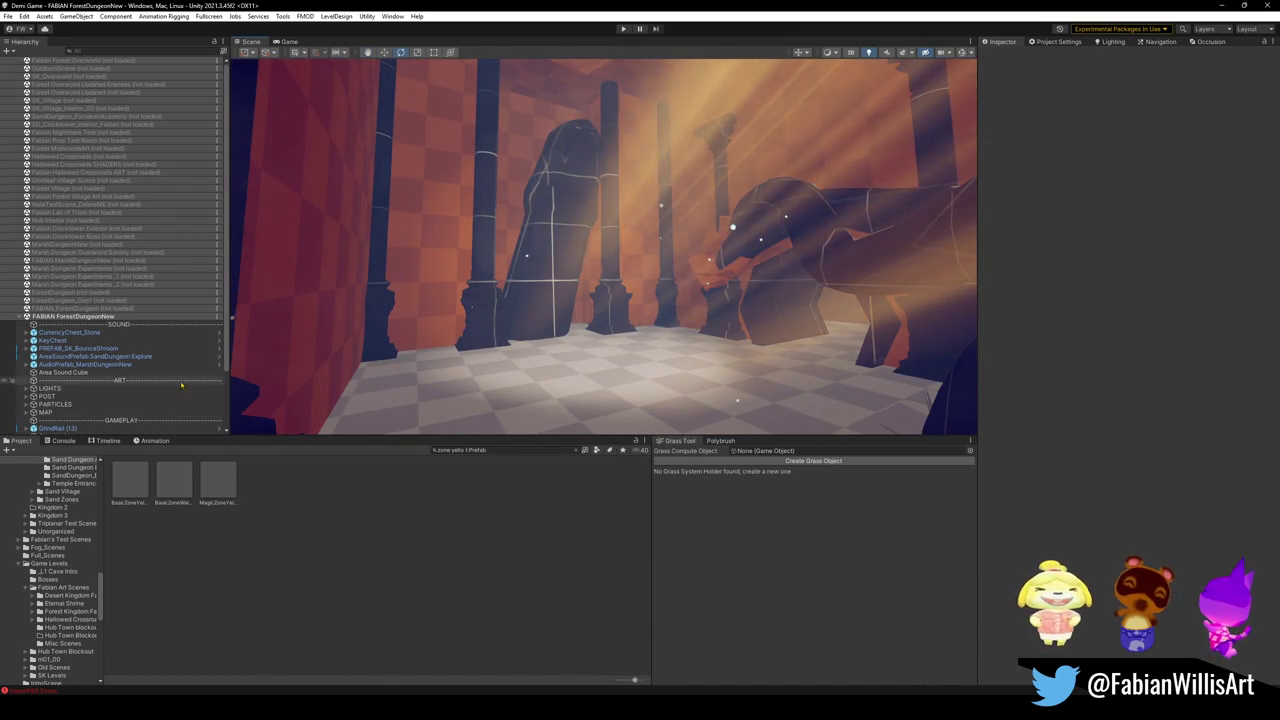
pyautogui.moveTo(478, 347); pyautogui.dragTo(634, 363)
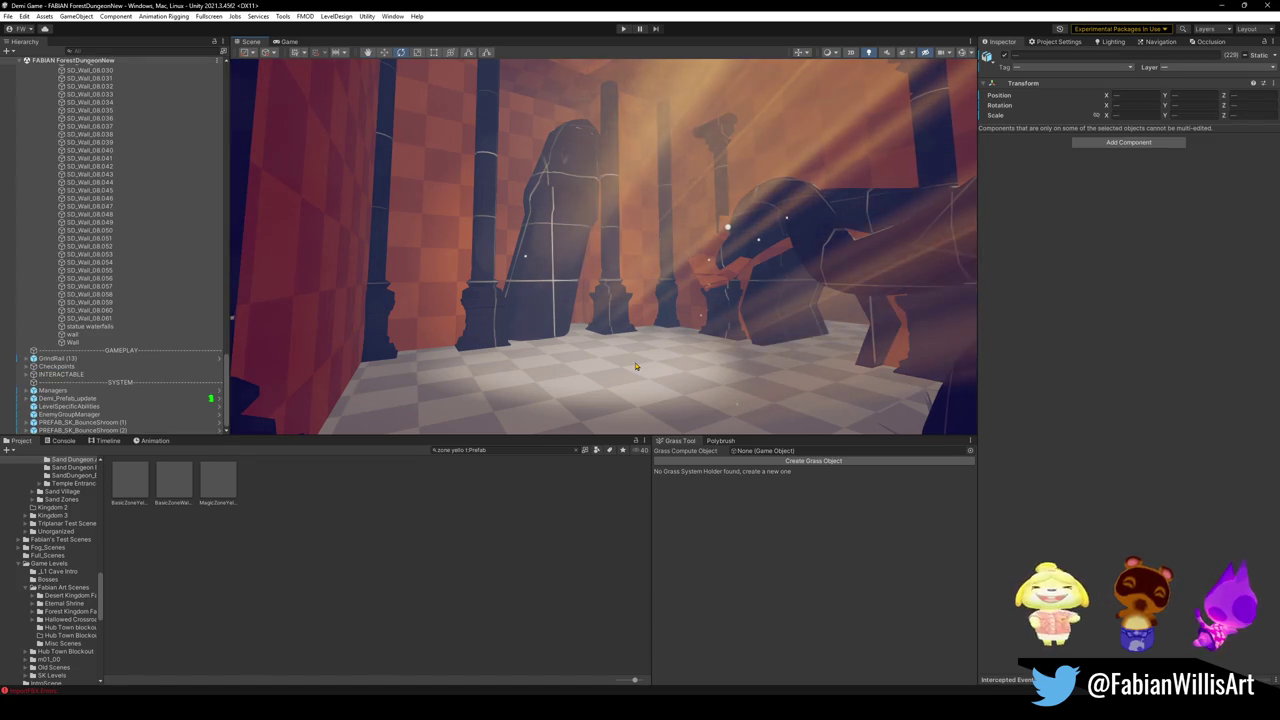
# Step: Select the pillars Cylinder_408_008 and Cylinder_429_004 in the scene
pyautogui.click(657, 363)
pyautogui.scroll(-3, 1046, 556)
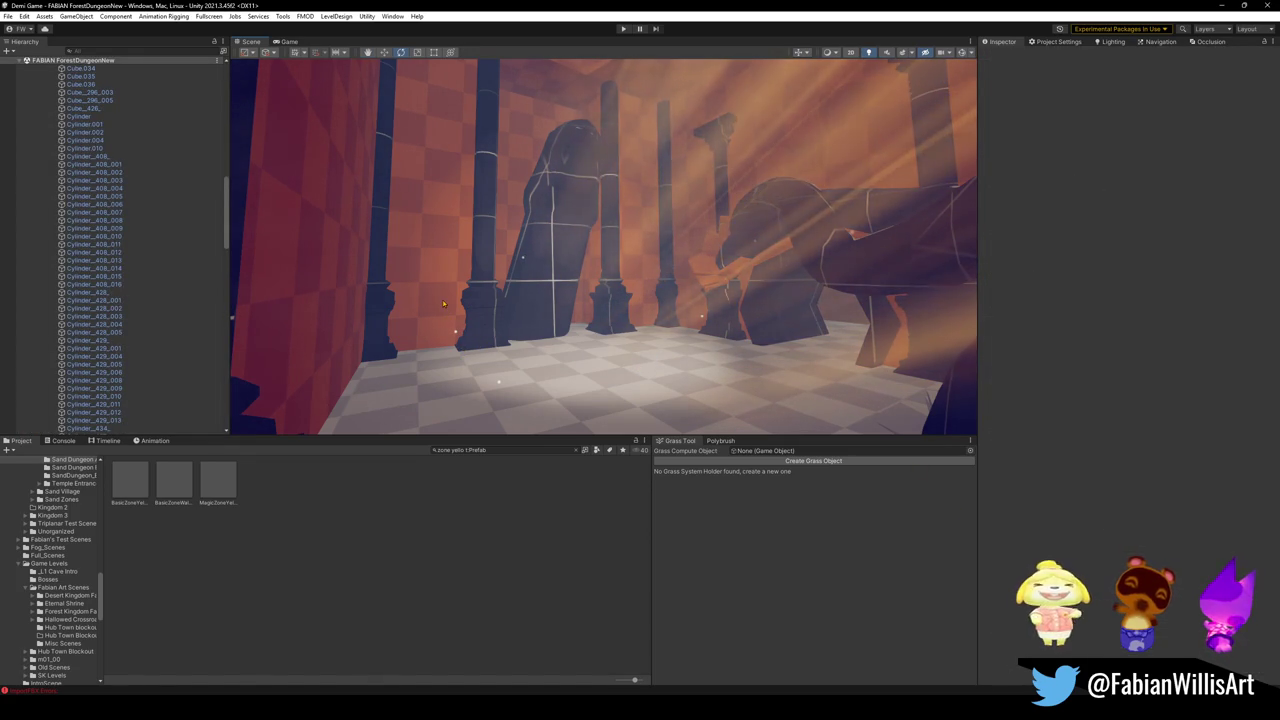
pyautogui.click(435, 371)
pyautogui.click(435, 371)
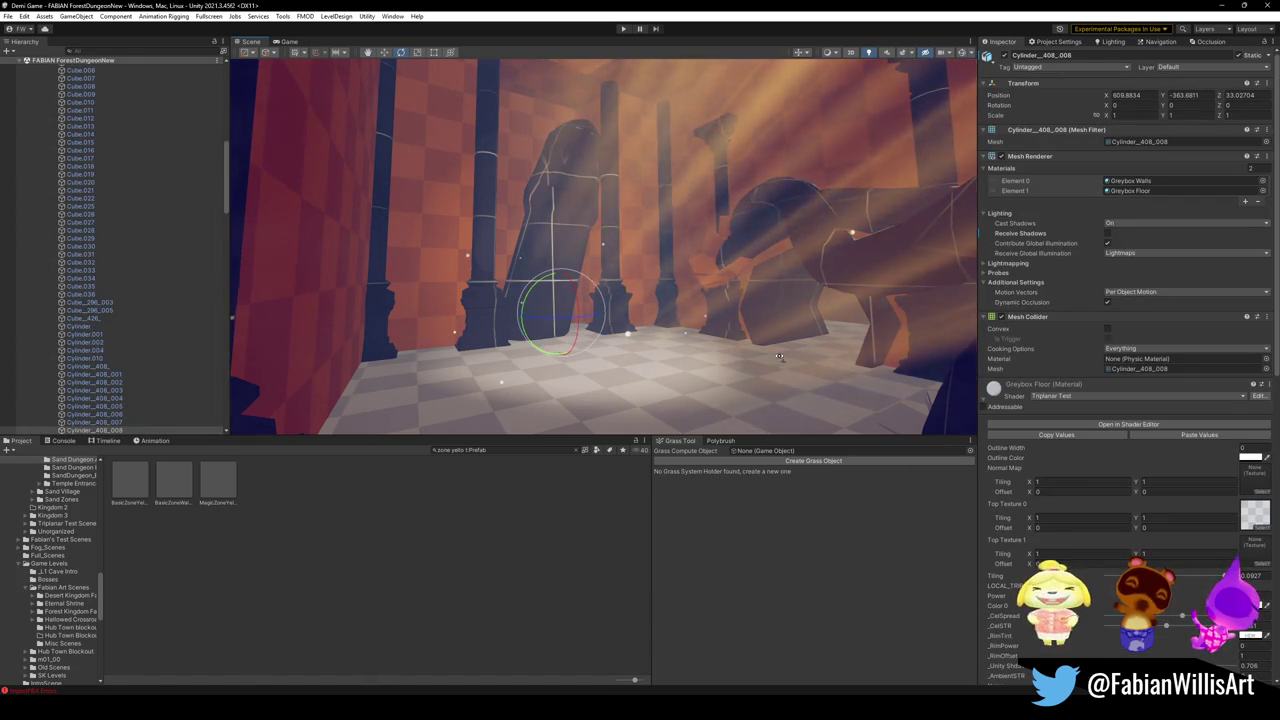
pyautogui.click(466, 327)
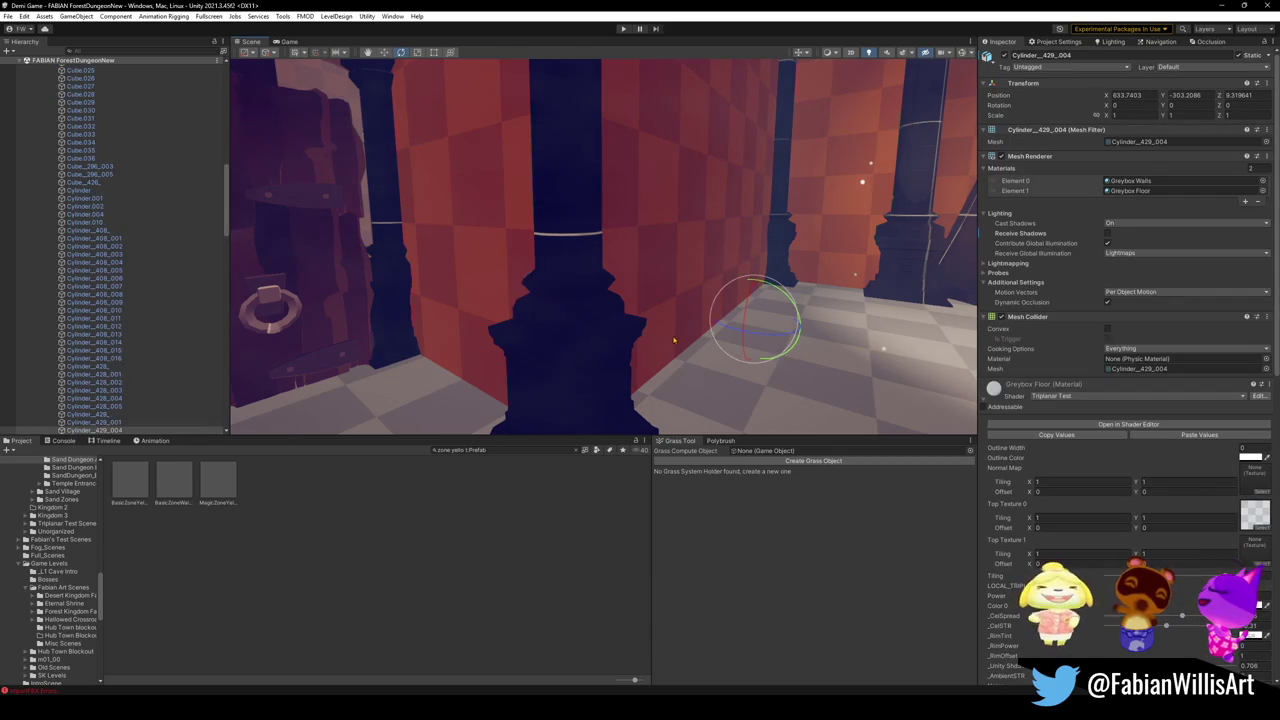
pyautogui.scroll(-5, 1008, 358)
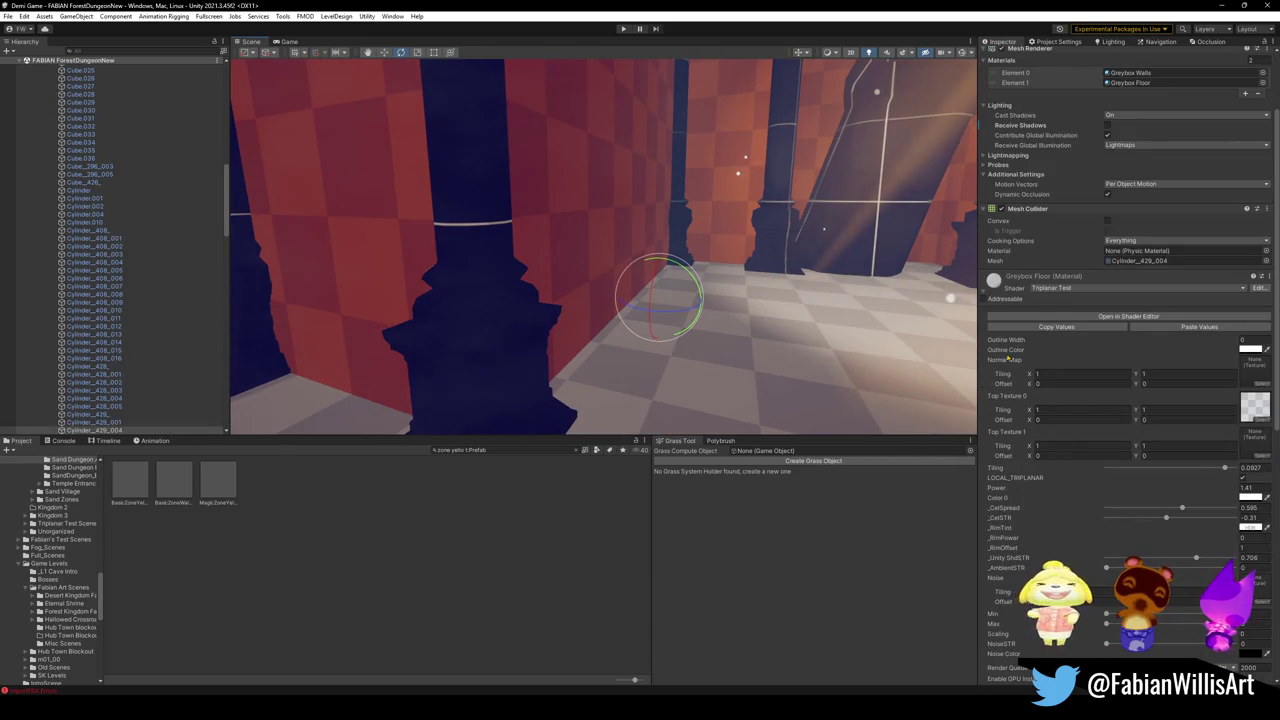
# Step: Lower the Greybox Walls material's shadow strength to 0.01
pyautogui.click(984, 294)
pyautogui.scroll(-4, 1128, 360)
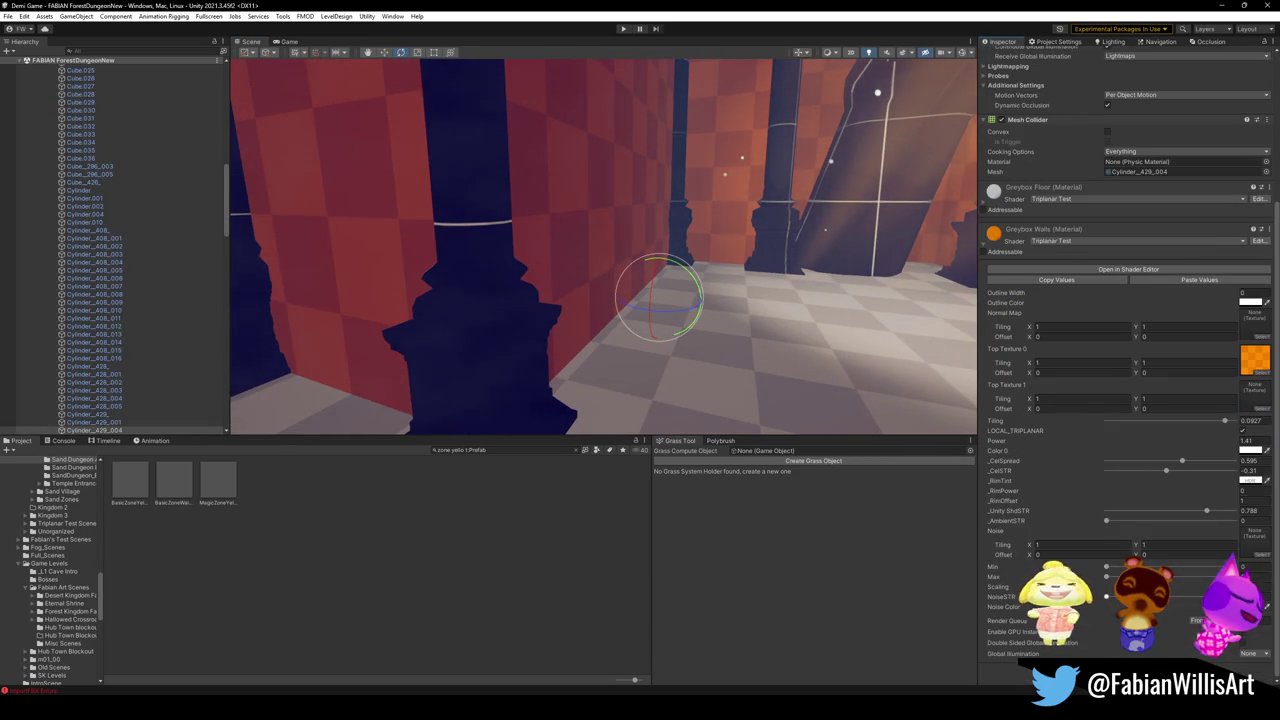
pyautogui.moveTo(1205, 510); pyautogui.dragTo(1100, 511)
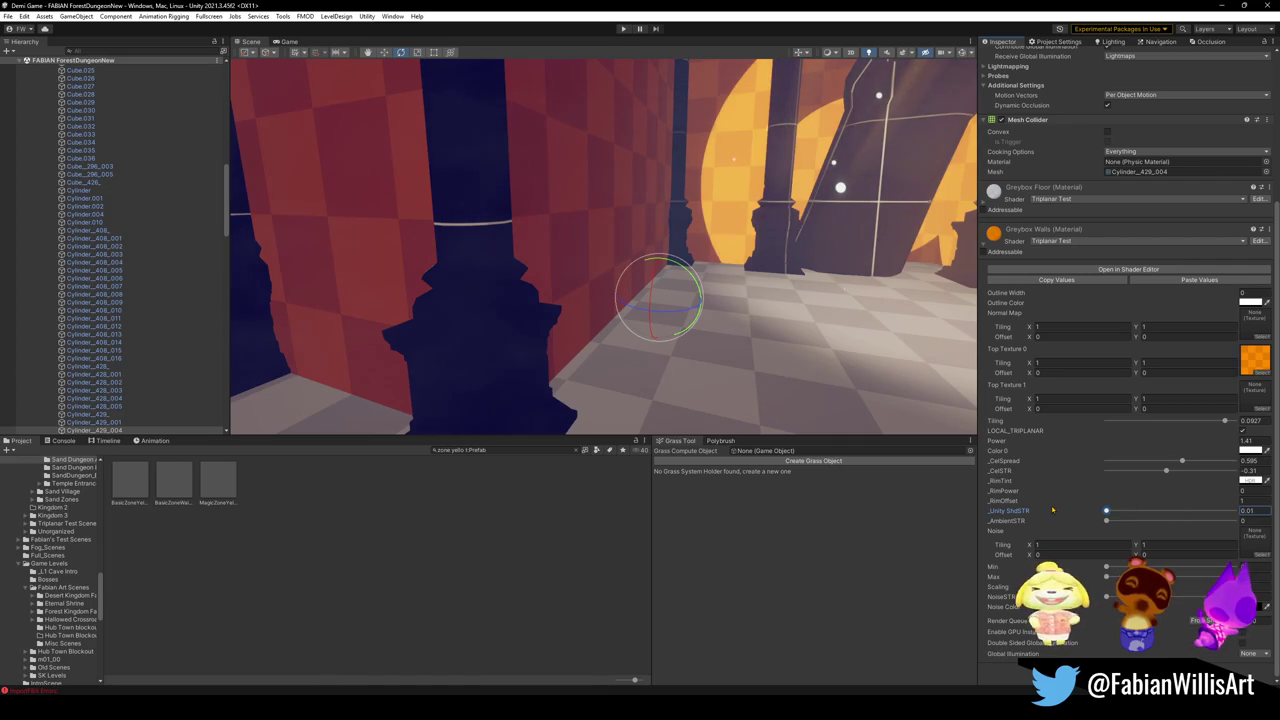
pyautogui.moveTo(600, 300)
pyautogui.mouseDown()
pyautogui.moveTo(835, 295)
pyautogui.moveTo(840, 323)
pyautogui.mouseUp()
pyautogui.hotkey('ctrl', 'z')
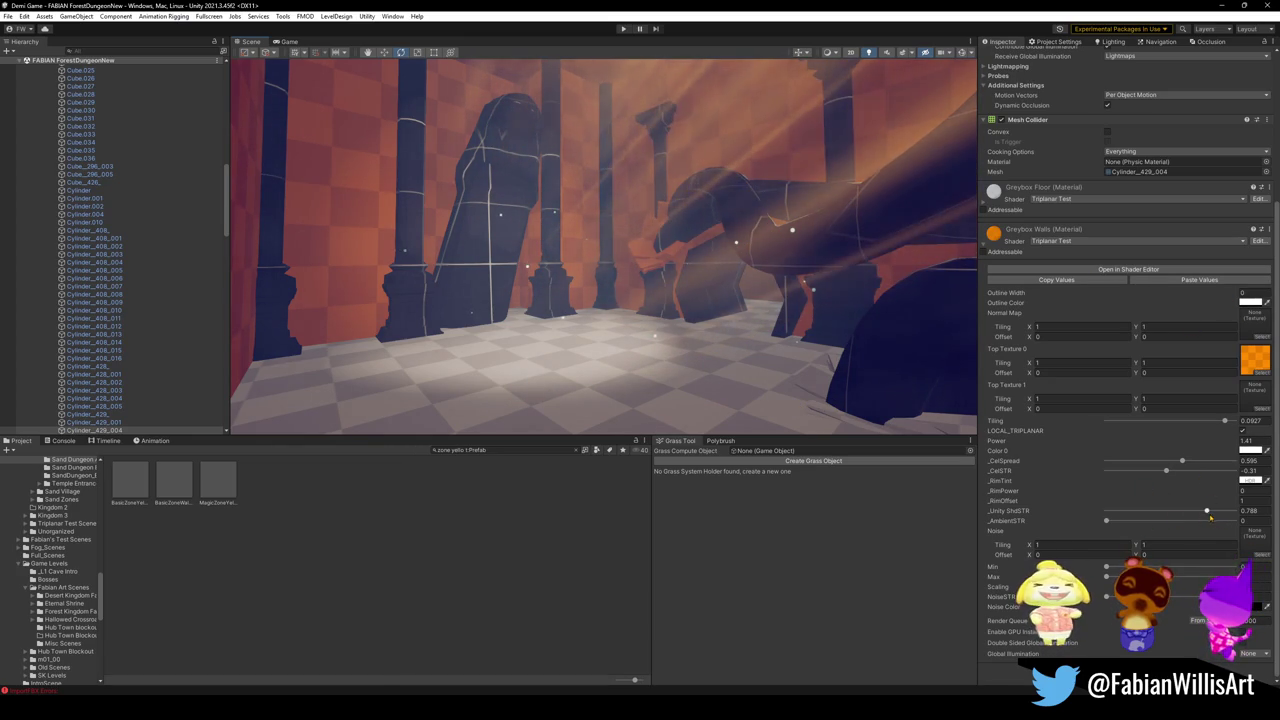
pyautogui.moveTo(1194, 515); pyautogui.dragTo(1074, 515)
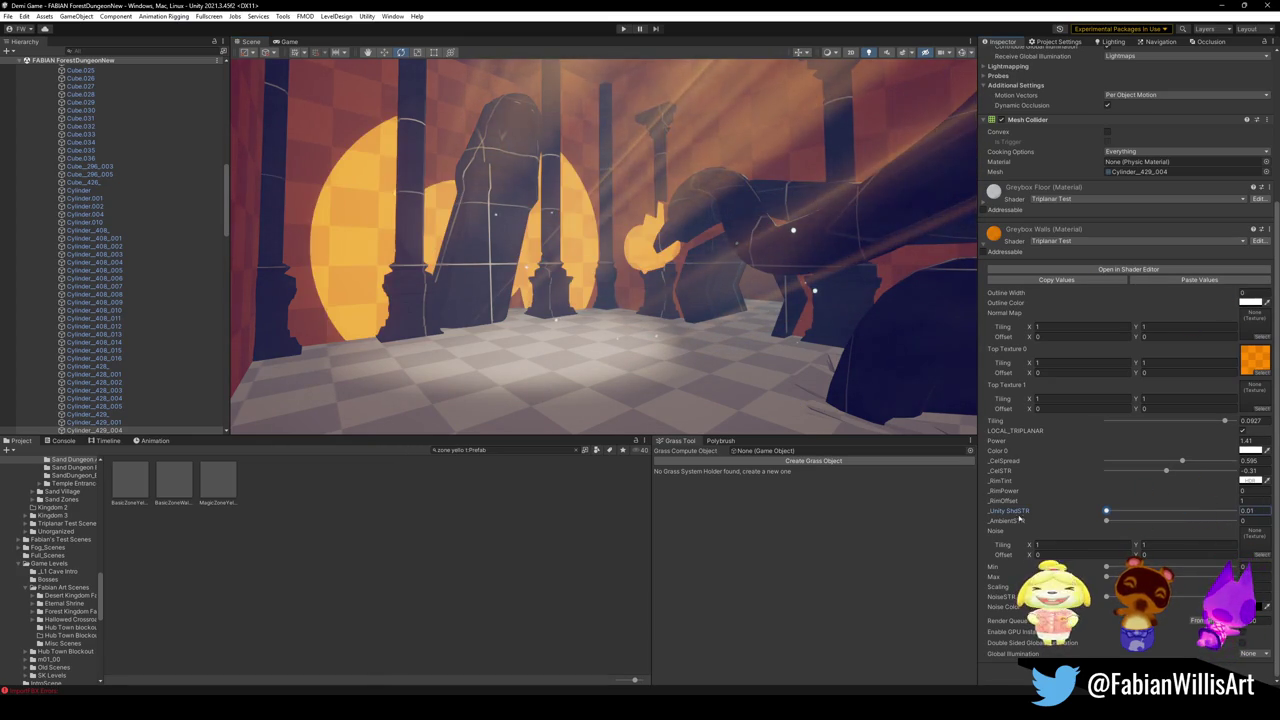
# Step: Drop the Greybox Floor shadow strength near zero, then adjust the pillar material's shadow strength
pyautogui.click(648, 411)
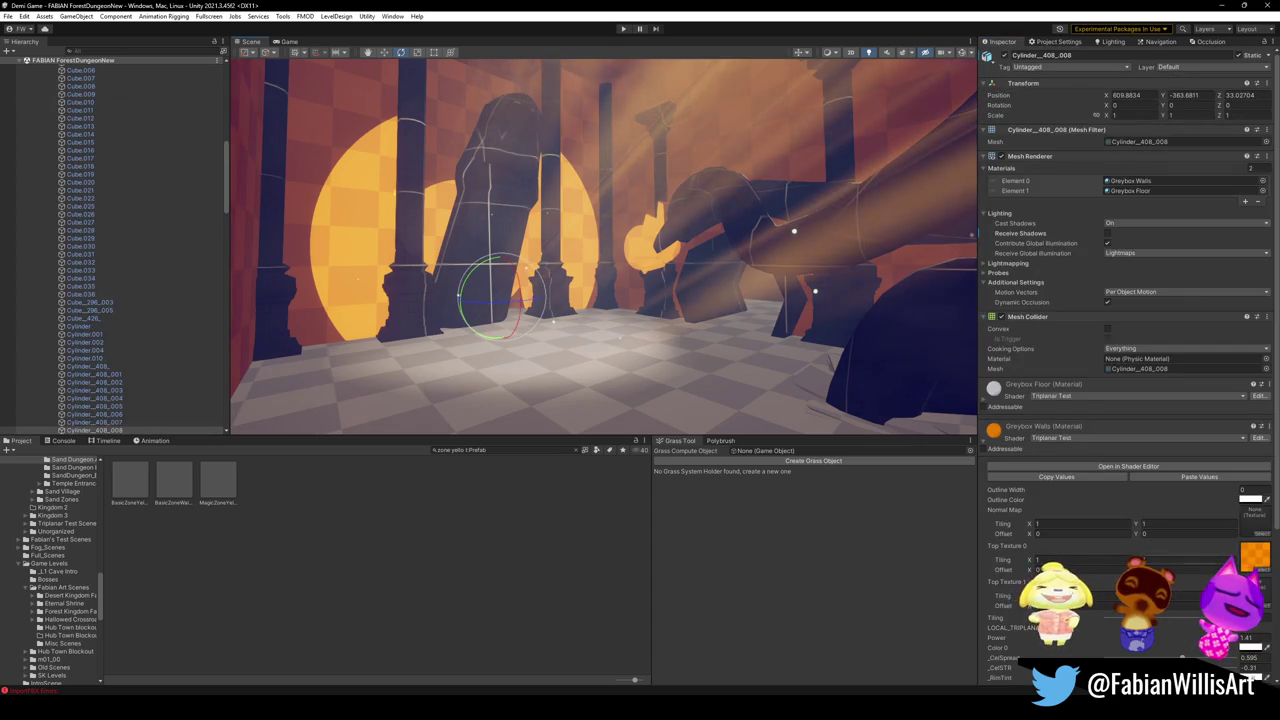
pyautogui.scroll(-5, 1110, 556)
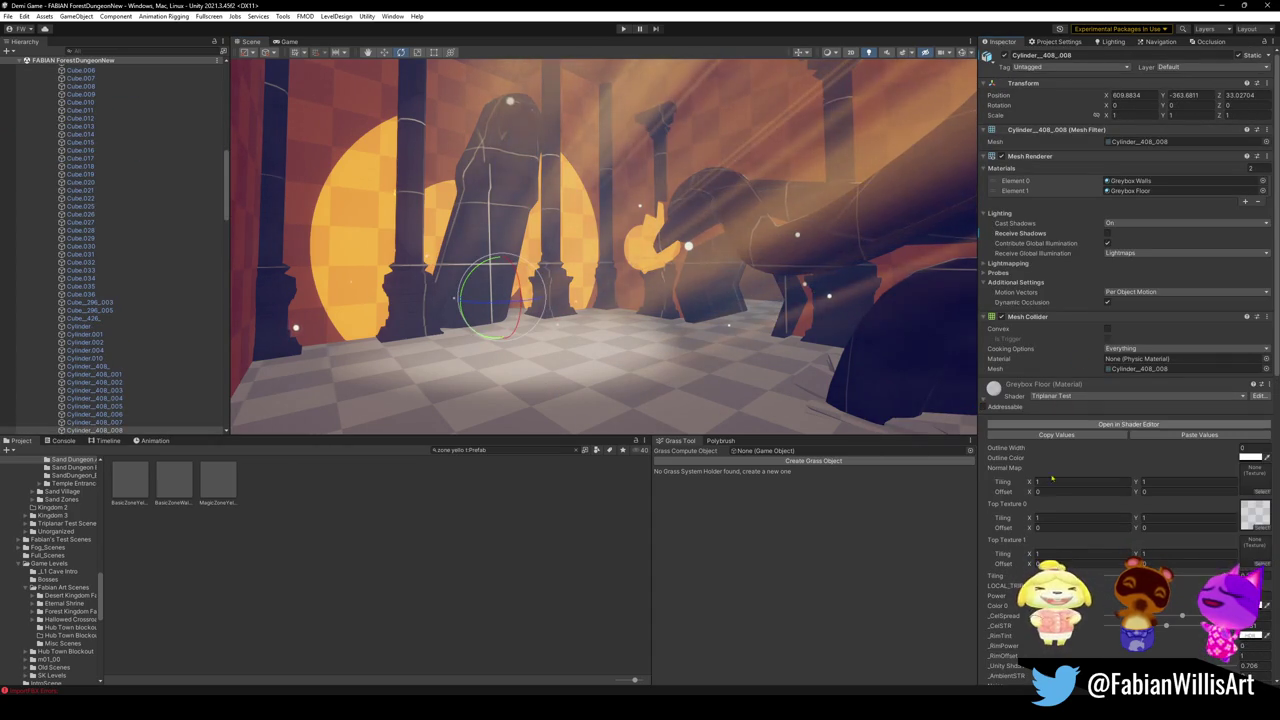
pyautogui.scroll(-3, 981, 404)
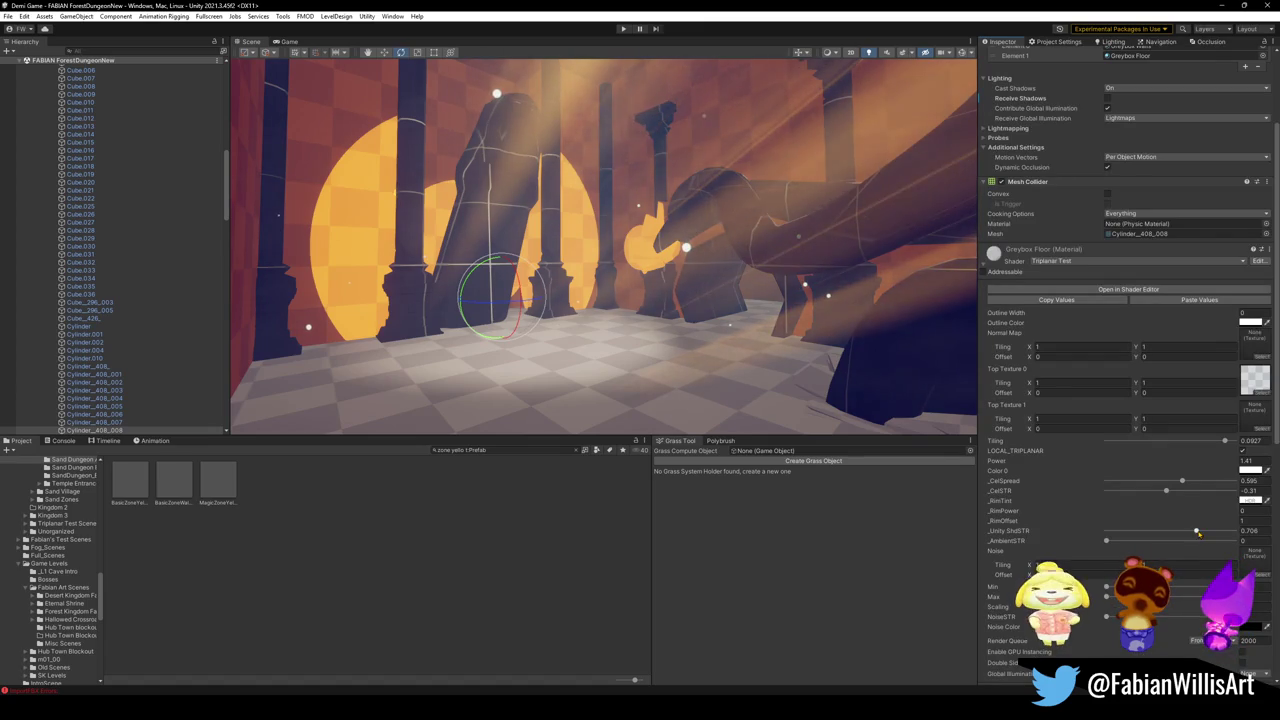
pyautogui.moveTo(1197, 531); pyautogui.dragTo(1092, 541)
pyautogui.scroll(10, 811, 377)
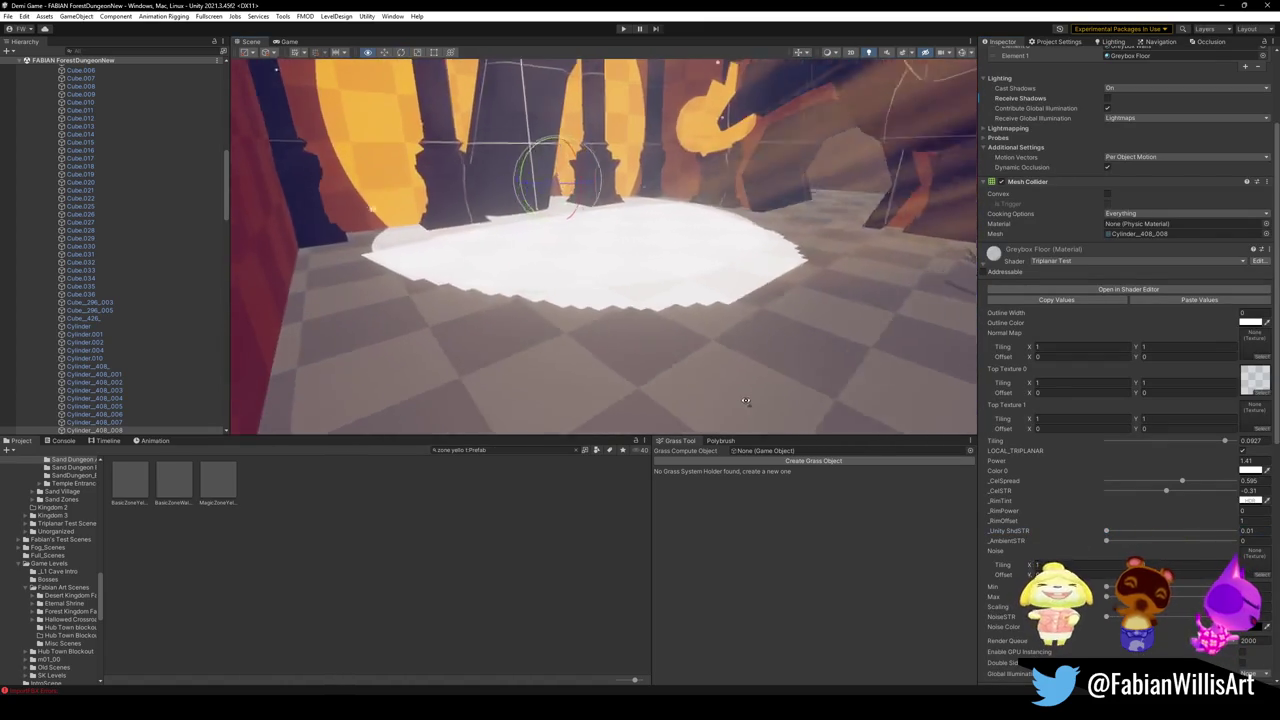
pyautogui.scroll(8, 811, 377)
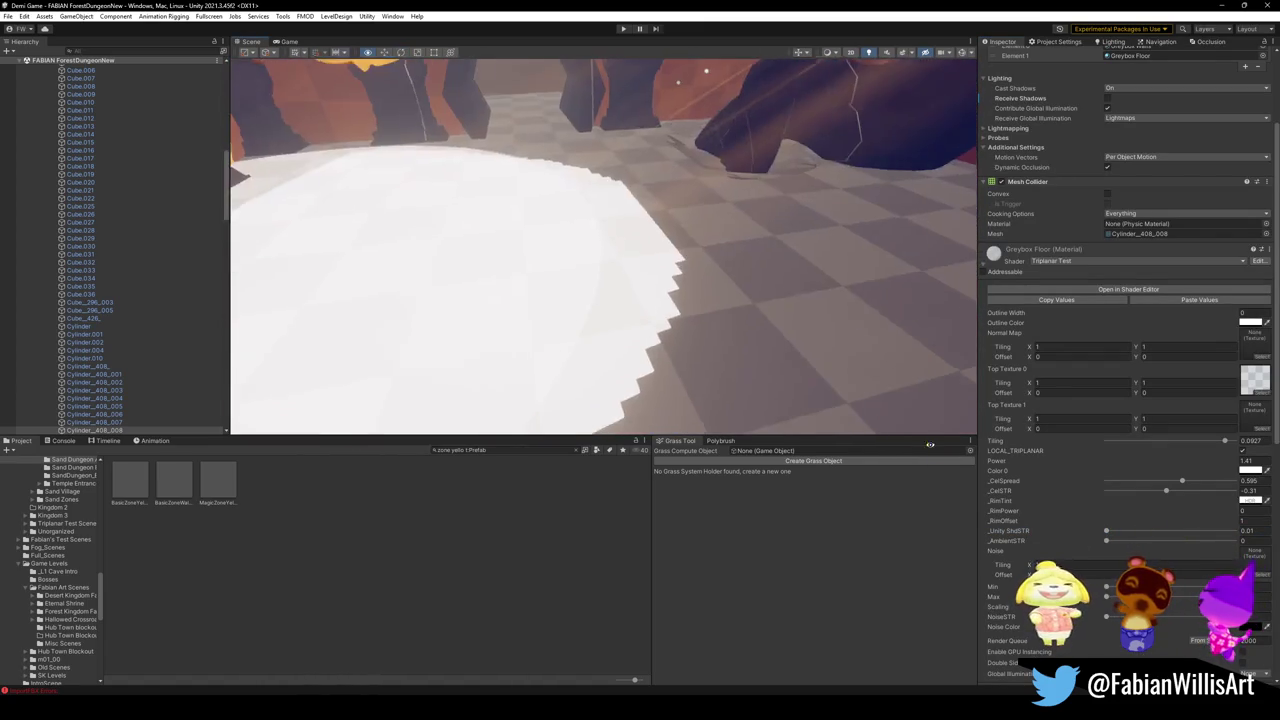
pyautogui.moveTo(809, 372); pyautogui.dragTo(600, 360)
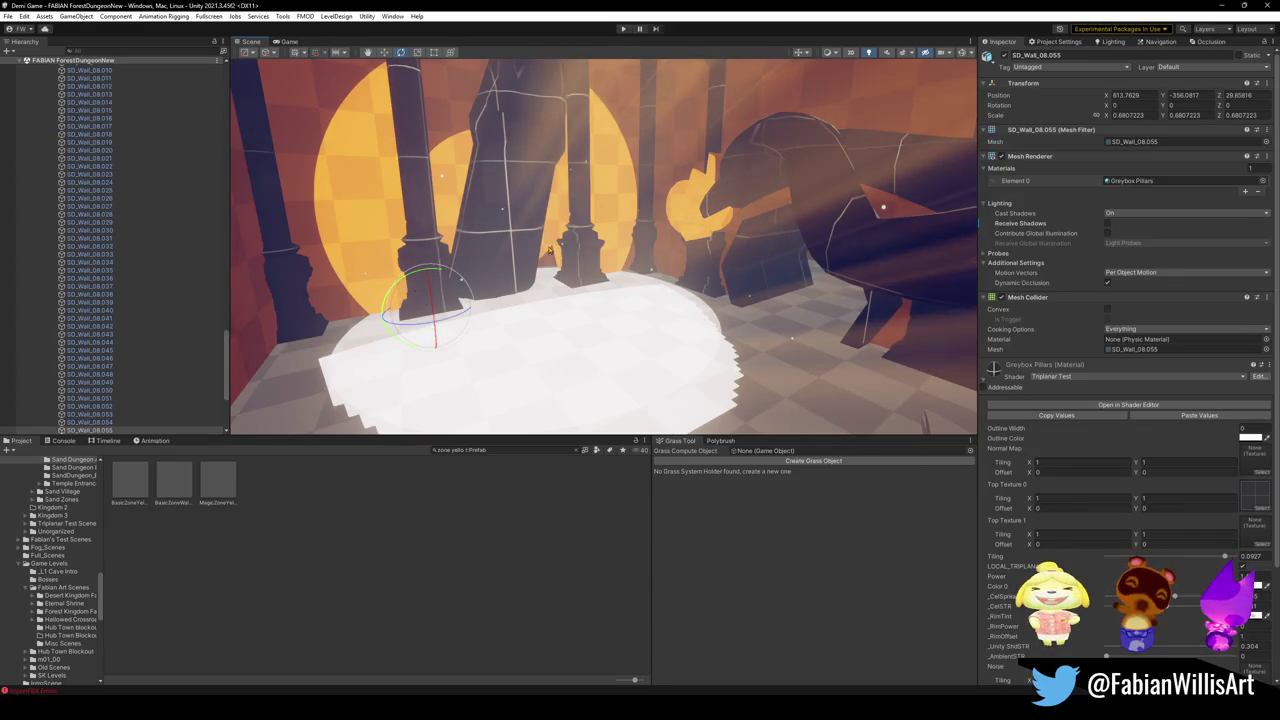
pyautogui.scroll(-2, 986, 404)
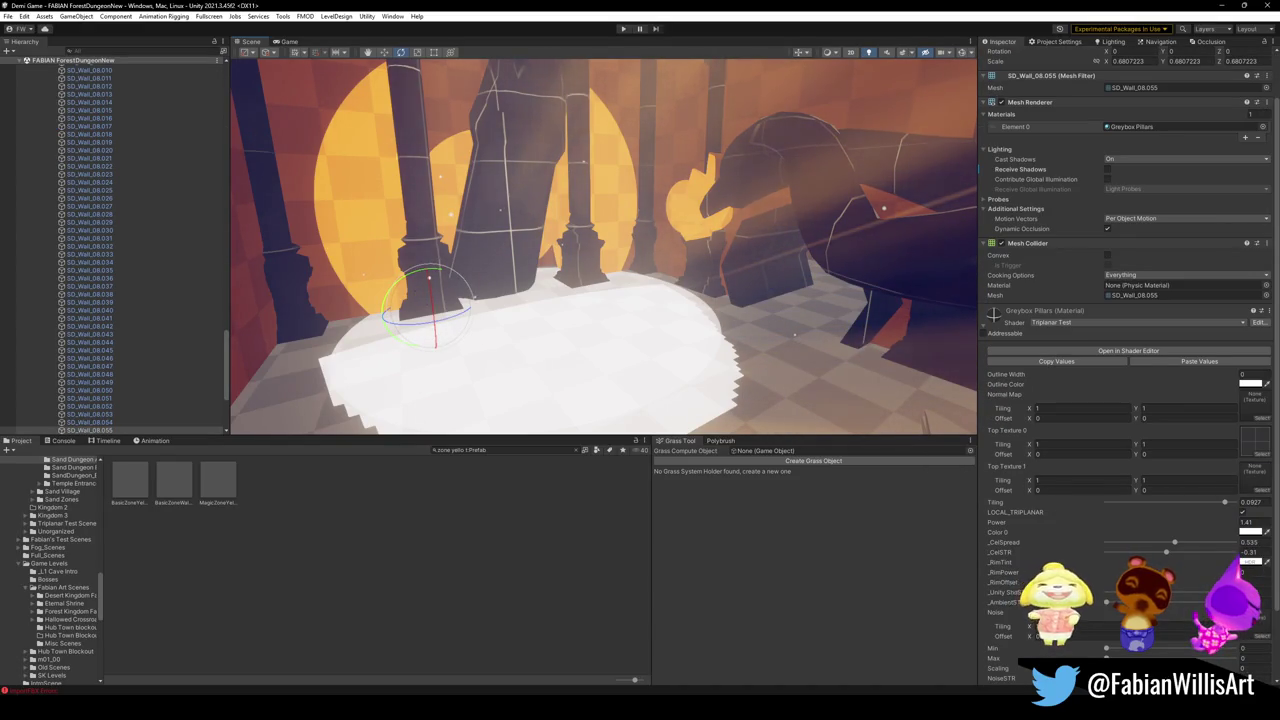
pyautogui.click(1107, 592)
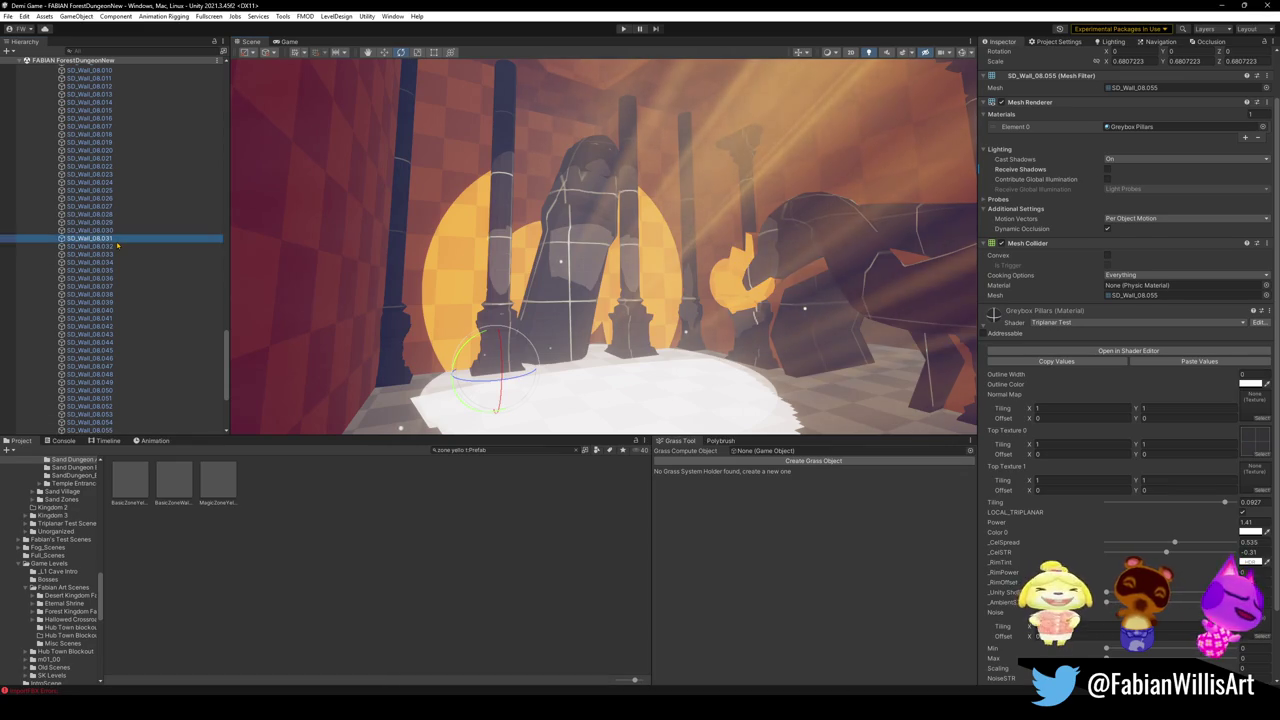
pyautogui.hotkey('ctrl', 'a')
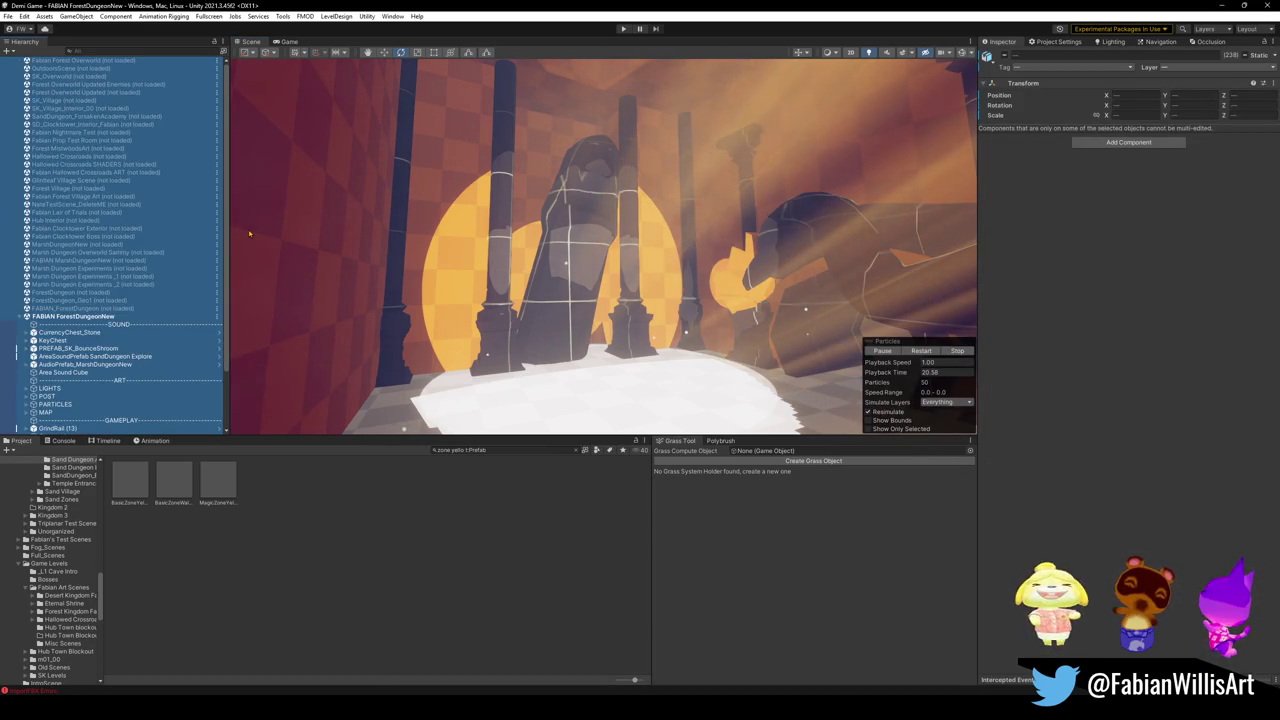
# Step: Select World Light under LIGHTS > DIRECTIONAL, tweak its shadow strength and tint it light grey
pyautogui.click(82, 341)
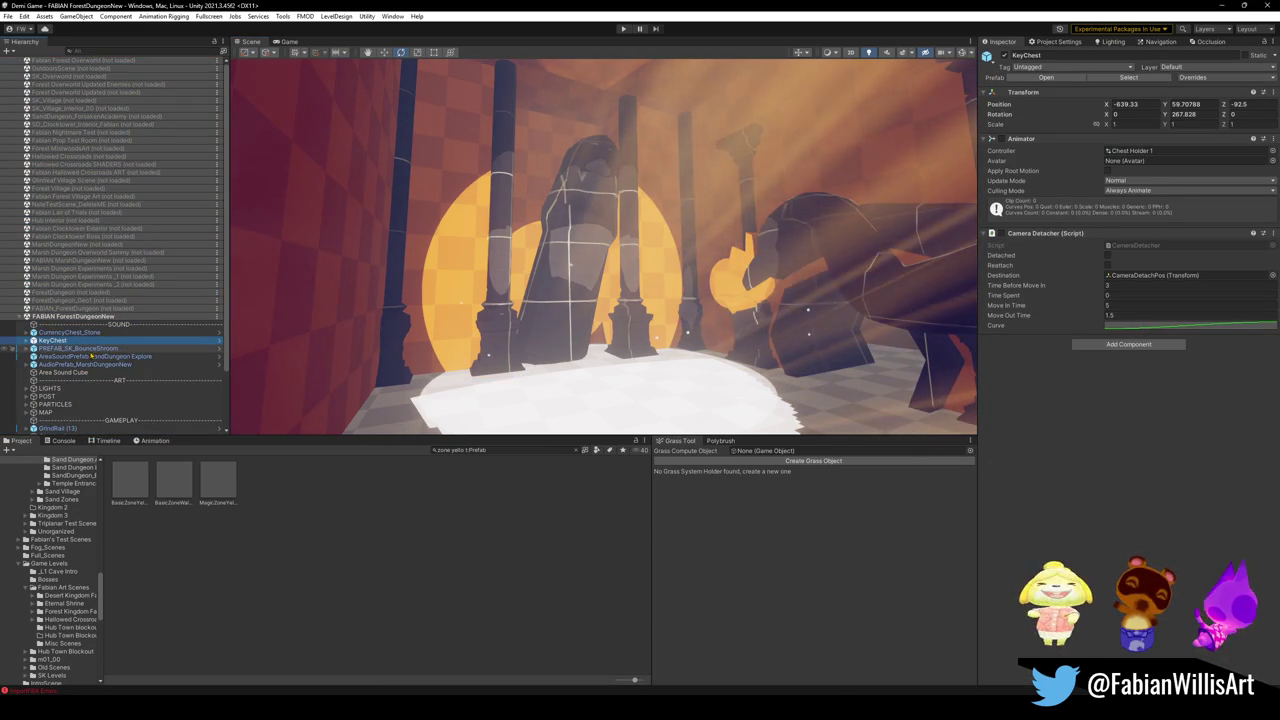
pyautogui.scroll(-1, 60, 368)
pyautogui.scroll(-1, 60, 366)
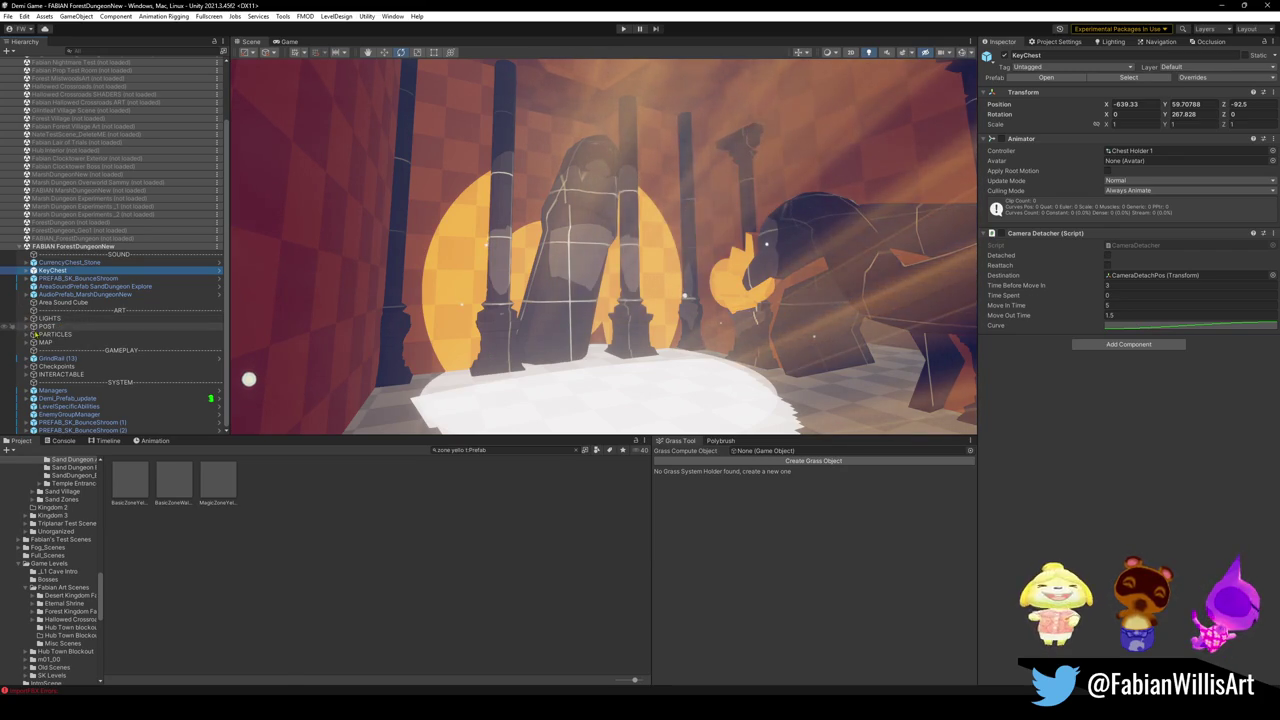
pyautogui.click(310, 201)
pyautogui.click(326, 207)
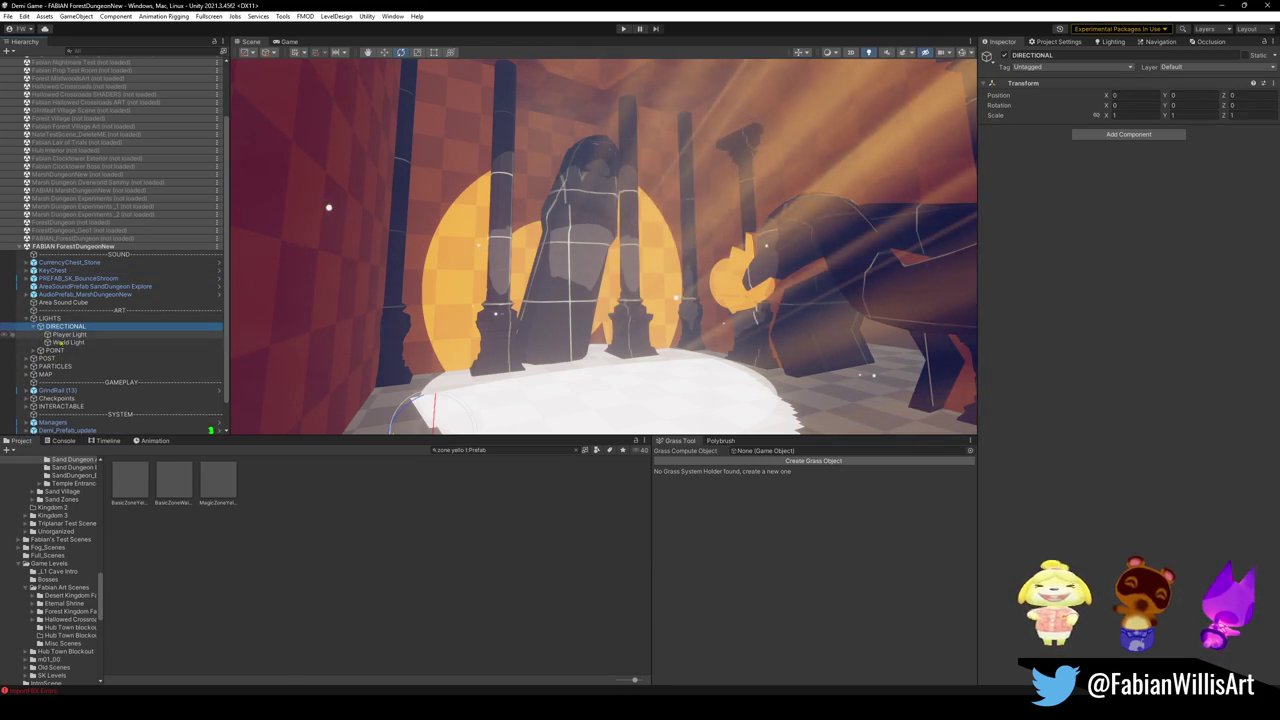
pyautogui.moveTo(1108, 221)
pyautogui.mouseDown()
pyautogui.moveTo(1207, 221)
pyautogui.moveTo(1108, 221)
pyautogui.mouseUp()
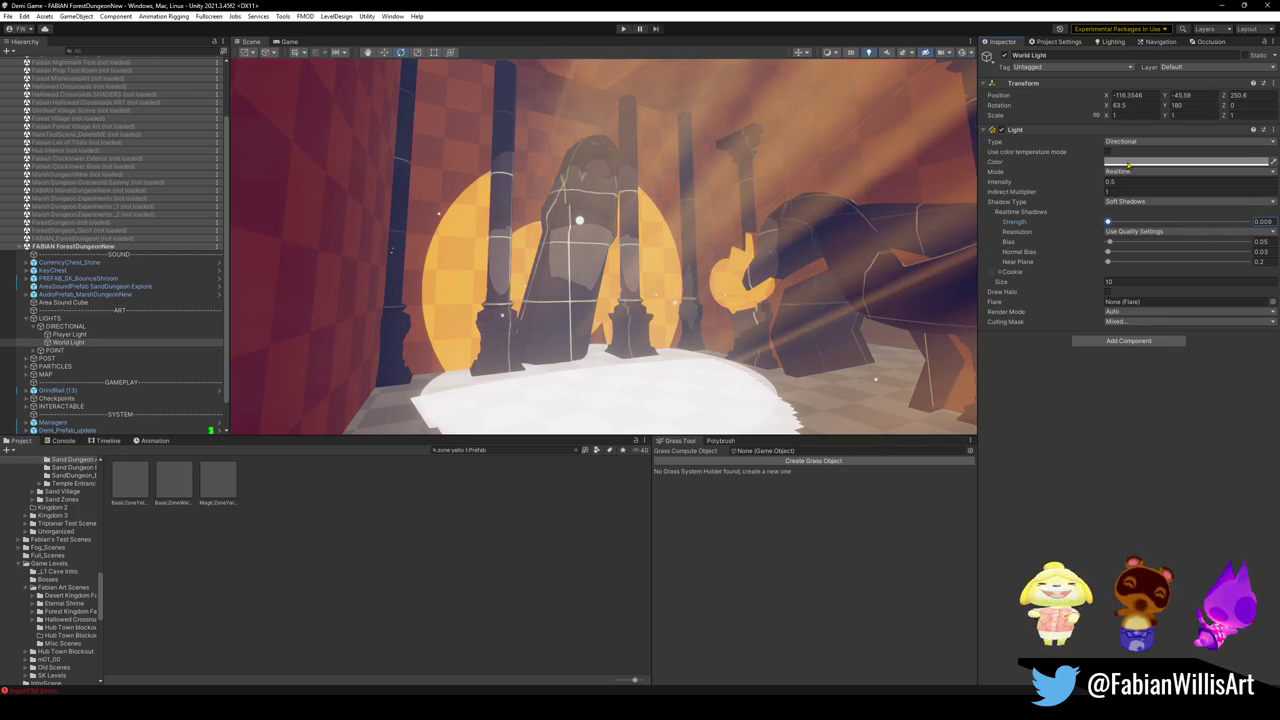
pyautogui.click(1120, 162)
pyautogui.moveTo(1180, 217); pyautogui.dragTo(1160, 218)
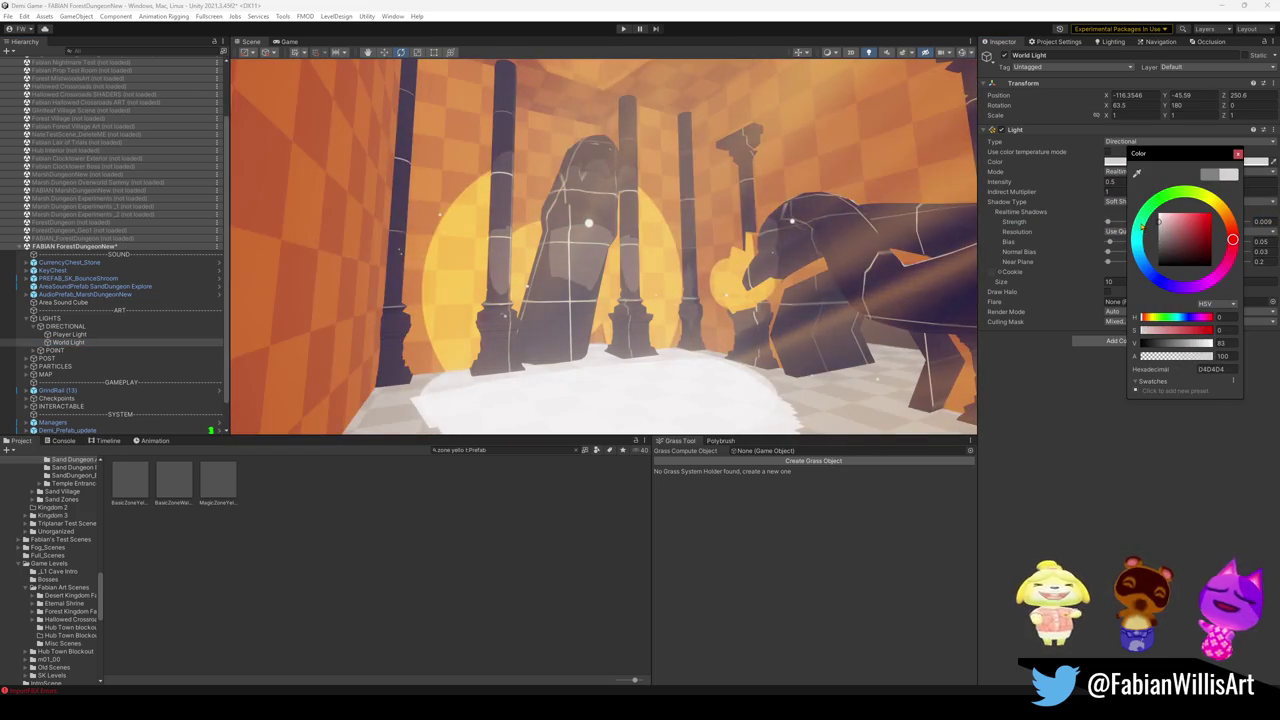
pyautogui.moveTo(890, 228)
pyautogui.mouseDown()
pyautogui.moveTo(848, 228)
pyautogui.moveTo(895, 203)
pyautogui.mouseUp()
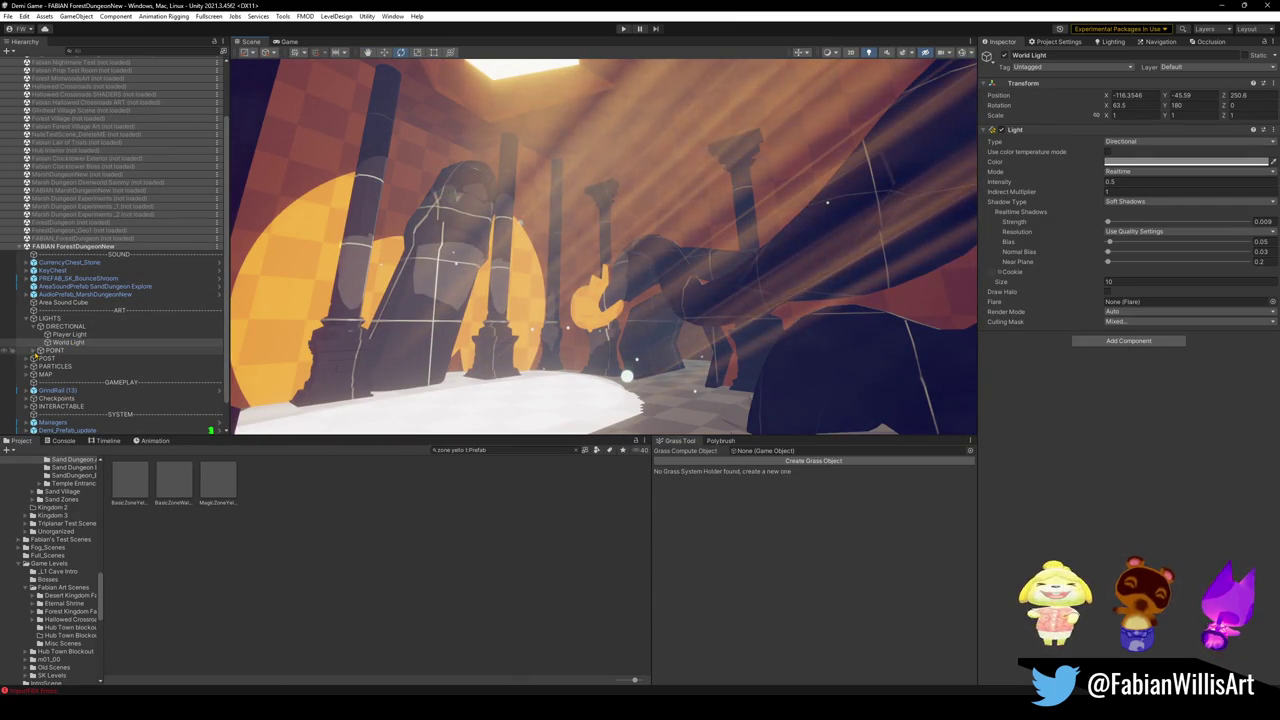
# Step: Turn off the Spot Light, duplicate Point Light as Point Light (1) and scale it to 0.68947
pyautogui.click(34, 350)
pyautogui.click(105, 367)
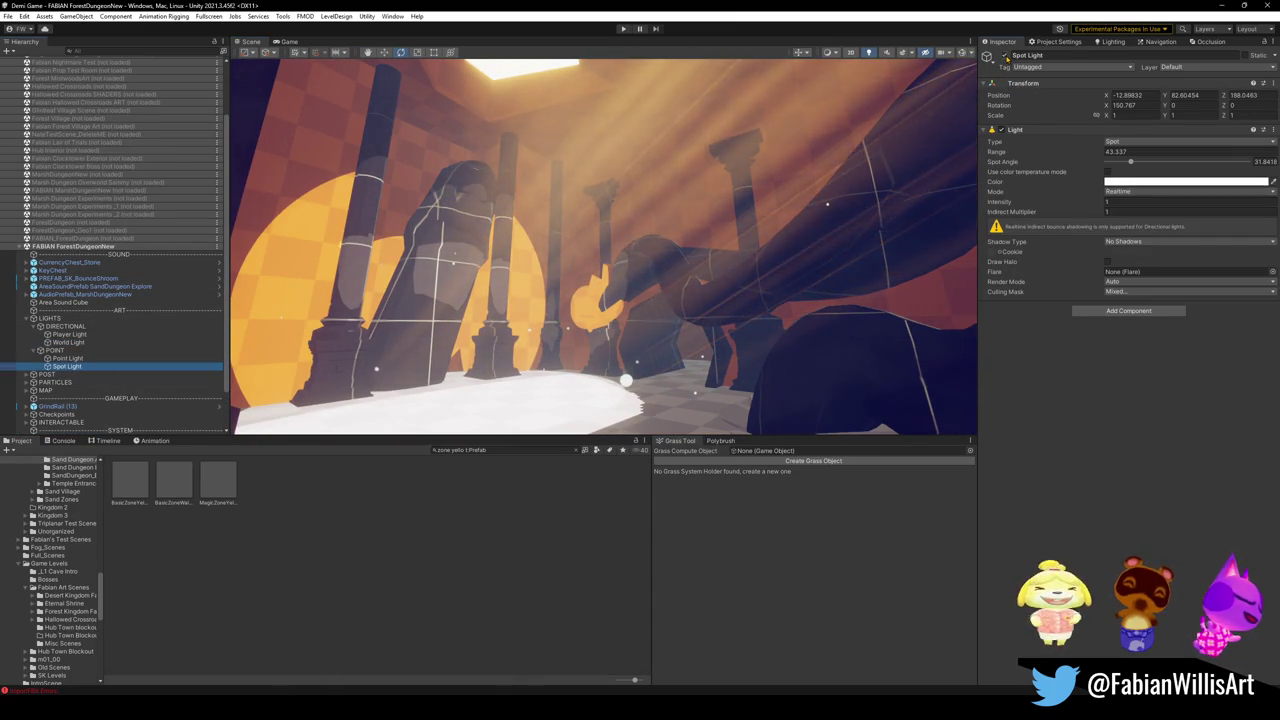
pyautogui.hotkey('alt', 'shift', 'a')
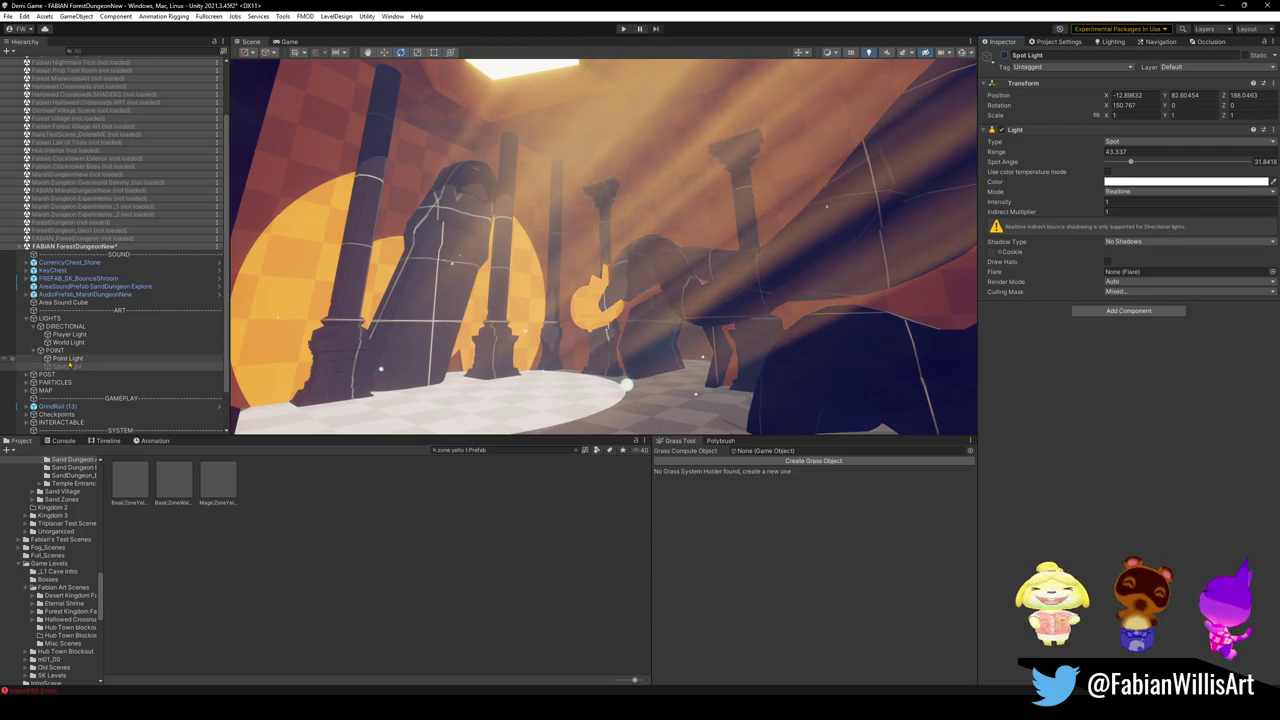
pyautogui.click(68, 358)
pyautogui.hotkey('ctrl', 'd')
pyautogui.press('f')
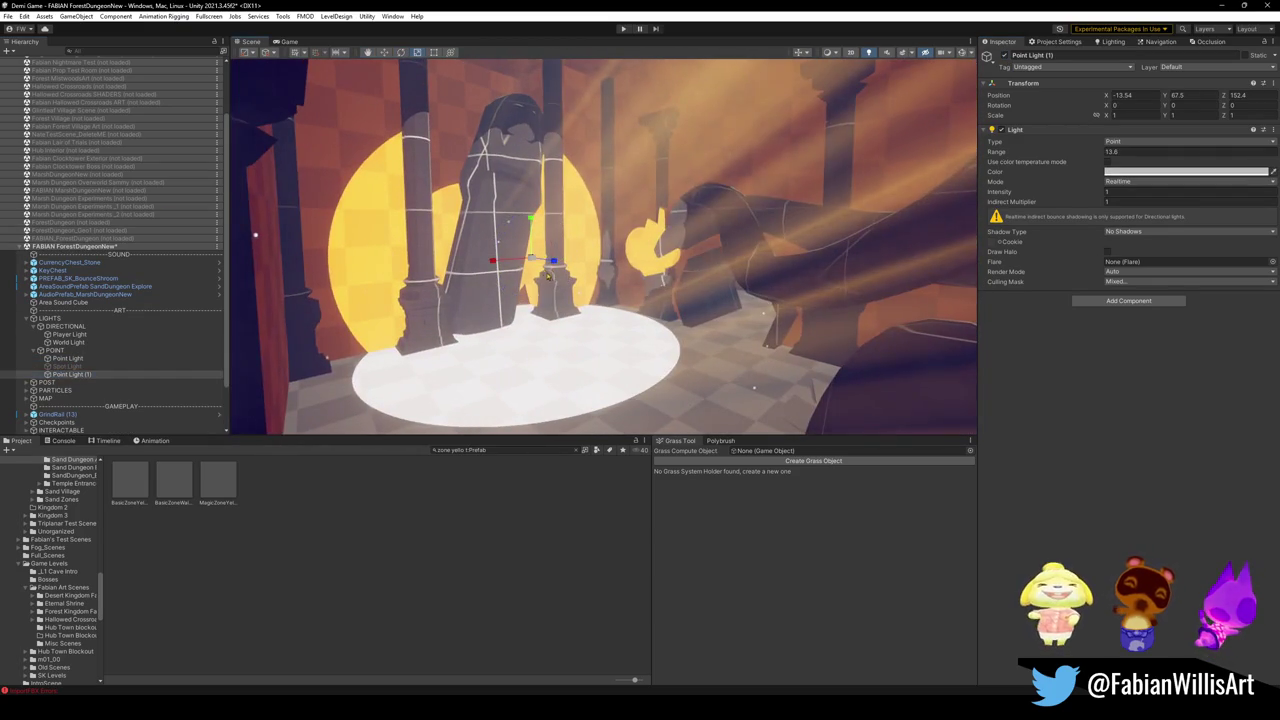
pyautogui.moveTo(1106, 115); pyautogui.dragTo(1080, 116)
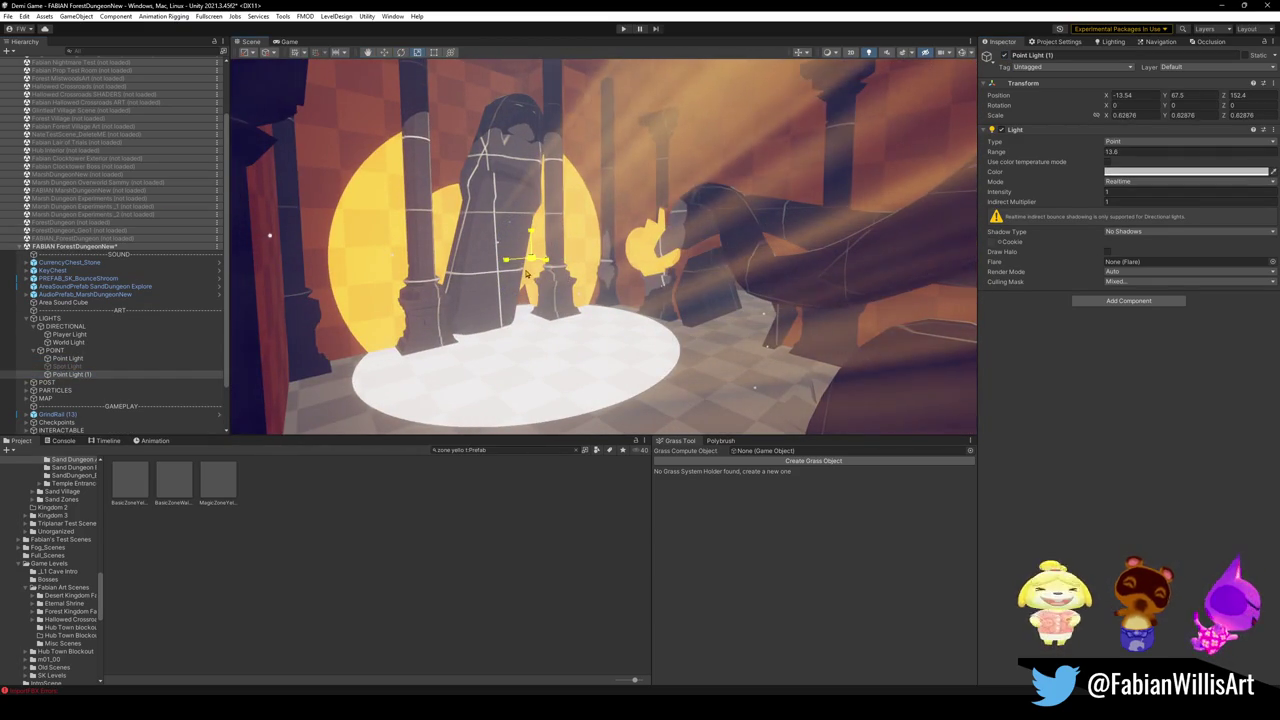
# Step: Reduce Point Light (1)'s range to about 10.87 and darken its colour to dark grey
pyautogui.click(1133, 172)
pyautogui.moveTo(1184, 244); pyautogui.dragTo(1201, 236)
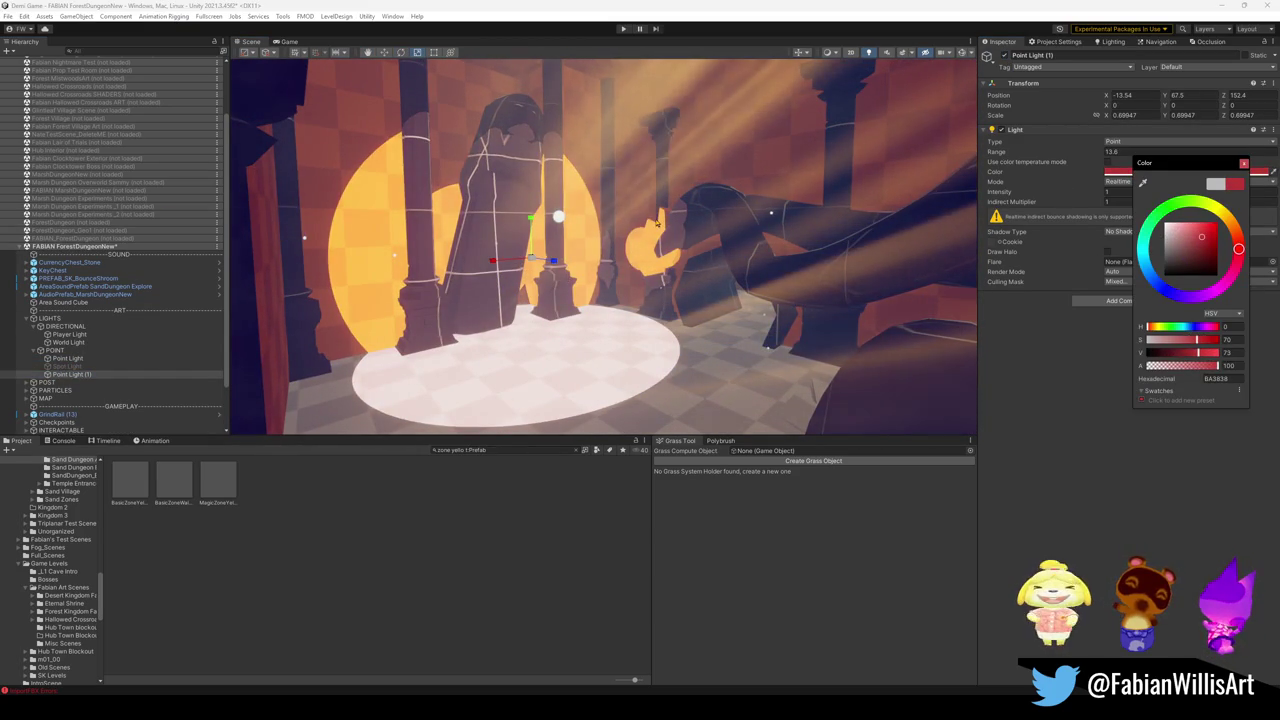
pyautogui.moveTo(1099, 155); pyautogui.dragTo(1048, 170)
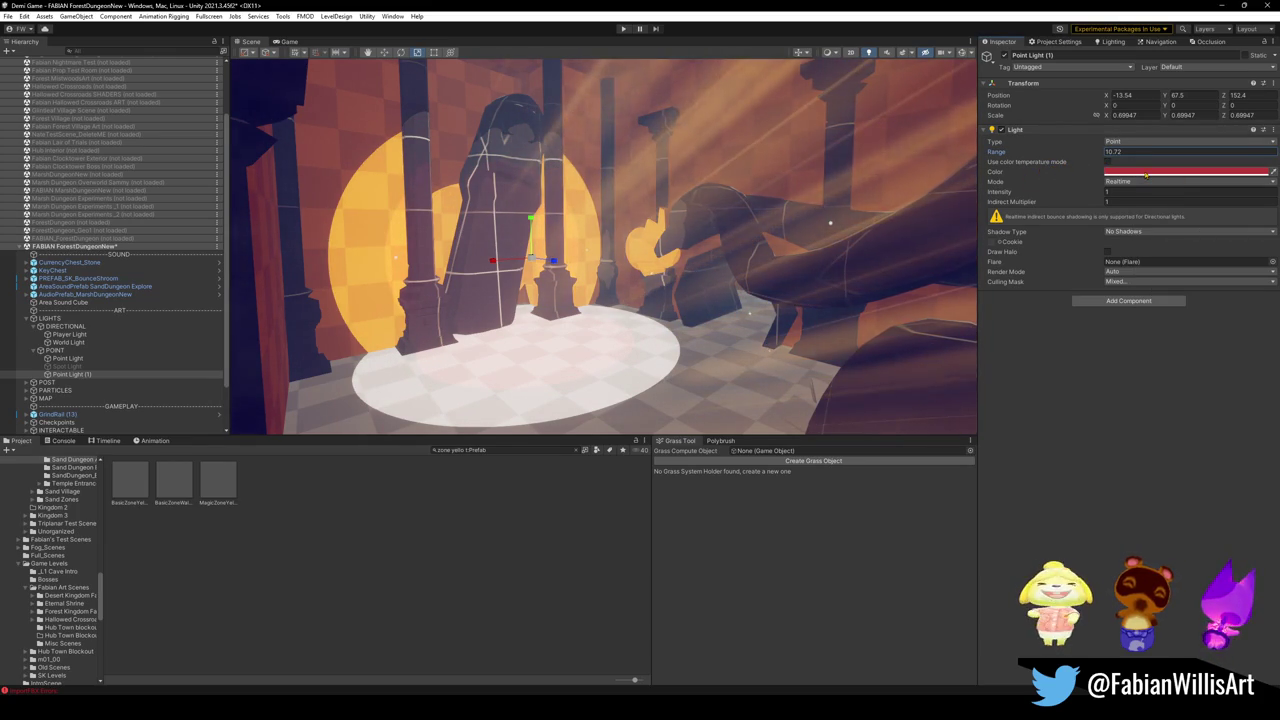
pyautogui.click(1146, 173)
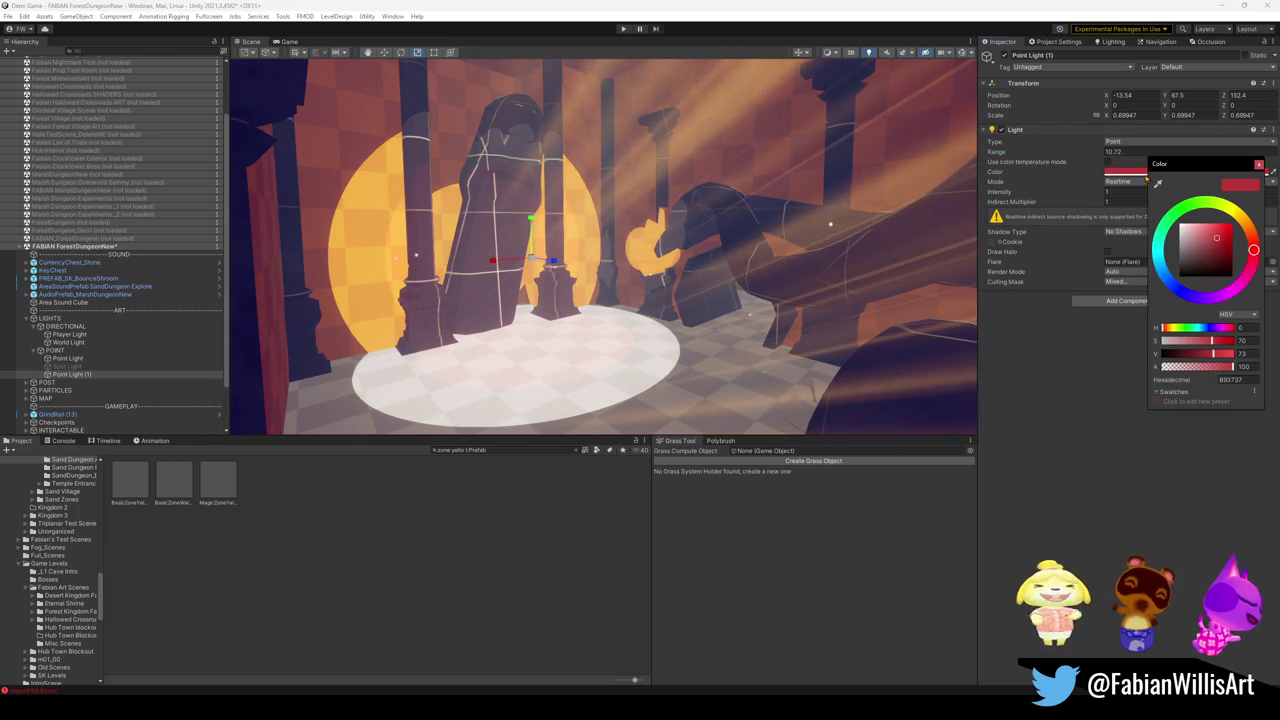
pyautogui.moveTo(1246, 231); pyautogui.dragTo(1175, 226)
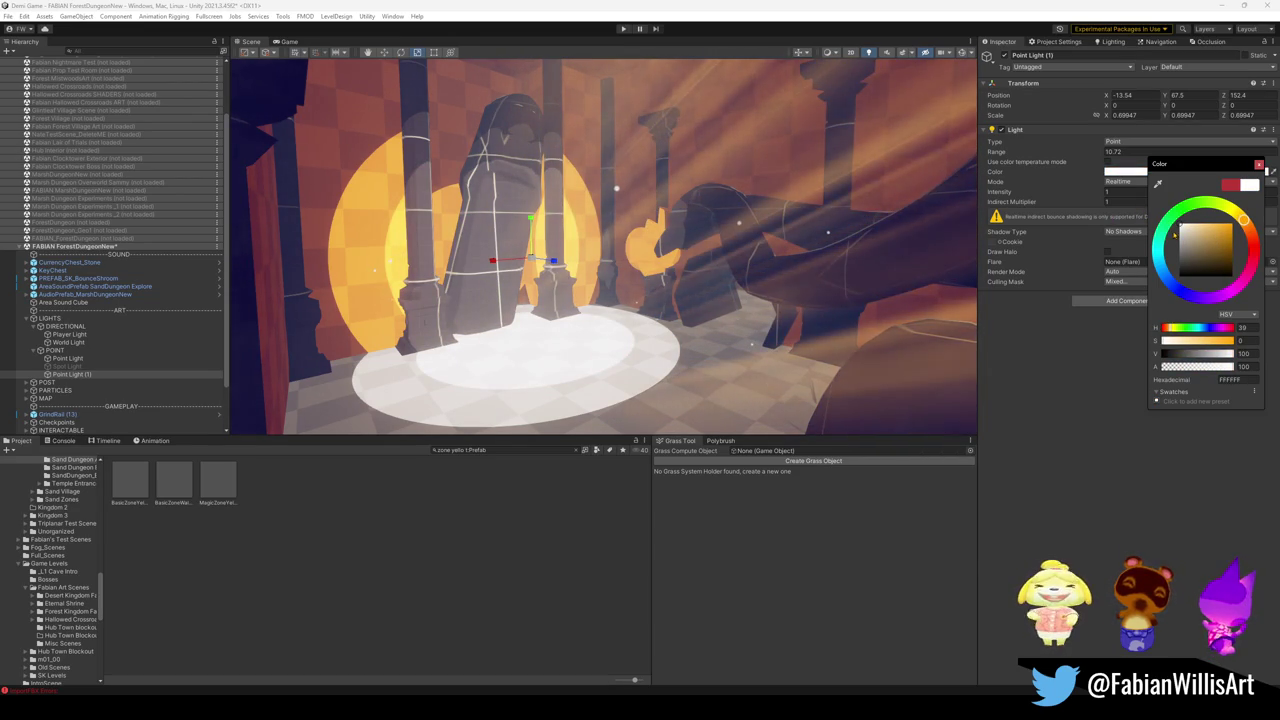
pyautogui.moveTo(1186, 241); pyautogui.dragTo(1179, 269)
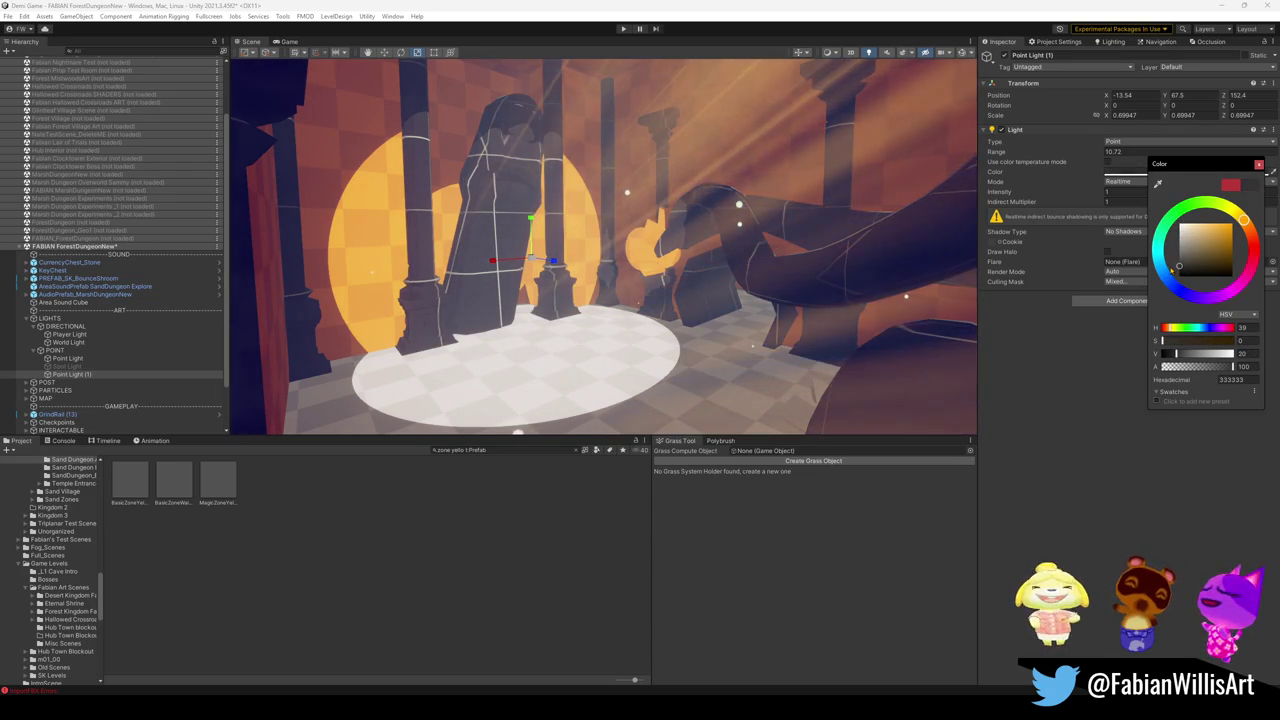
# Step: Set Point Light's colour to dark grey 3F3F3F and raise it to Y 69.09
pyautogui.click(70, 358)
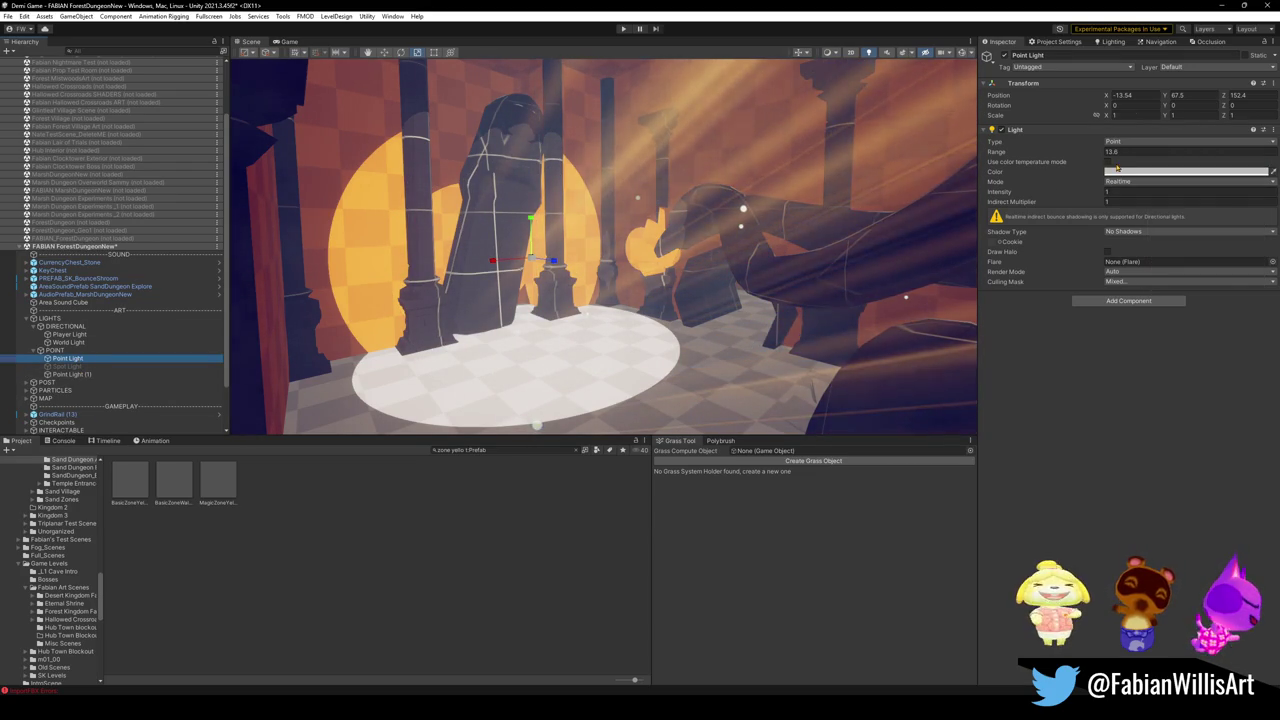
pyautogui.click(1180, 171)
pyautogui.moveTo(1159, 245); pyautogui.dragTo(1126, 259)
pyautogui.moveTo(531, 228)
pyautogui.mouseDown()
pyautogui.moveTo(554, 179)
pyautogui.moveTo(551, 203)
pyautogui.mouseUp()
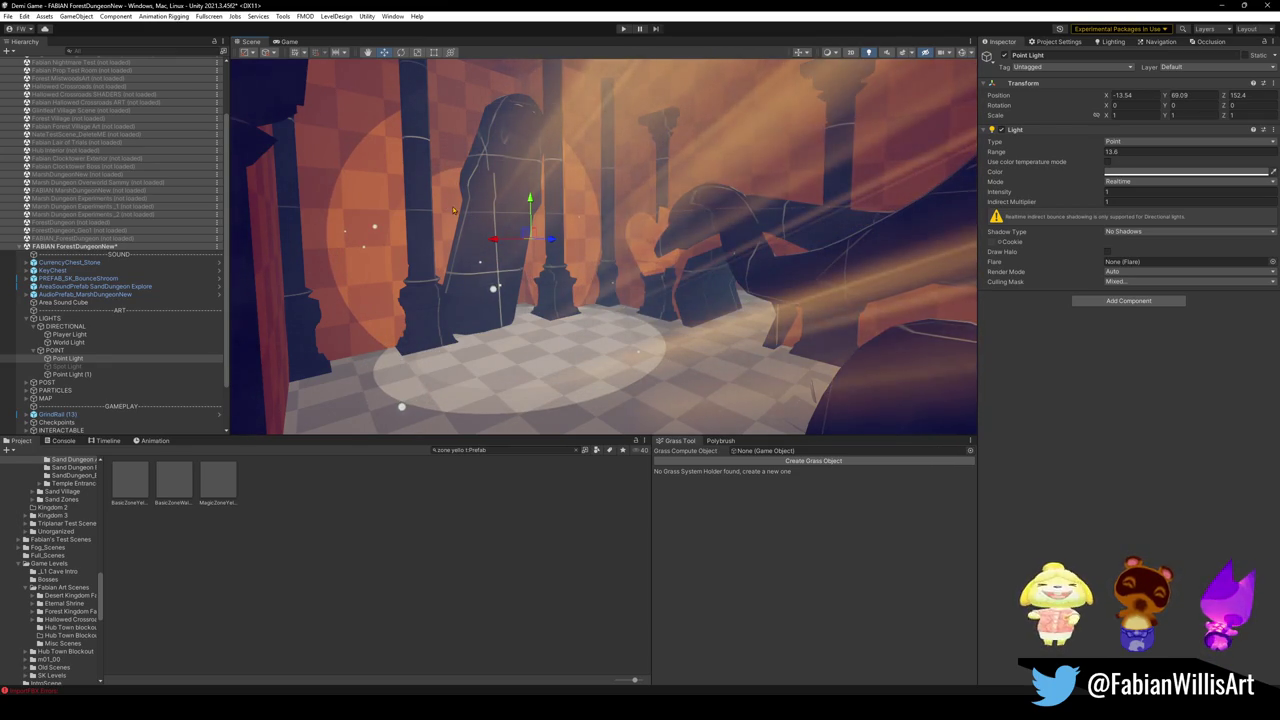
# Step: Widen Point Light's range to 14.1 and slightly increase Point Light (1)'s range
pyautogui.moveTo(1103, 157); pyautogui.dragTo(1109, 160)
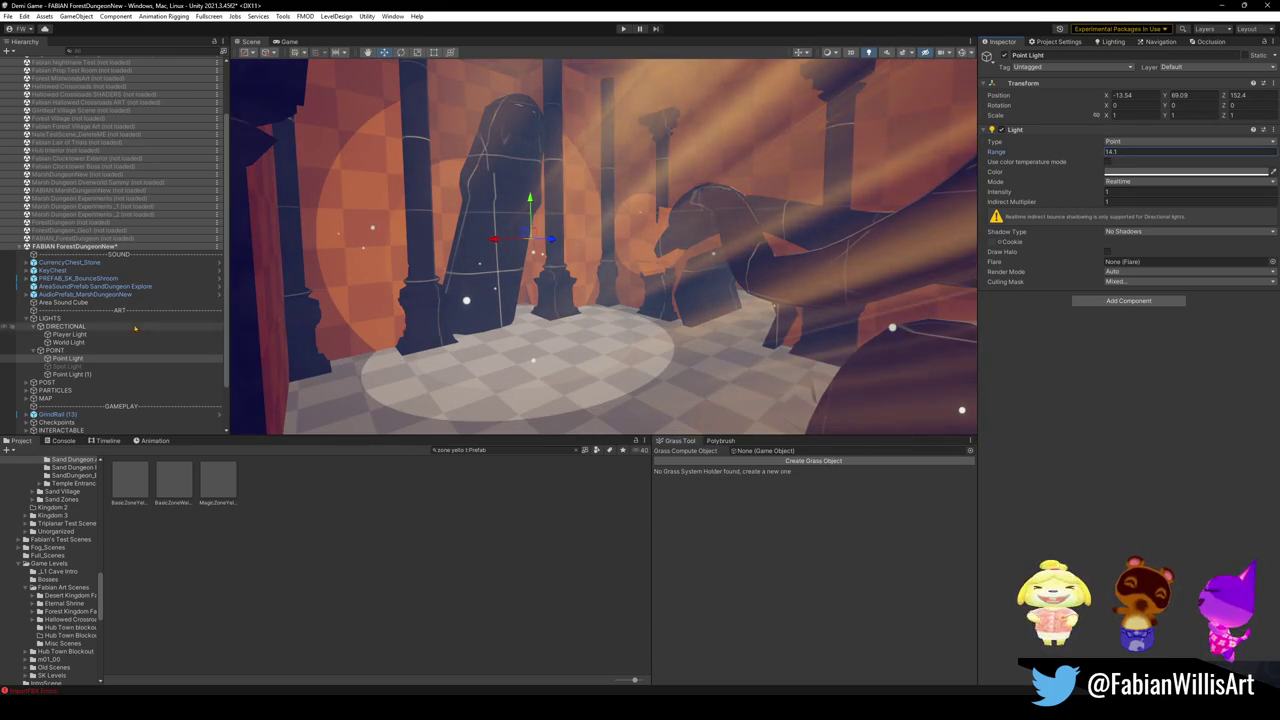
pyautogui.click(151, 375)
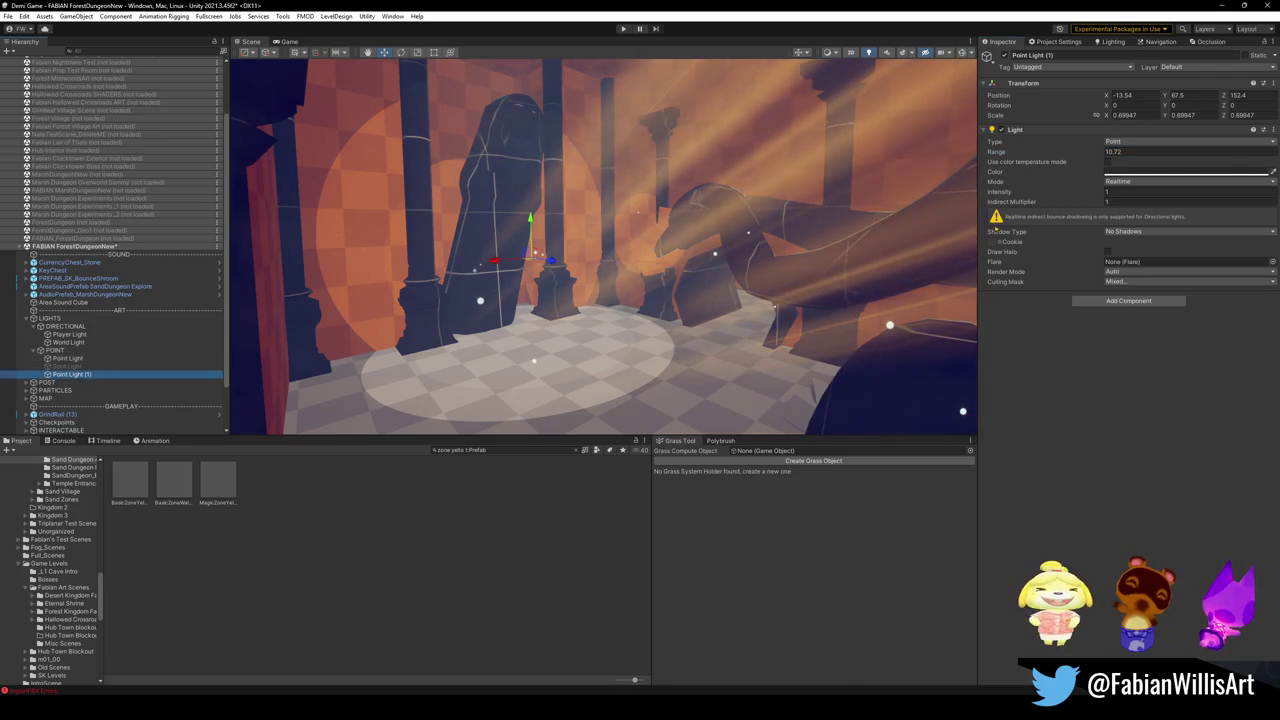
pyautogui.moveTo(1104, 155); pyautogui.dragTo(1107, 156)
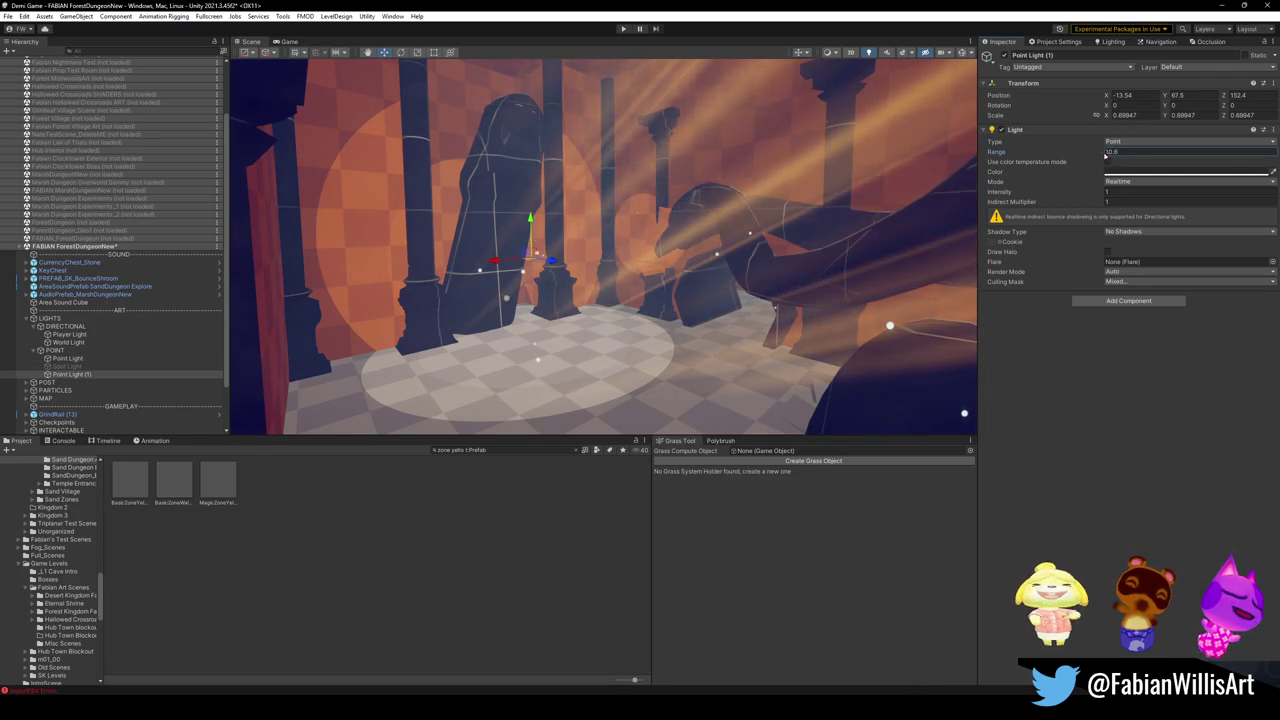
pyautogui.moveTo(530, 222); pyautogui.dragTo(530, 217)
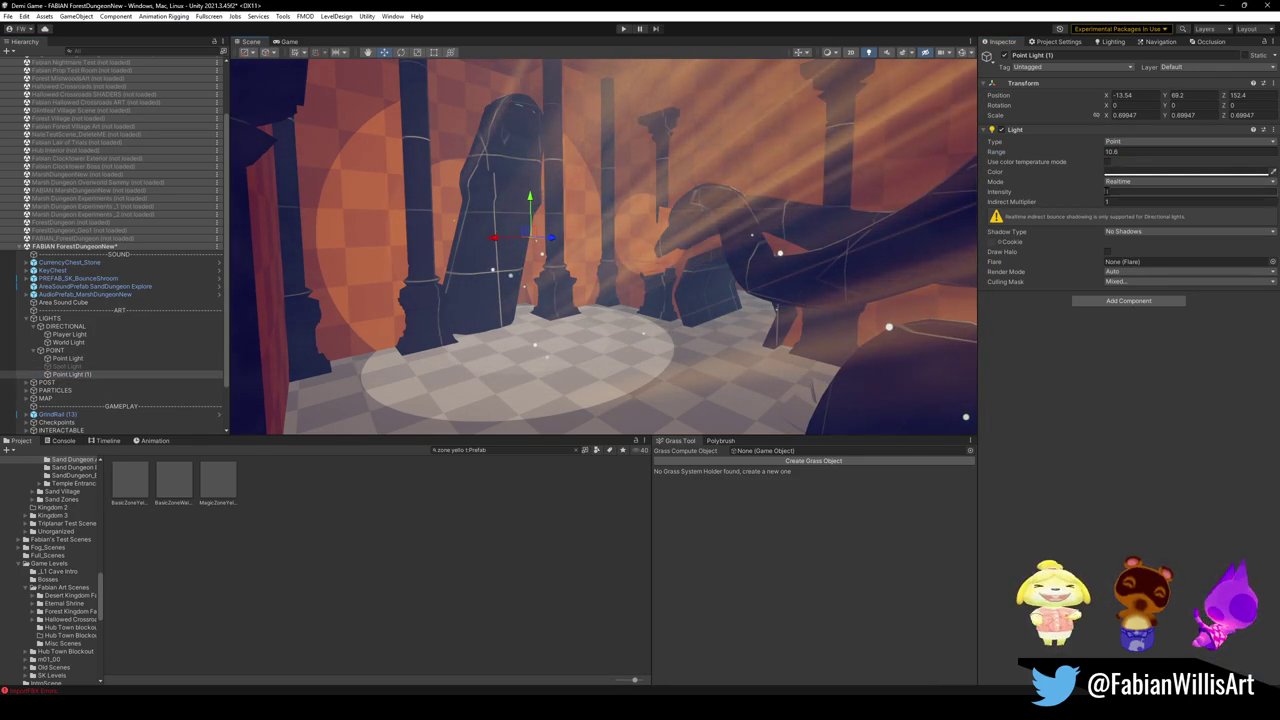
# Step: Tint Point Light (1) a dark green 005527
pyautogui.click(1186, 172)
pyautogui.moveTo(1158, 268)
pyautogui.mouseDown()
pyautogui.moveTo(1152, 245)
pyautogui.moveTo(1136, 264)
pyautogui.mouseUp()
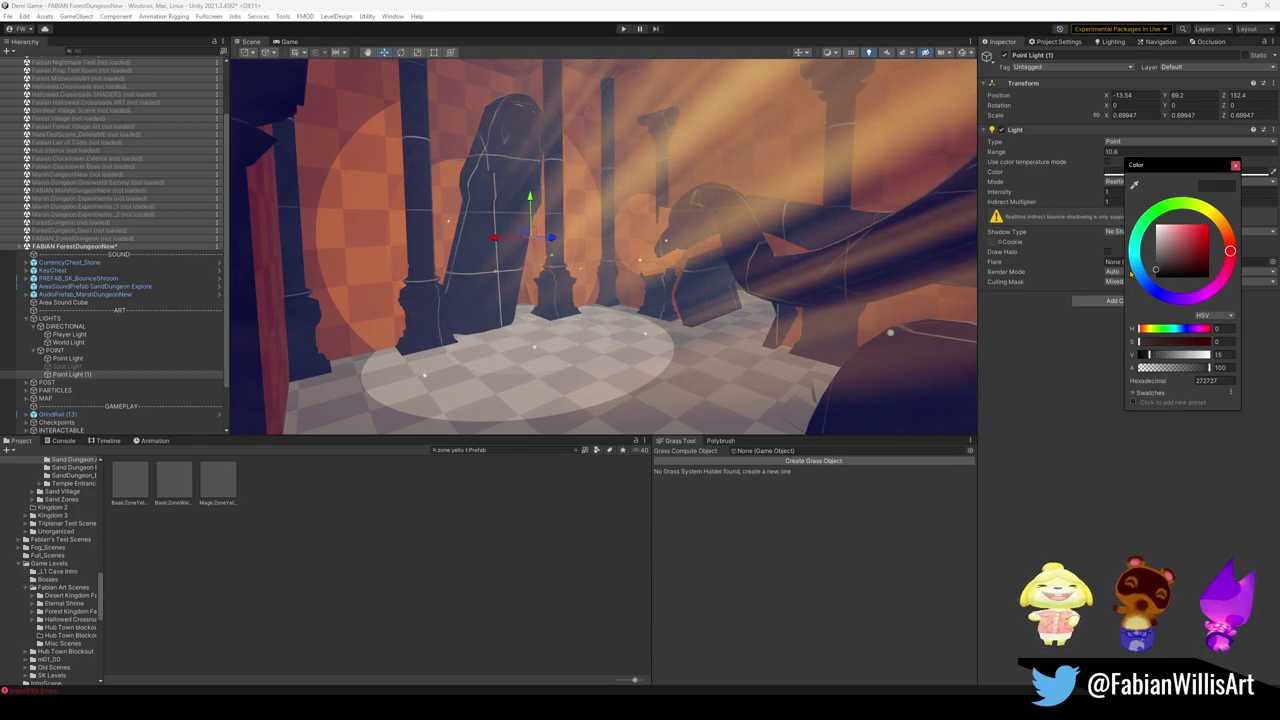
pyautogui.moveTo(760, 210); pyautogui.dragTo(789, 233)
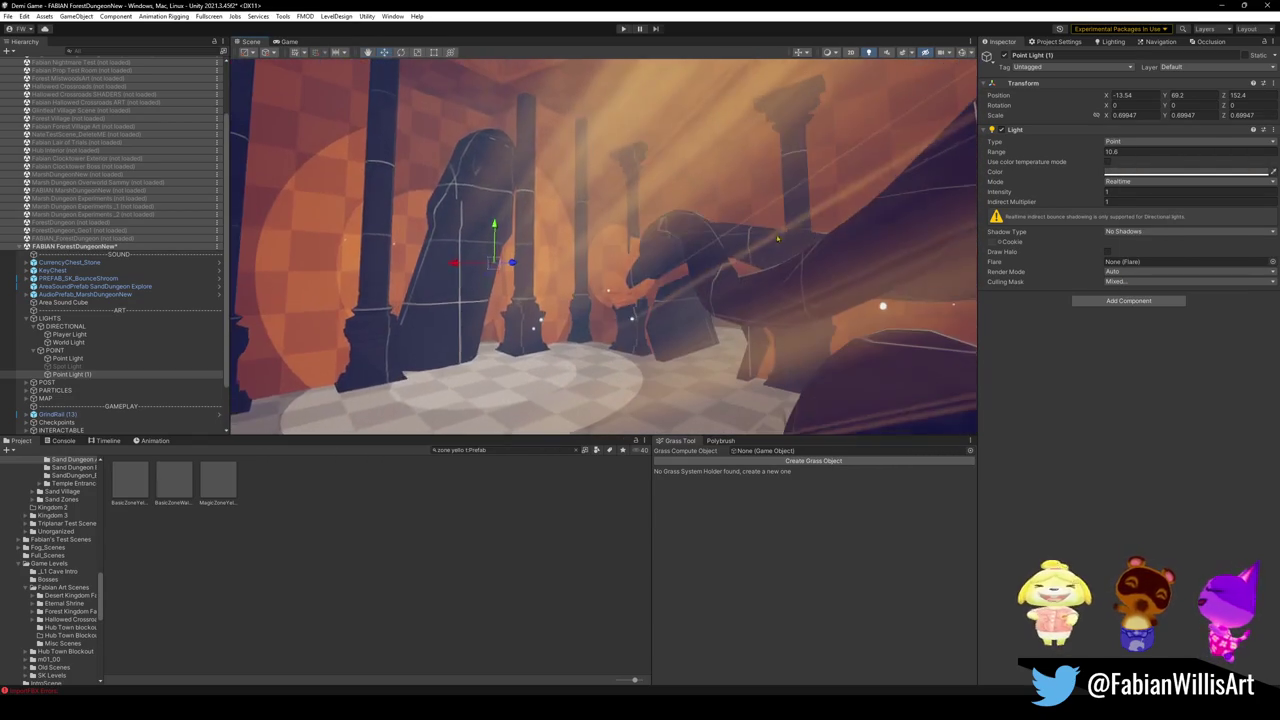
pyautogui.click(1188, 171)
pyautogui.moveTo(1164, 246)
pyautogui.mouseDown()
pyautogui.moveTo(1161, 230)
pyautogui.moveTo(1250, 257)
pyautogui.mouseUp()
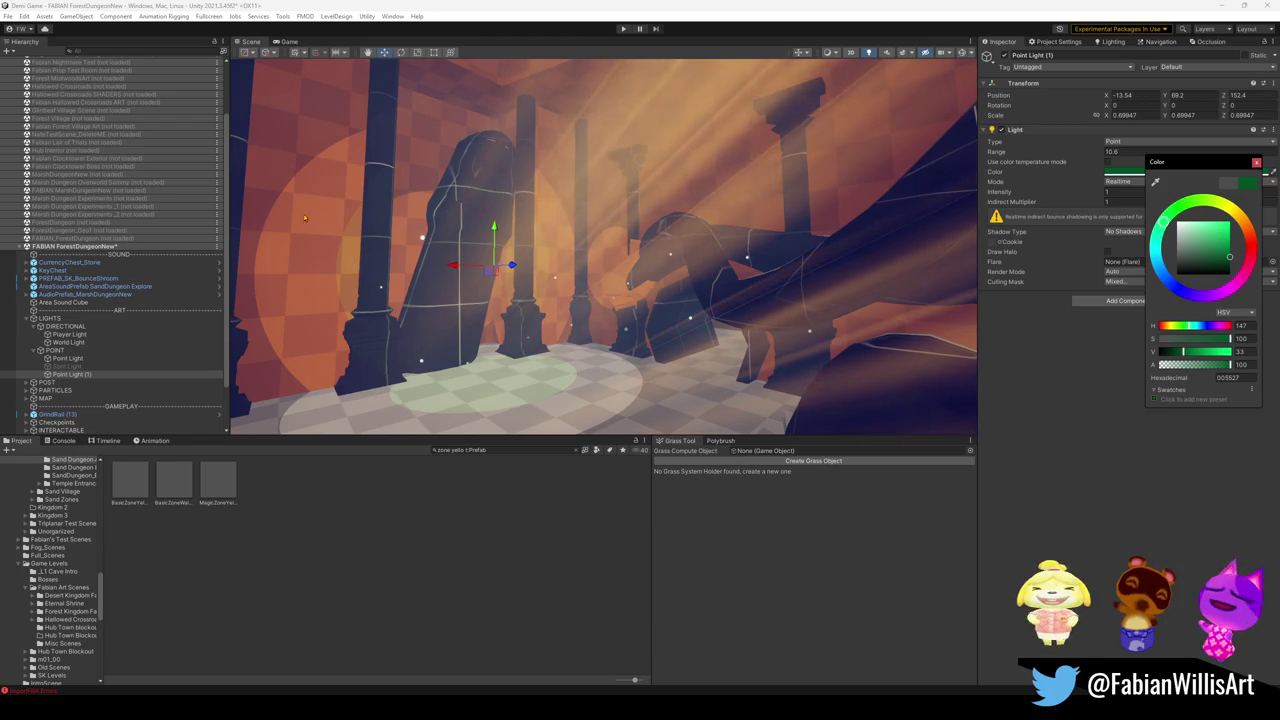
# Step: Try a deep red, then a yellowish green colour on Point Light
pyautogui.click(68, 358)
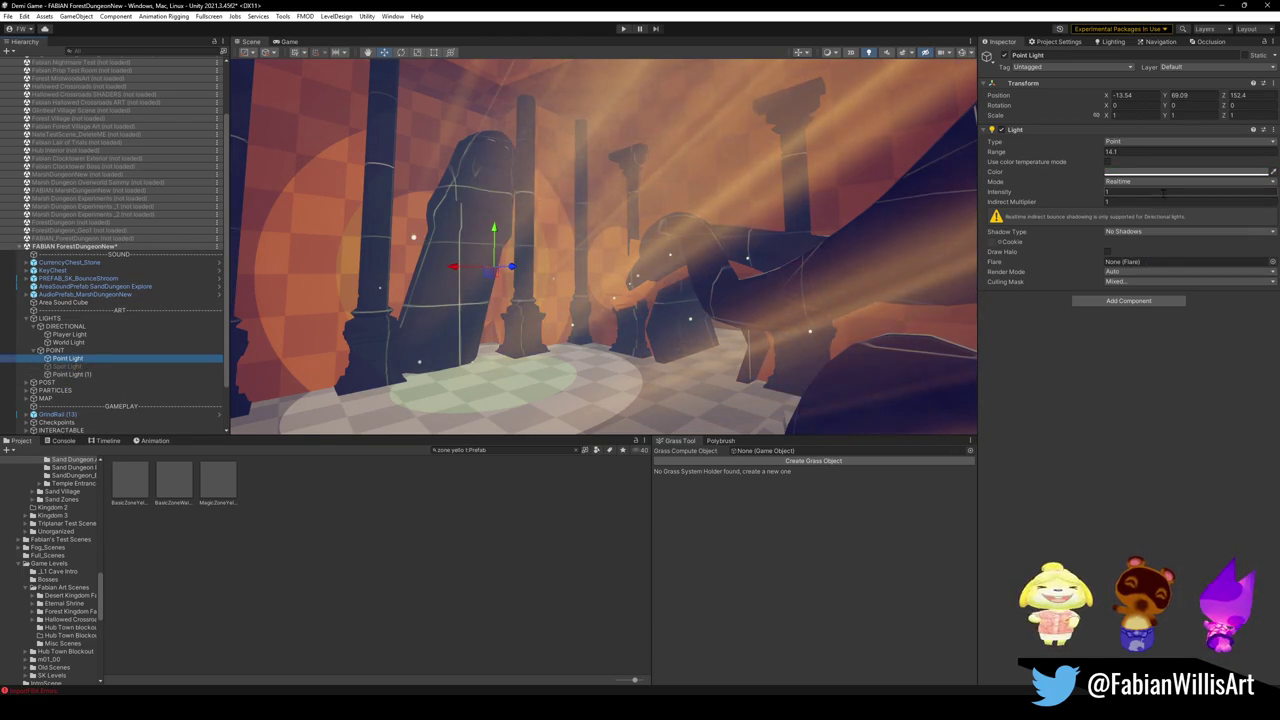
pyautogui.click(1185, 172)
pyautogui.moveTo(1197, 260); pyautogui.dragTo(1226, 254)
pyautogui.moveTo(1205, 207)
pyautogui.mouseDown()
pyautogui.moveTo(1166, 221)
pyautogui.moveTo(1213, 260)
pyautogui.mouseUp()
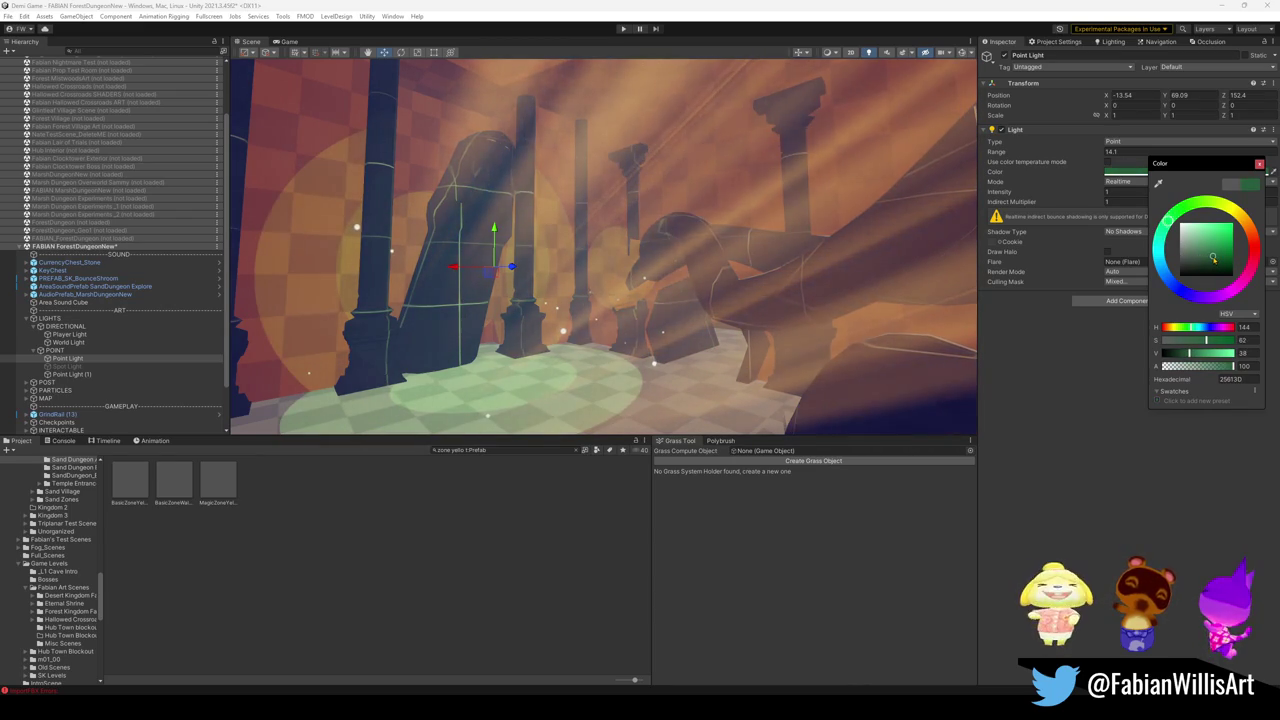
pyautogui.moveTo(1167, 221); pyautogui.dragTo(1190, 202)
pyautogui.moveTo(800, 194); pyautogui.dragTo(662, 190)
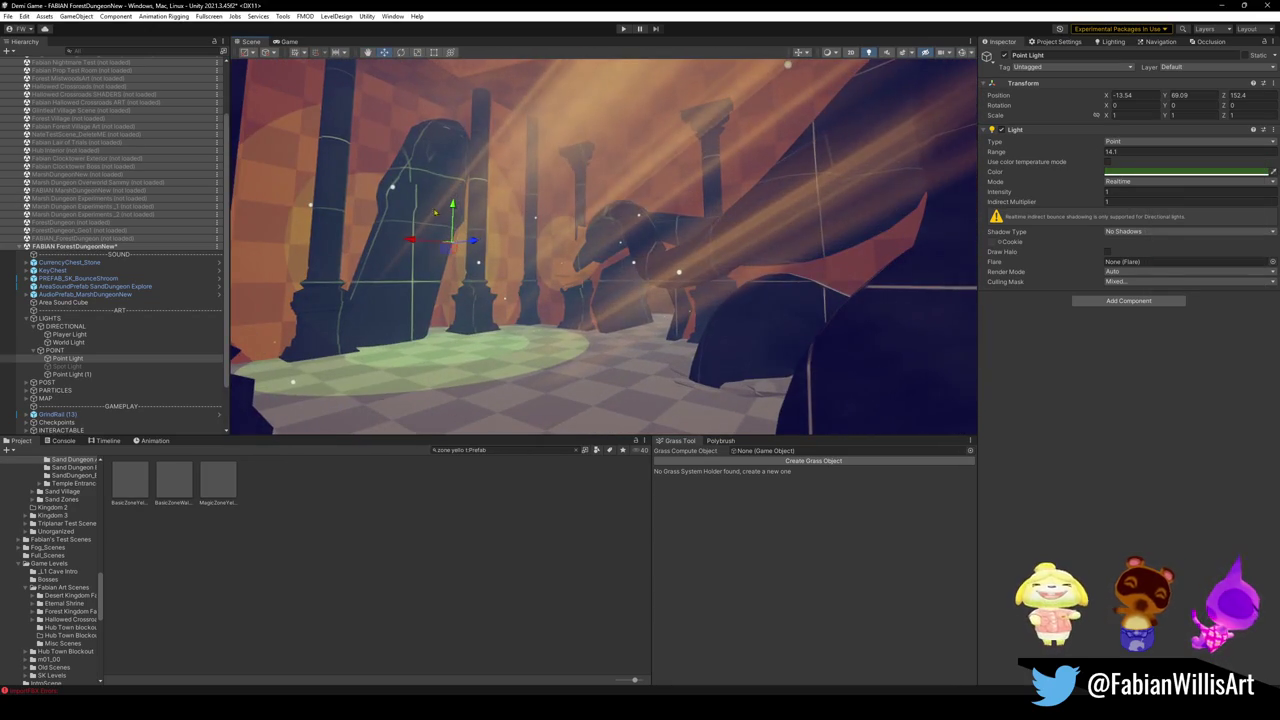
# Step: Select Point Light (1) and raise it higher
pyautogui.click(68, 342)
pyautogui.click(67, 358)
pyautogui.click(457, 225)
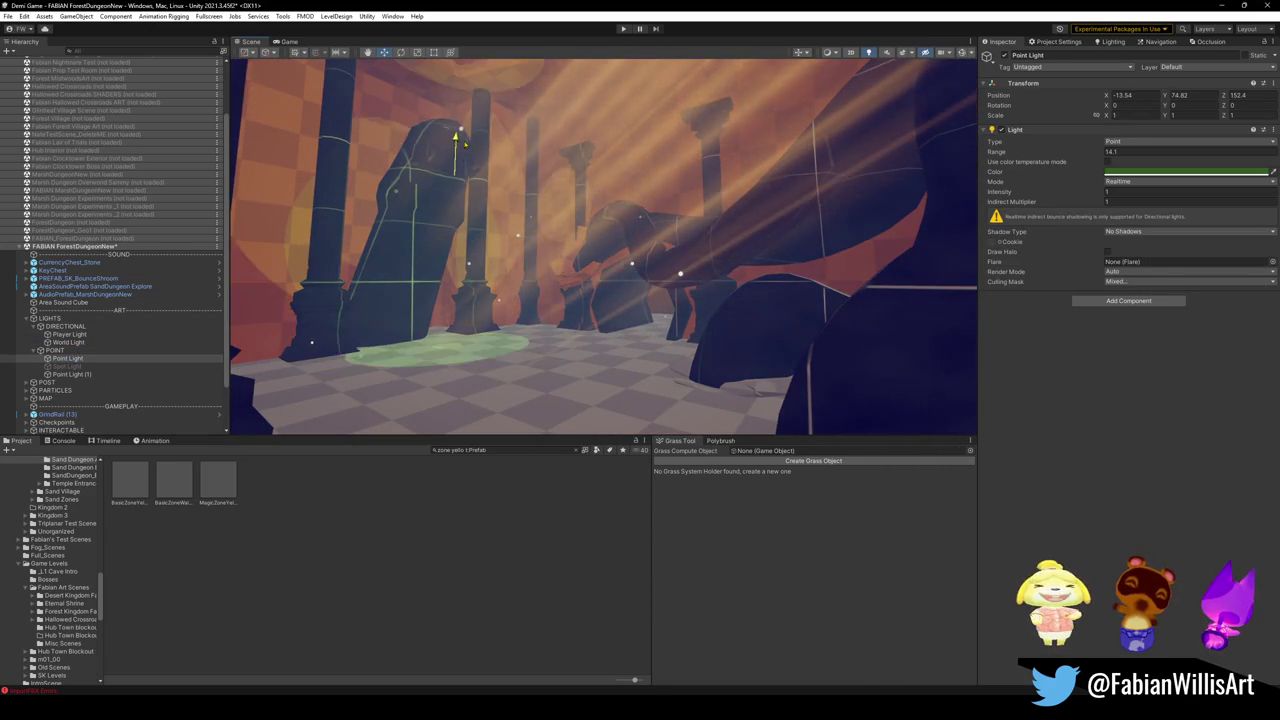
pyautogui.click(67, 374)
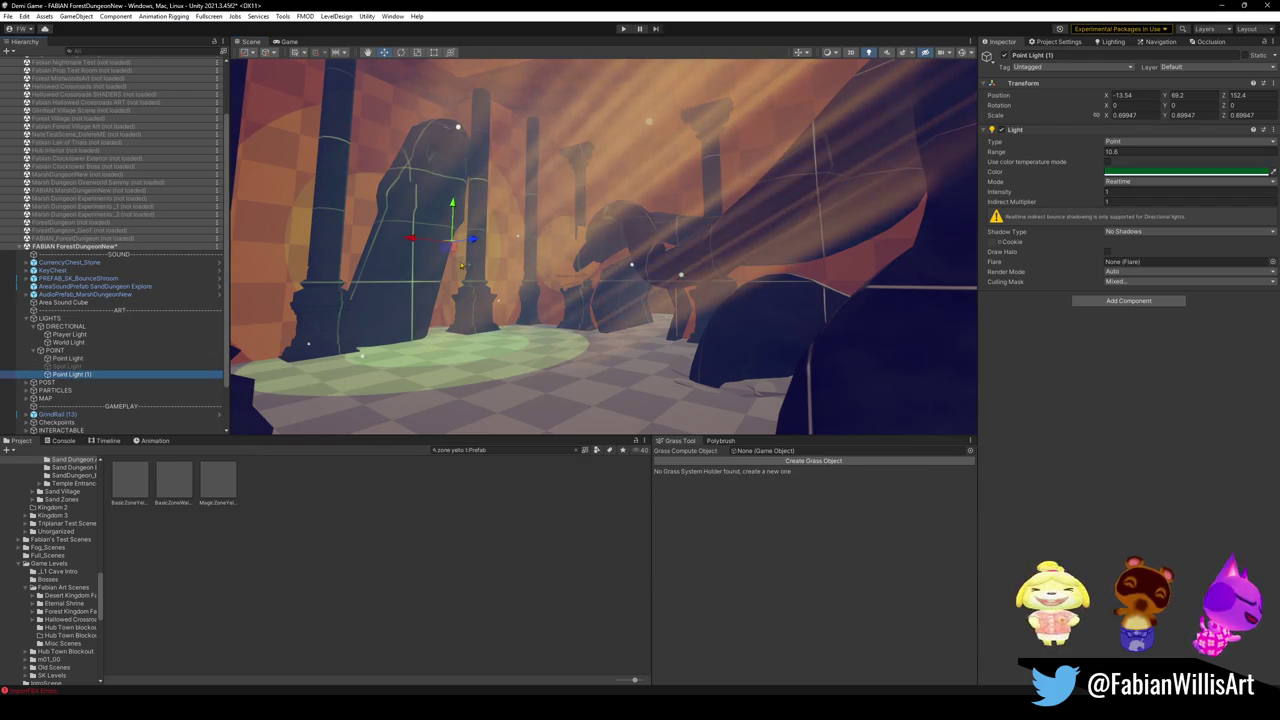
pyautogui.moveTo(455, 210); pyautogui.dragTo(452, 170)
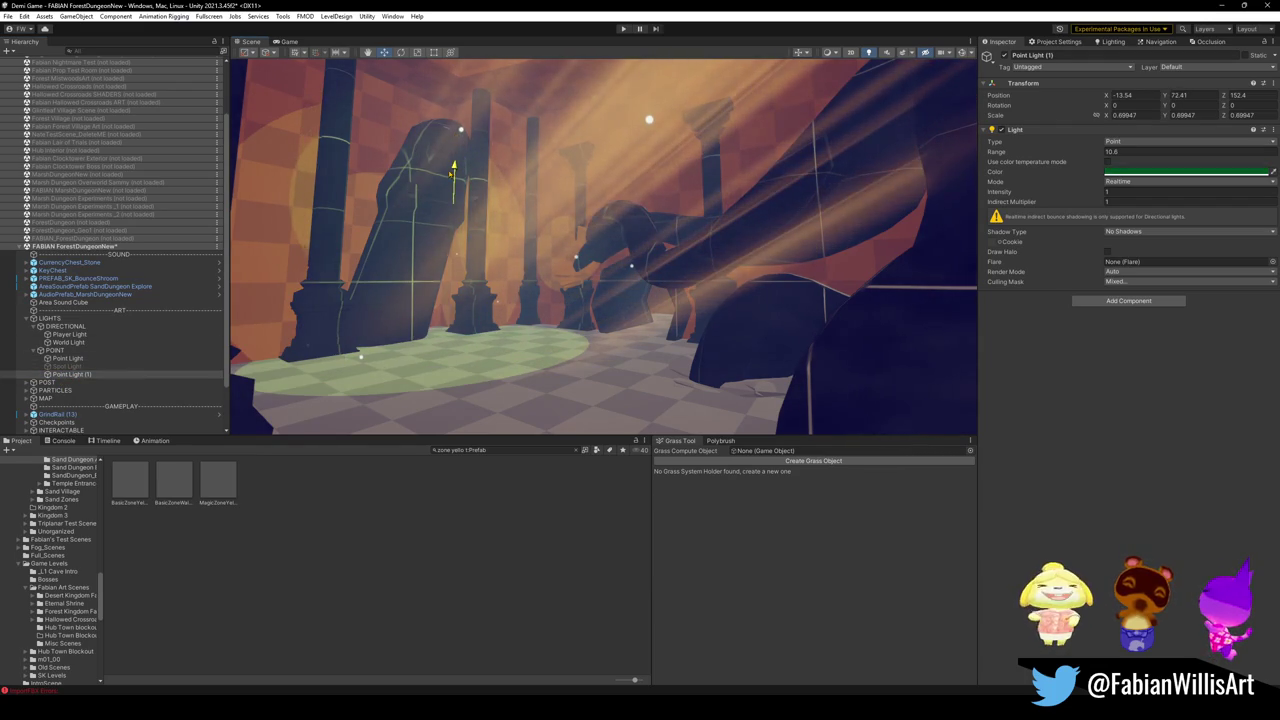
# Step: Undo the raise and green light changes, leaving Point Light (1) at Y 69.2 in pale grey
pyautogui.click(1186, 171)
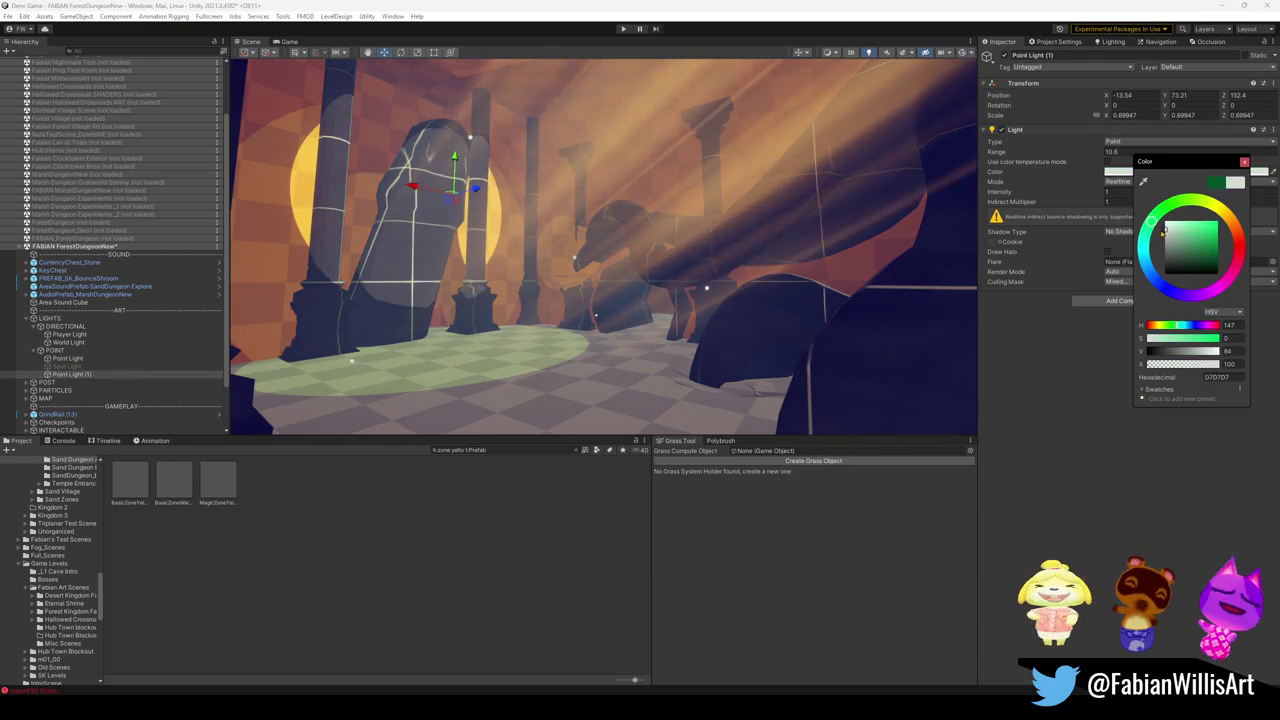
pyautogui.press('Escape')
pyautogui.hotkey('ctrl', 'z')
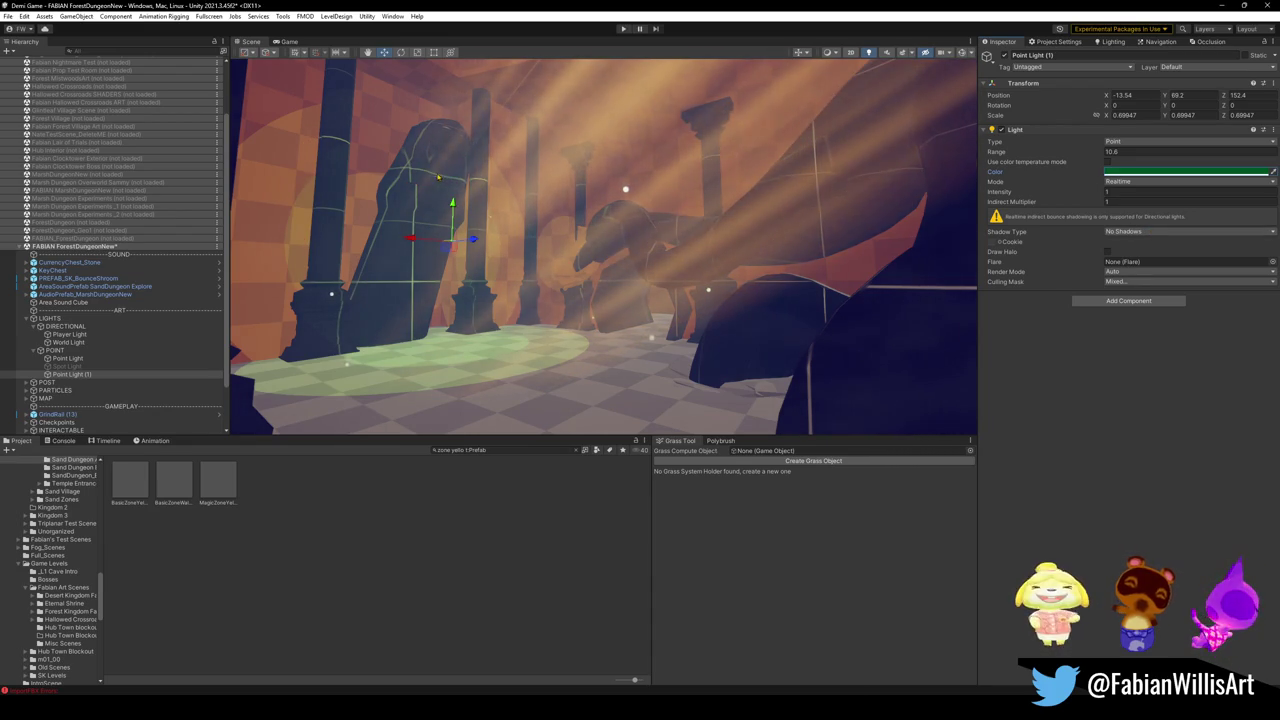
pyautogui.click(409, 167)
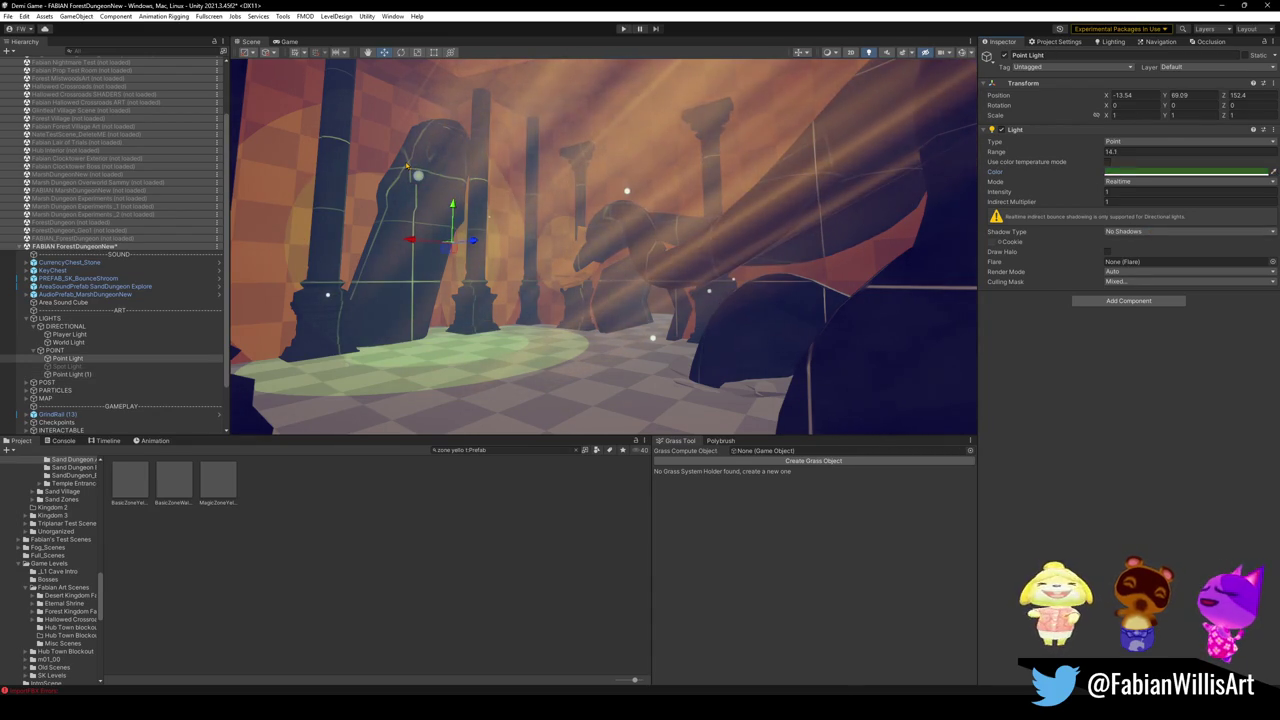
pyautogui.hotkey('ctrl', 'z')
pyautogui.hotkey('ctrl', 'z')
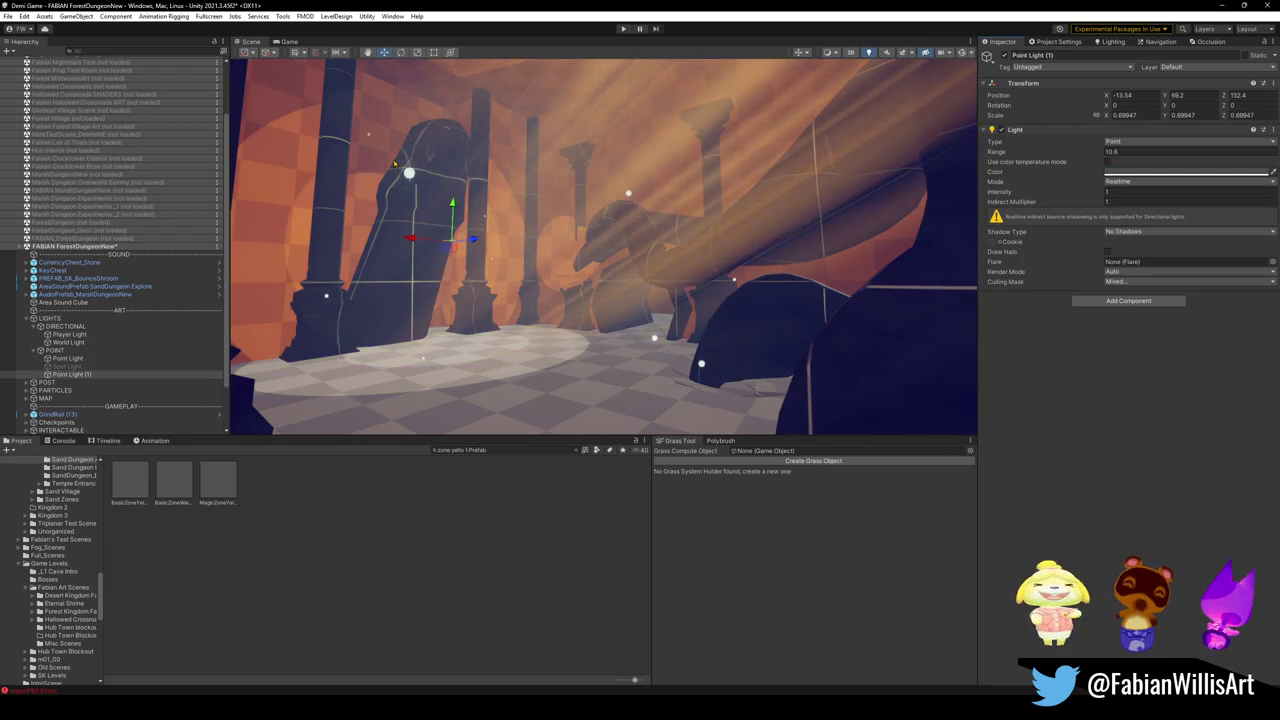
pyautogui.scroll(2, 391, 168)
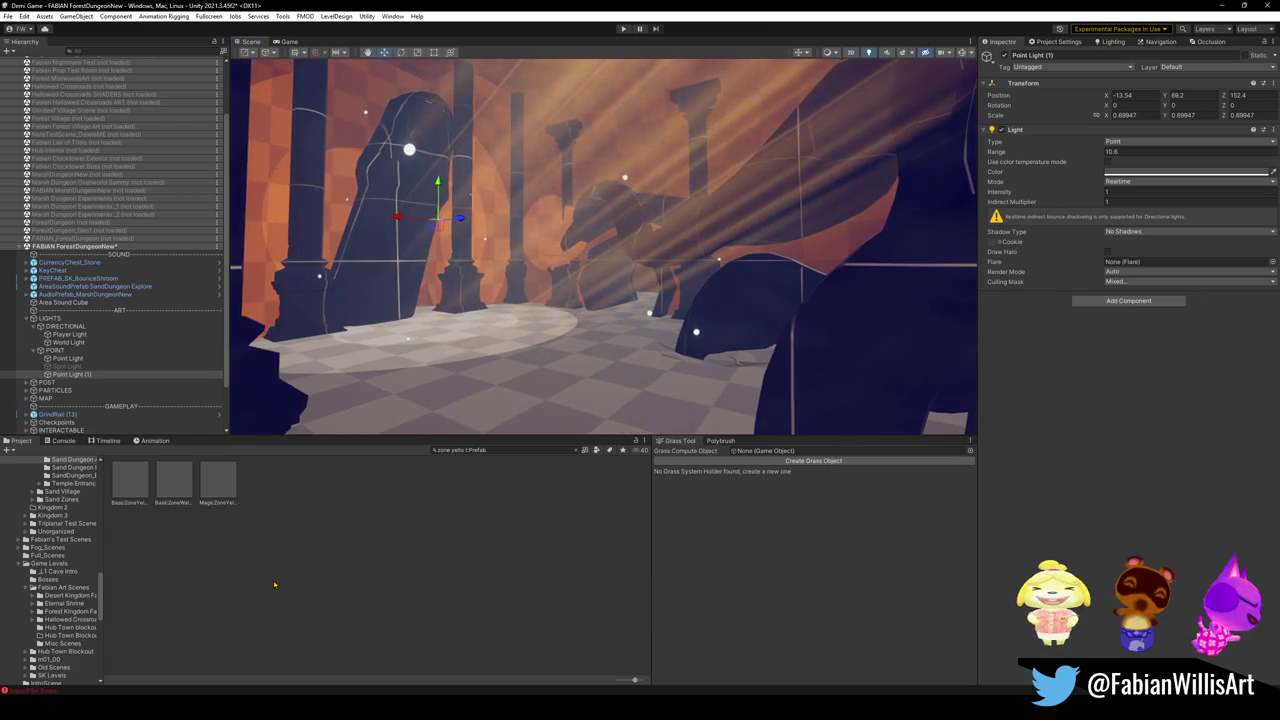
# Step: Deselect the lights and fly to the red checkered room with the balcony railing and mushroom figure
pyautogui.click(274, 584)
pyautogui.moveTo(520, 250)
pyautogui.mouseDown()
pyautogui.moveTo(649, 210)
pyautogui.moveTo(517, 191)
pyautogui.moveTo(469, 224)
pyautogui.moveTo(691, 209)
pyautogui.moveTo(597, 196)
pyautogui.moveTo(621, 204)
pyautogui.mouseUp()
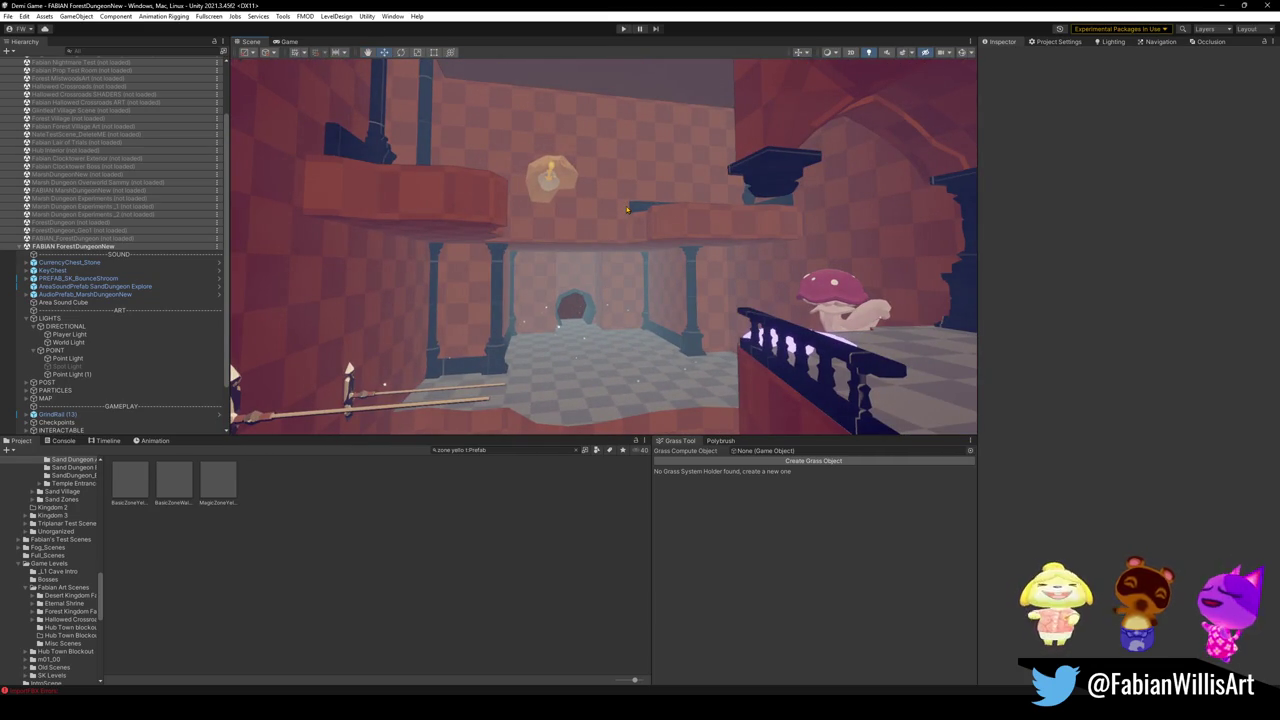
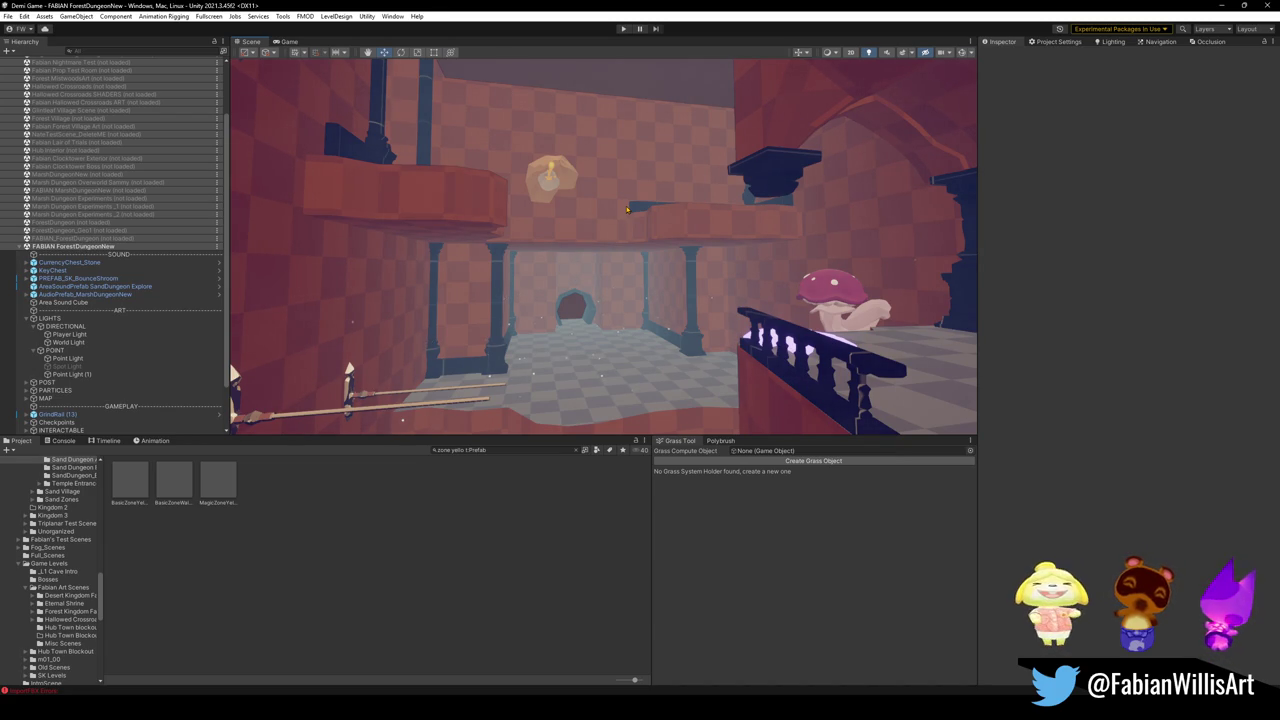
# Step: Search the Project for 'cryst' and filter the results to Prefab only
pyautogui.click(455, 450)
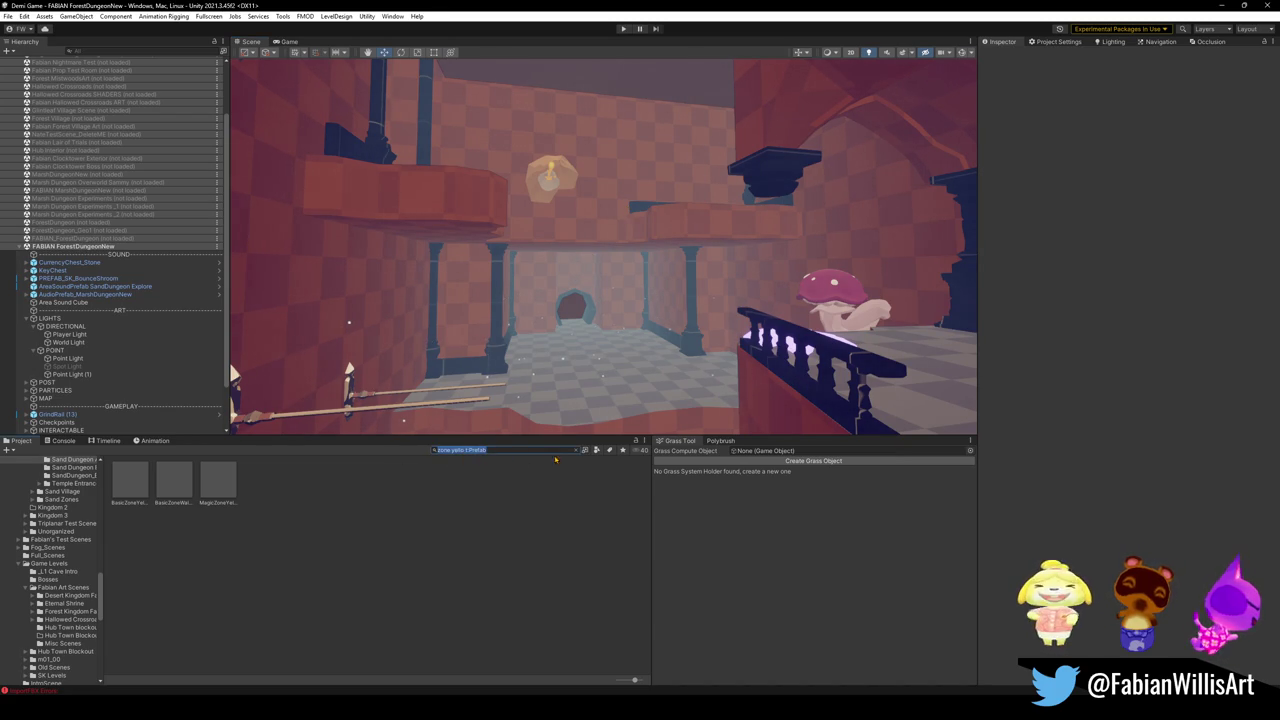
pyautogui.write('cryst')
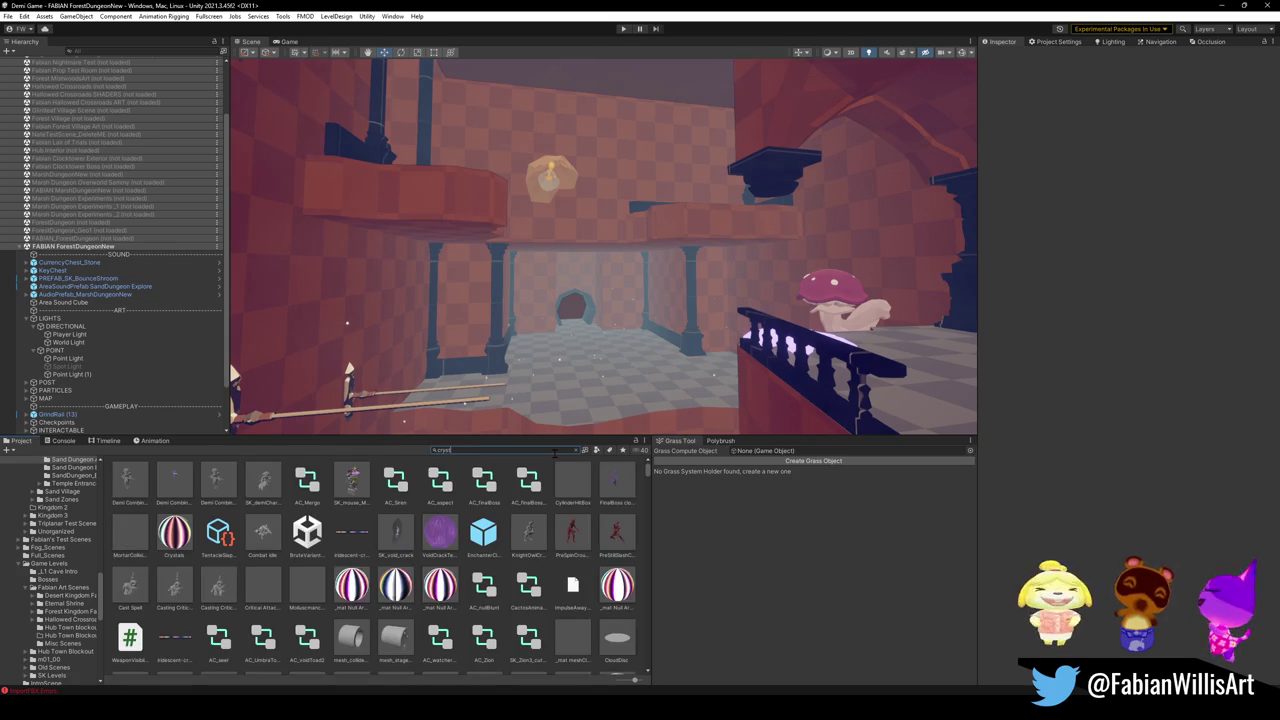
pyautogui.click(596, 450)
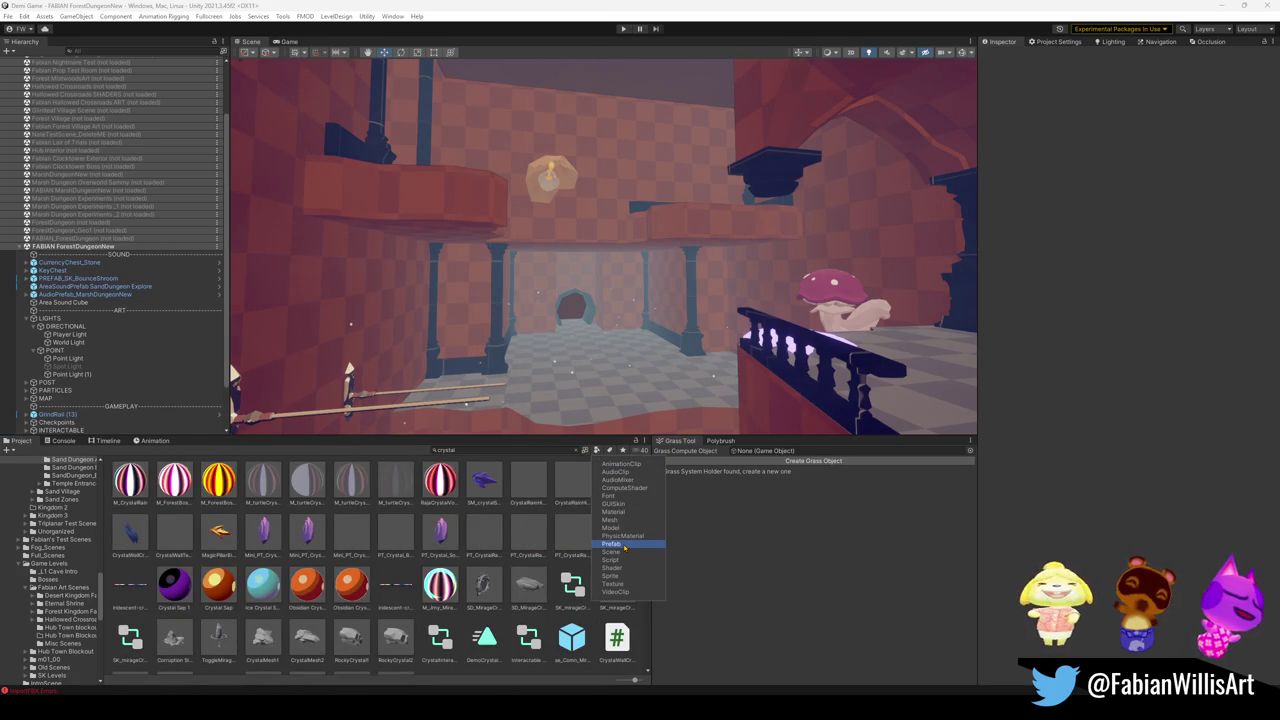
pyautogui.click(614, 543)
pyautogui.click(441, 347)
# Step: Test-place the MagicPillarBlastOrangeCrystal prefab in the room, frame it, then delete it
pyautogui.press('w')
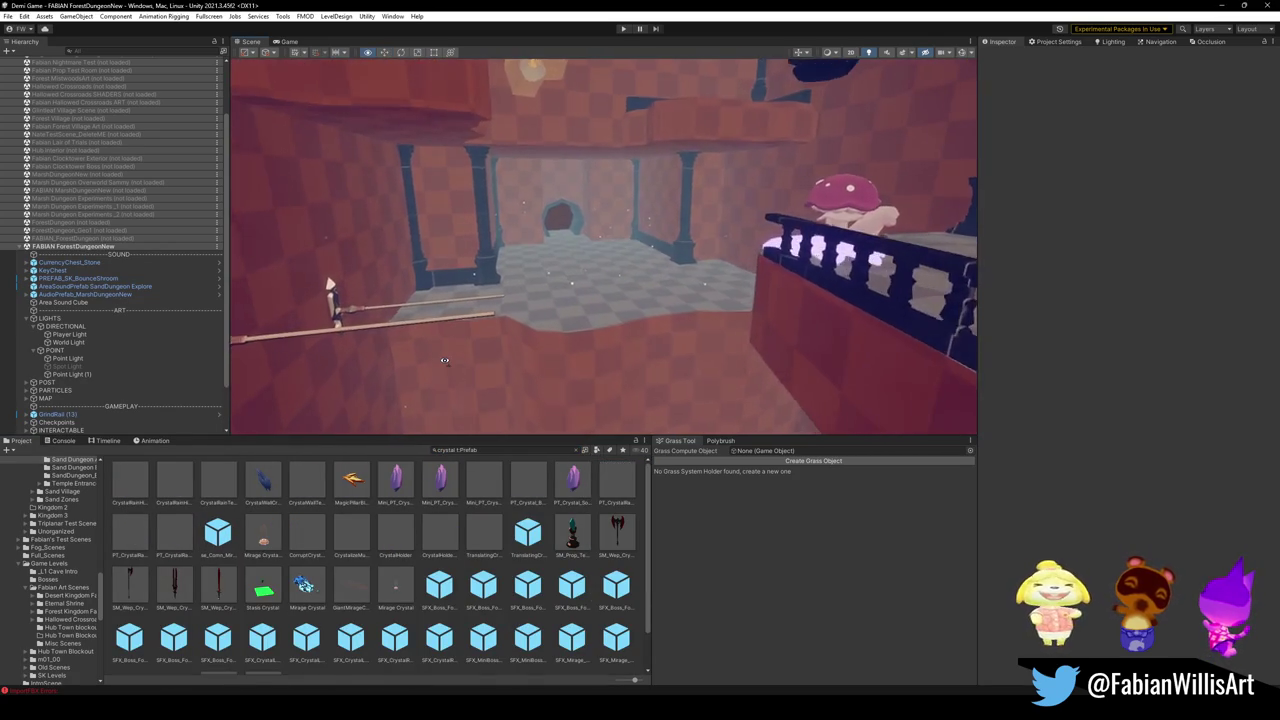
pyautogui.press('w')
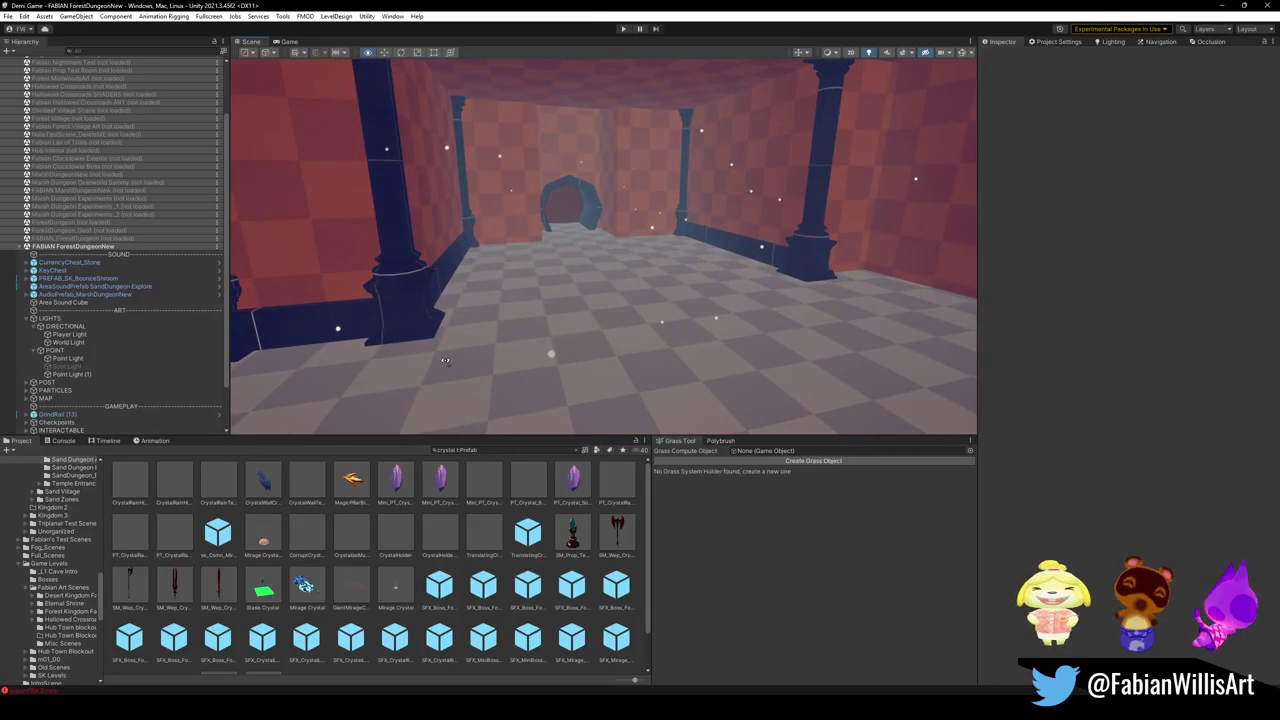
pyautogui.moveTo(336, 505)
pyautogui.mouseDown()
pyautogui.moveTo(523, 352)
pyautogui.moveTo(545, 350)
pyautogui.mouseUp()
pyautogui.press('f')
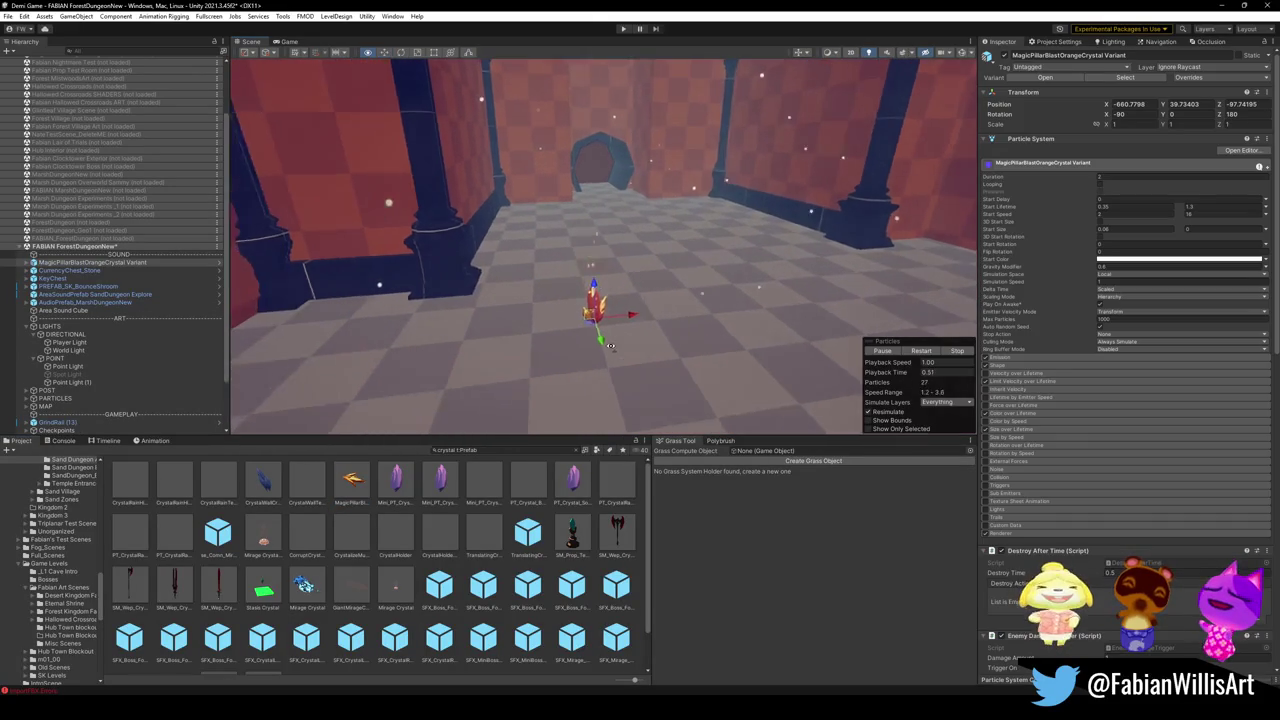
pyautogui.press('Delete')
# Step: Preview another crystal prefab in the room, cancel it, and browse the crystal search results
pyautogui.moveTo(300, 606)
pyautogui.mouseDown()
pyautogui.moveTo(600, 351)
pyautogui.moveTo(548, 412)
pyautogui.mouseUp()
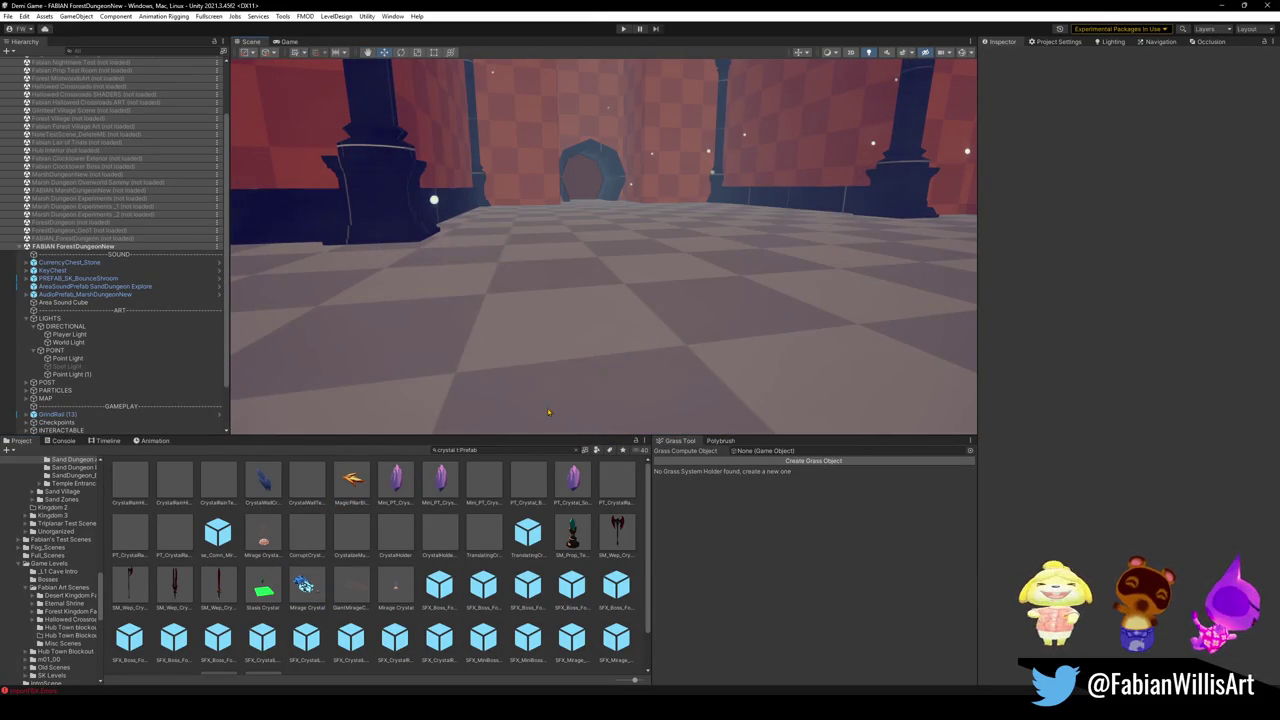
pyautogui.scroll(-2, 381, 598)
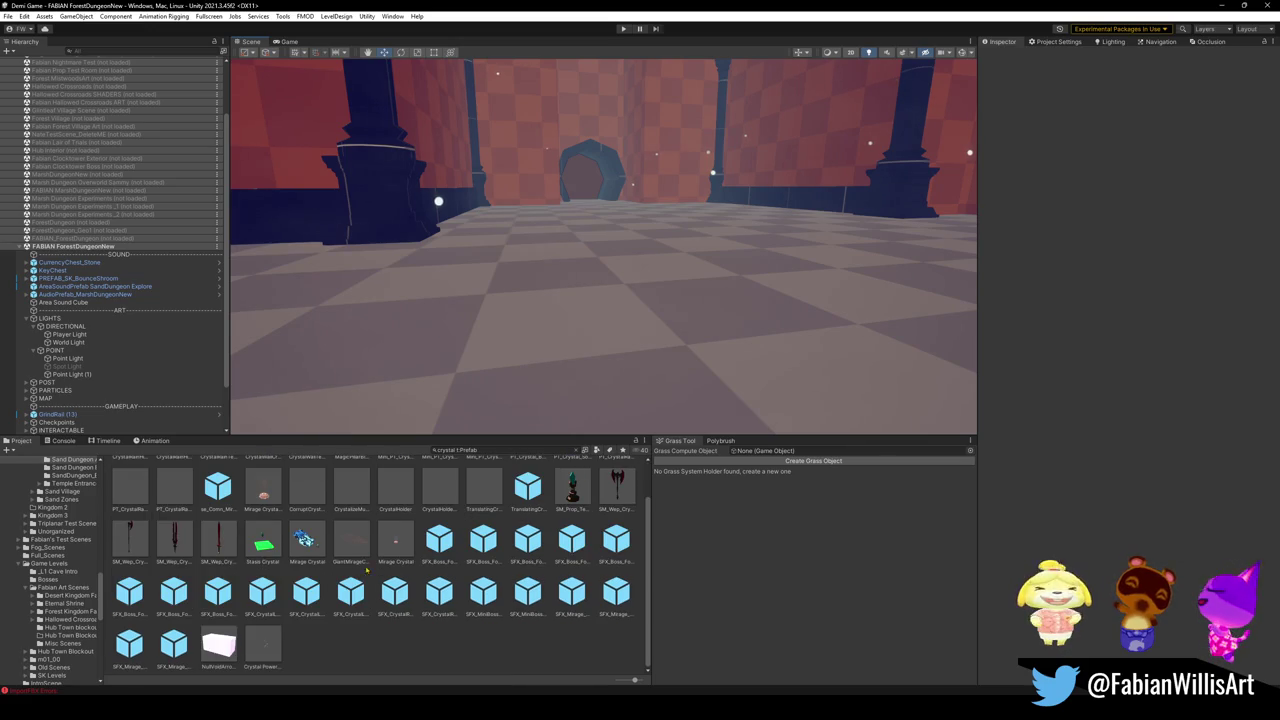
pyautogui.scroll(2, 249, 565)
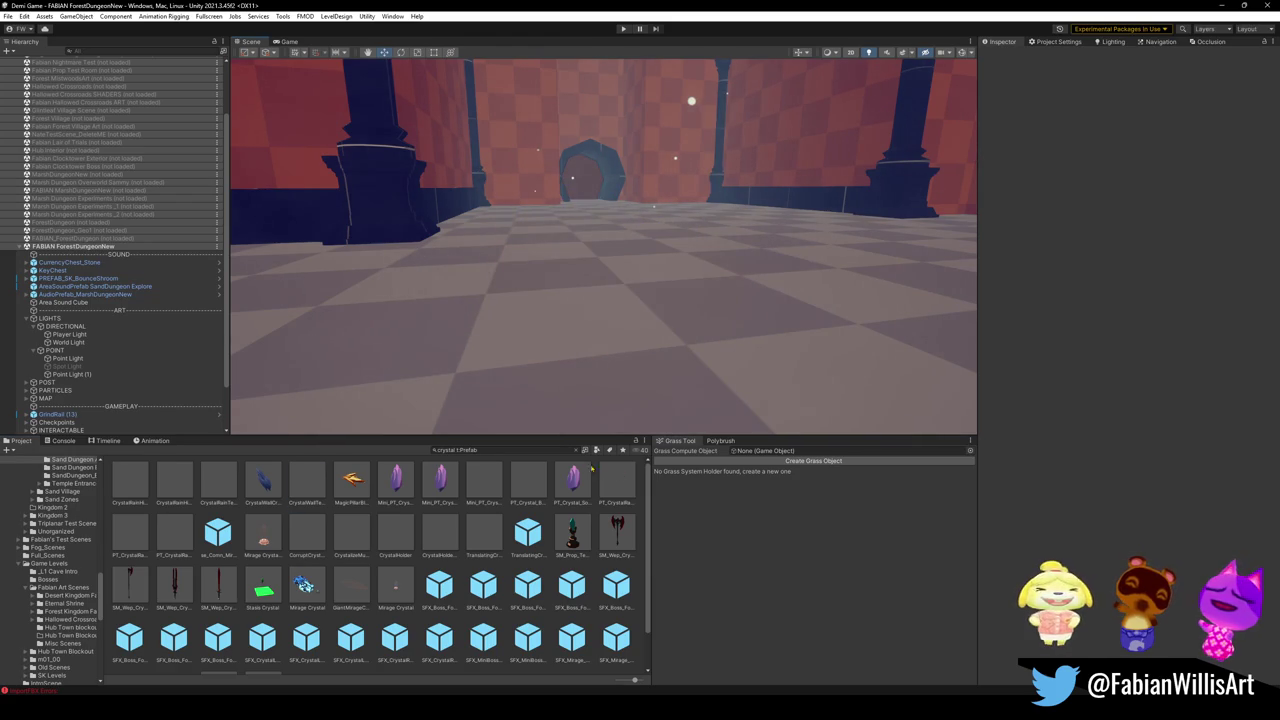
pyautogui.doubleClick(446, 450)
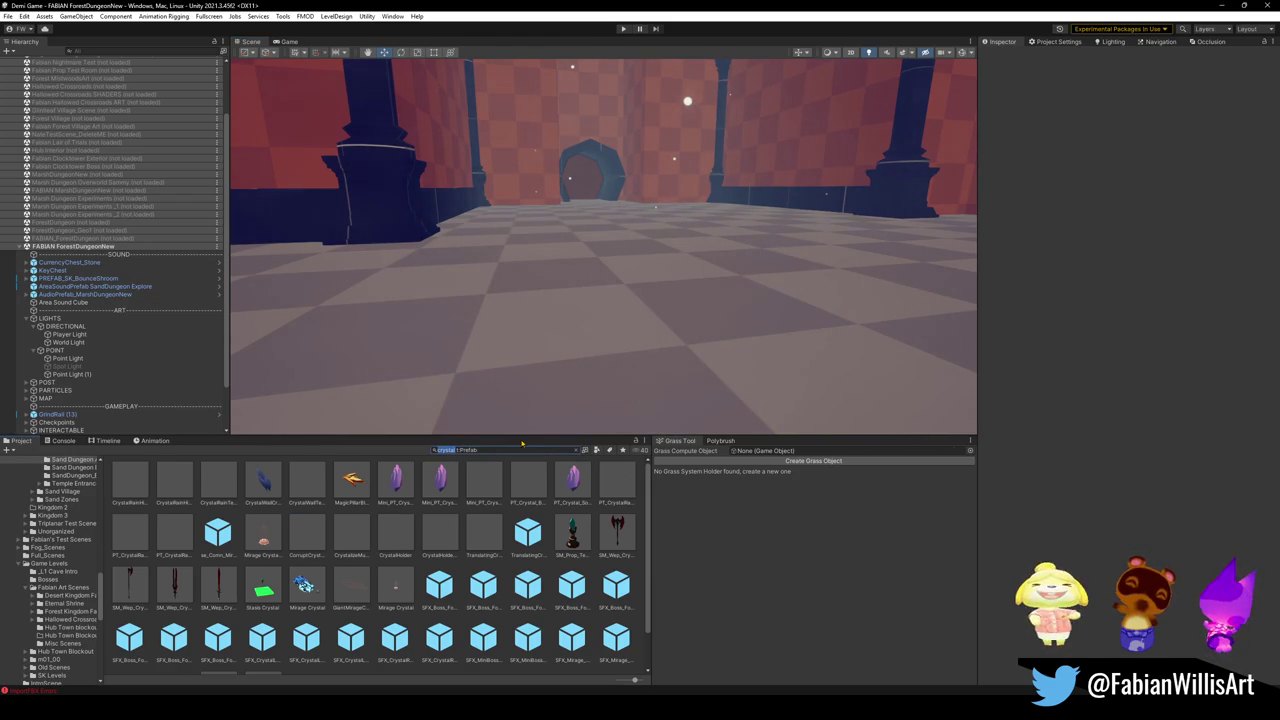
pyautogui.scroll(-2, 481, 618)
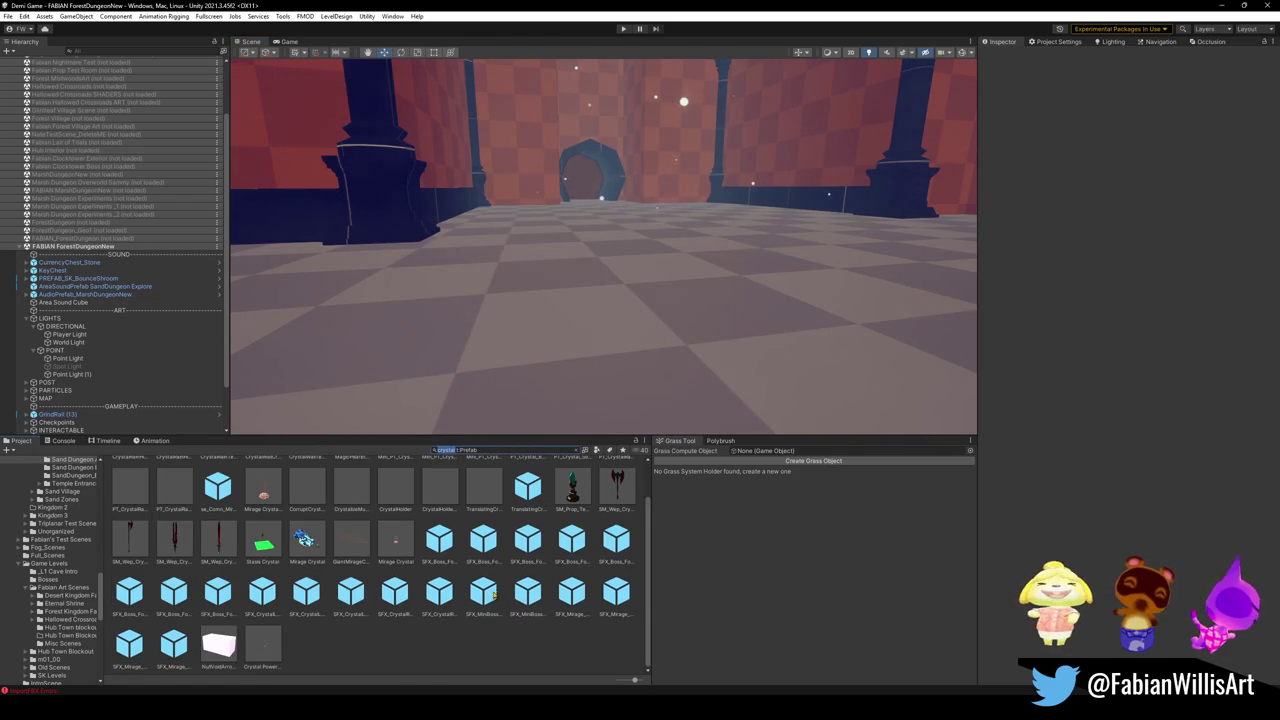
pyautogui.scroll(2, 504, 577)
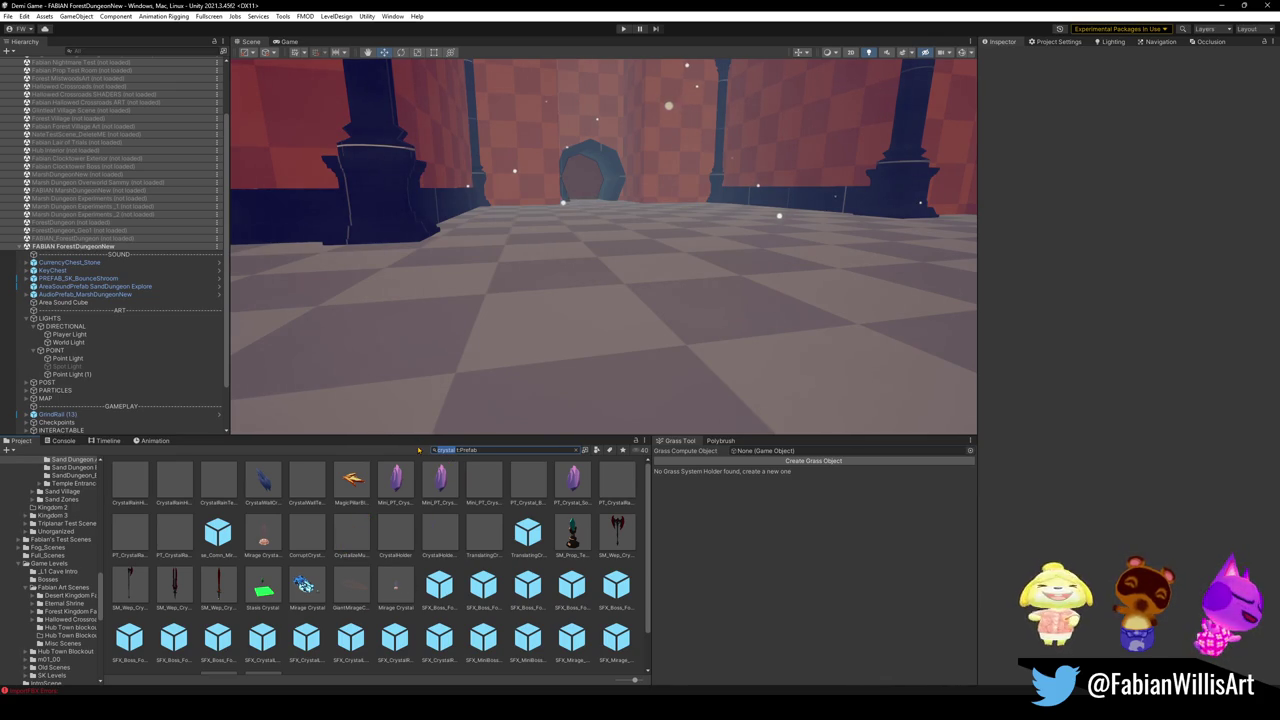
# Step: Search for 'umb' and test-place Umbrashard 4 in the room, then delete it
pyautogui.write('umb')
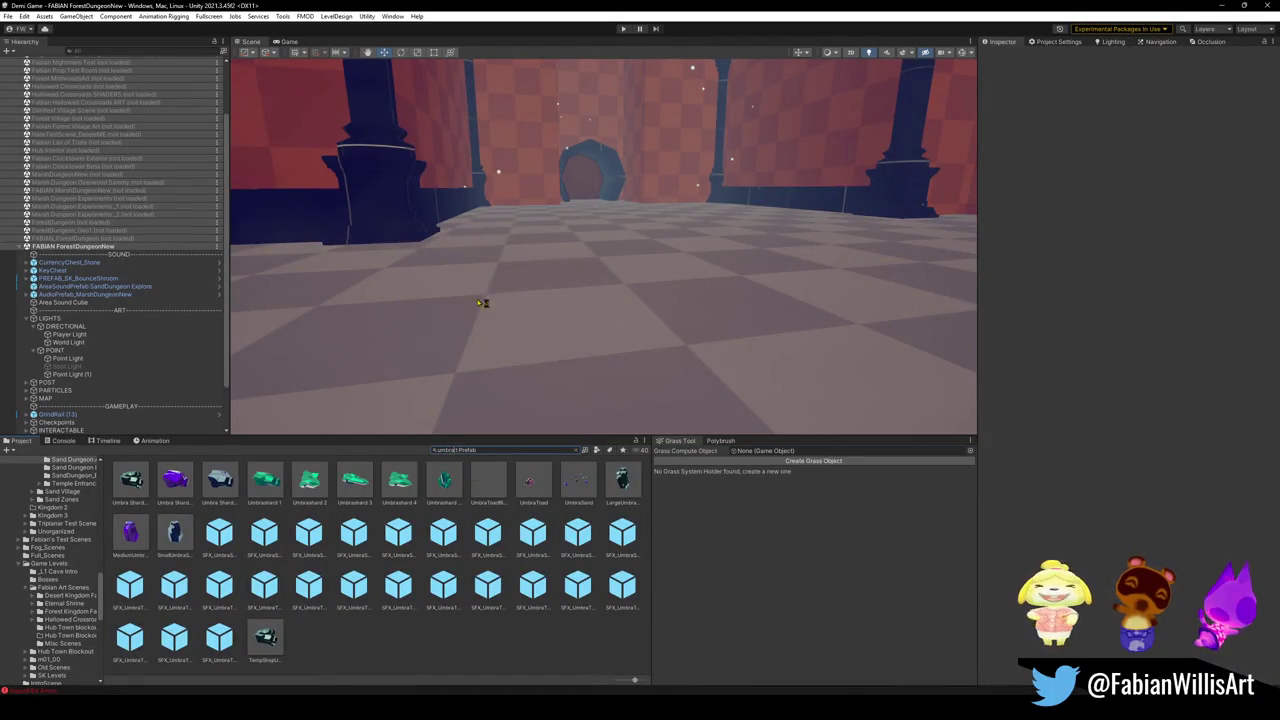
pyautogui.moveTo(399, 482)
pyautogui.mouseDown()
pyautogui.moveTo(597, 340)
pyautogui.moveTo(666, 270)
pyautogui.mouseUp()
pyautogui.moveTo(738, 231)
pyautogui.mouseDown()
pyautogui.moveTo(766, 277)
pyautogui.moveTo(614, 363)
pyautogui.moveTo(403, 397)
pyautogui.moveTo(540, 304)
pyautogui.moveTo(449, 371)
pyautogui.moveTo(557, 403)
pyautogui.moveTo(597, 303)
pyautogui.moveTo(544, 365)
pyautogui.mouseUp()
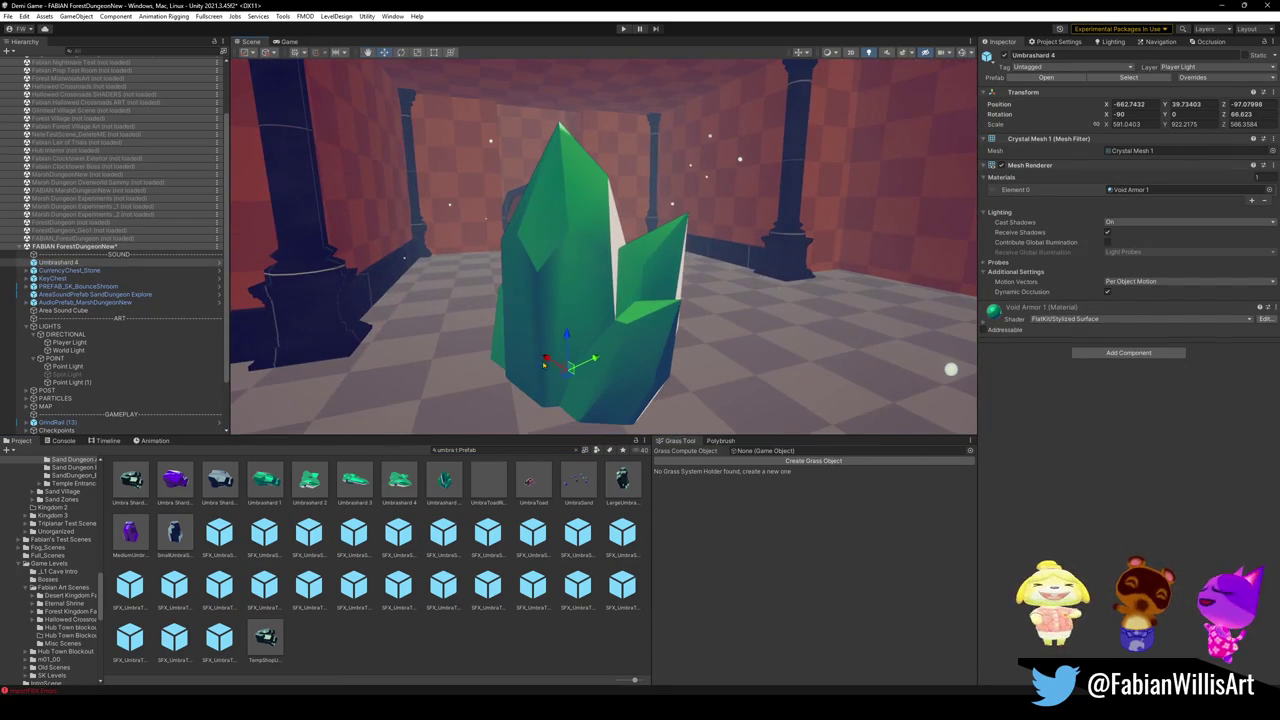
pyautogui.press('Delete')
# Step: Place Umbrashard Cluster Large, then add Umbrashard 3 and Umbrashard 1 beside it
pyautogui.moveTo(443, 482)
pyautogui.mouseDown()
pyautogui.moveTo(620, 370)
pyautogui.moveTo(445, 362)
pyautogui.moveTo(700, 356)
pyautogui.moveTo(664, 354)
pyautogui.moveTo(694, 334)
pyautogui.moveTo(552, 331)
pyautogui.moveTo(577, 348)
pyautogui.mouseUp()
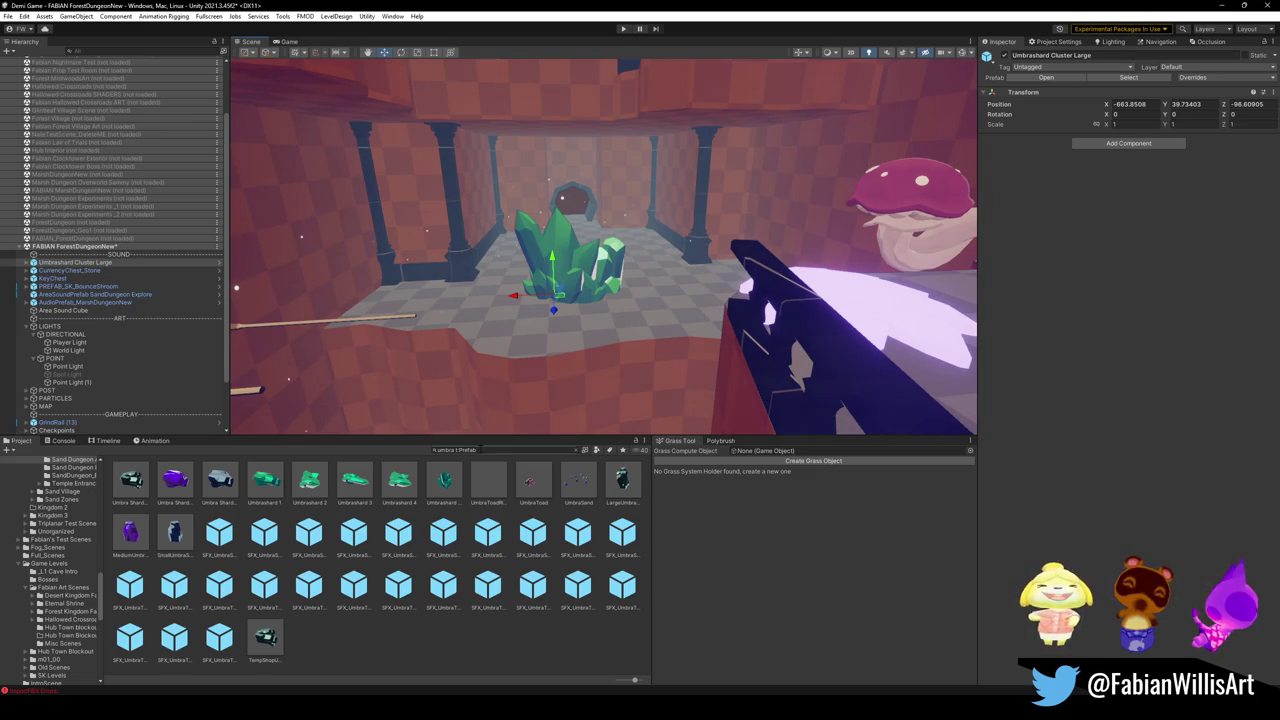
pyautogui.press('f')
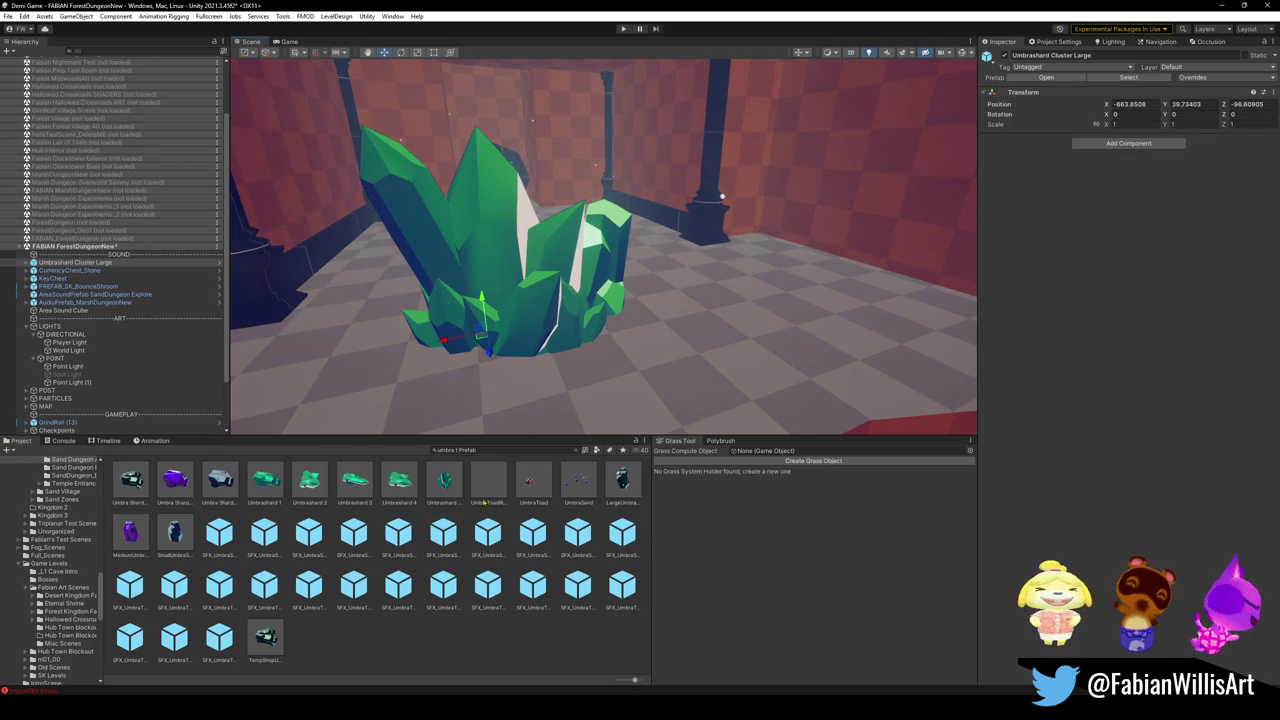
pyautogui.moveTo(370, 496)
pyautogui.mouseDown()
pyautogui.moveTo(690, 318)
pyautogui.moveTo(649, 340)
pyautogui.mouseUp()
pyautogui.moveTo(274, 490)
pyautogui.mouseDown()
pyautogui.moveTo(850, 318)
pyautogui.moveTo(790, 312)
pyautogui.mouseUp()
pyautogui.moveTo(833, 319); pyautogui.dragTo(756, 329)
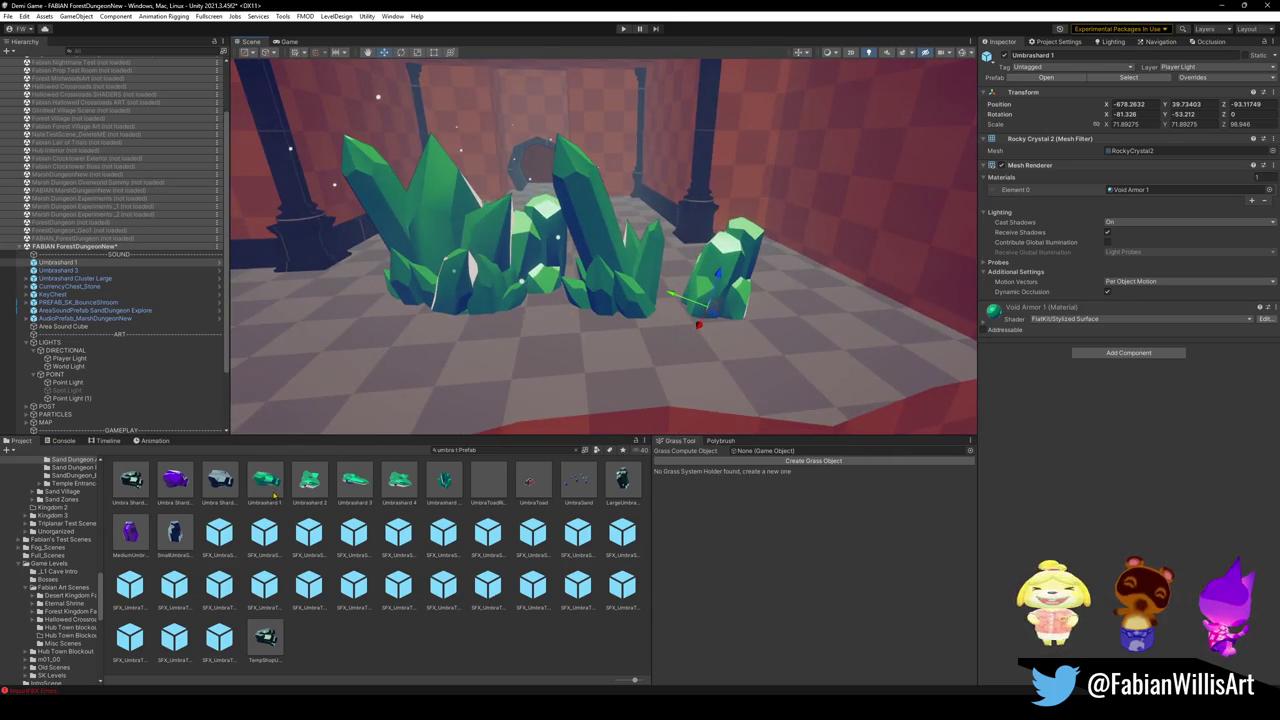
# Step: Add Umbrashard 2 to the right of the crystal group and deselect it
pyautogui.moveTo(324, 381)
pyautogui.mouseDown()
pyautogui.moveTo(459, 351)
pyautogui.moveTo(558, 364)
pyautogui.mouseUp()
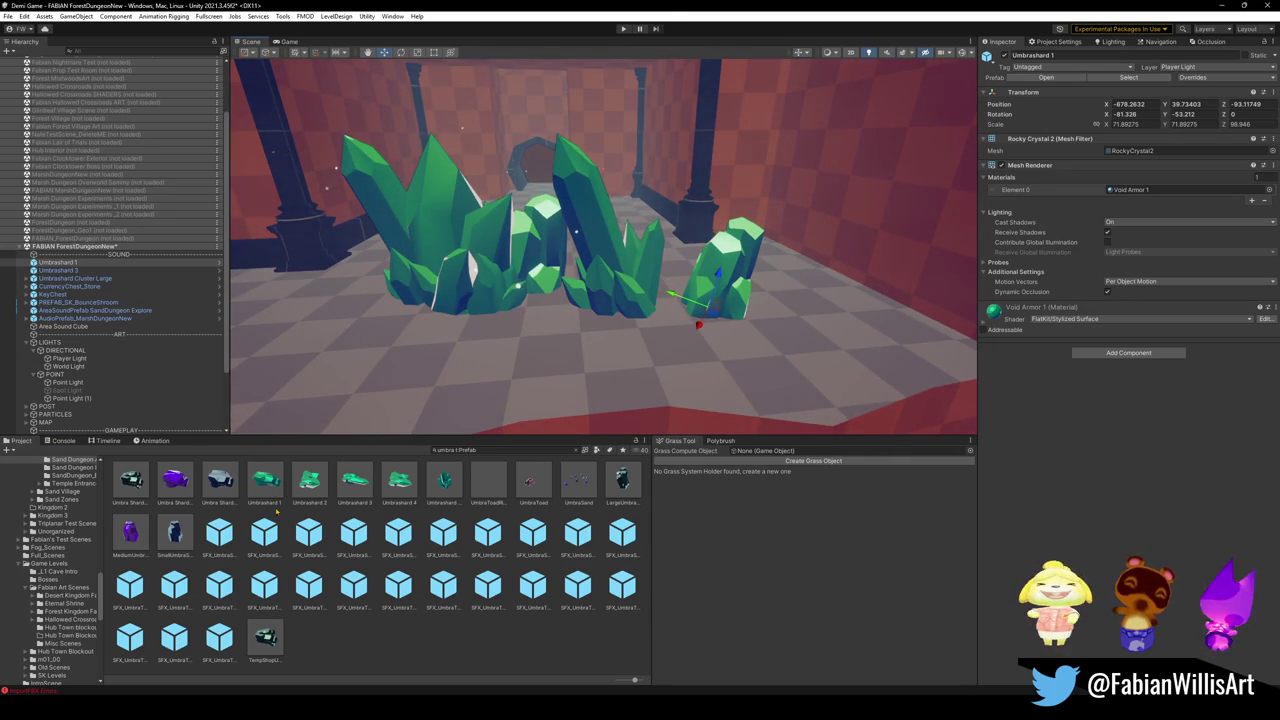
pyautogui.moveTo(310, 485)
pyautogui.mouseDown()
pyautogui.moveTo(518, 350)
pyautogui.moveTo(830, 317)
pyautogui.moveTo(763, 318)
pyautogui.mouseUp()
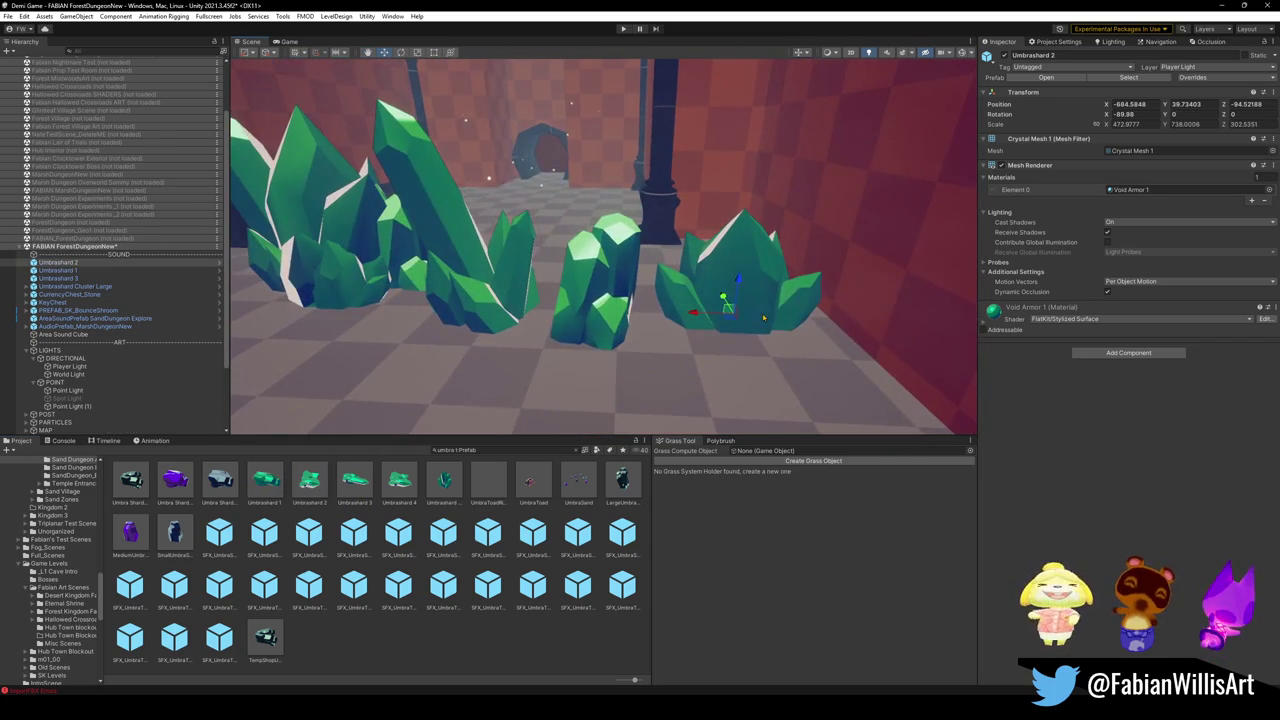
pyautogui.click(386, 650)
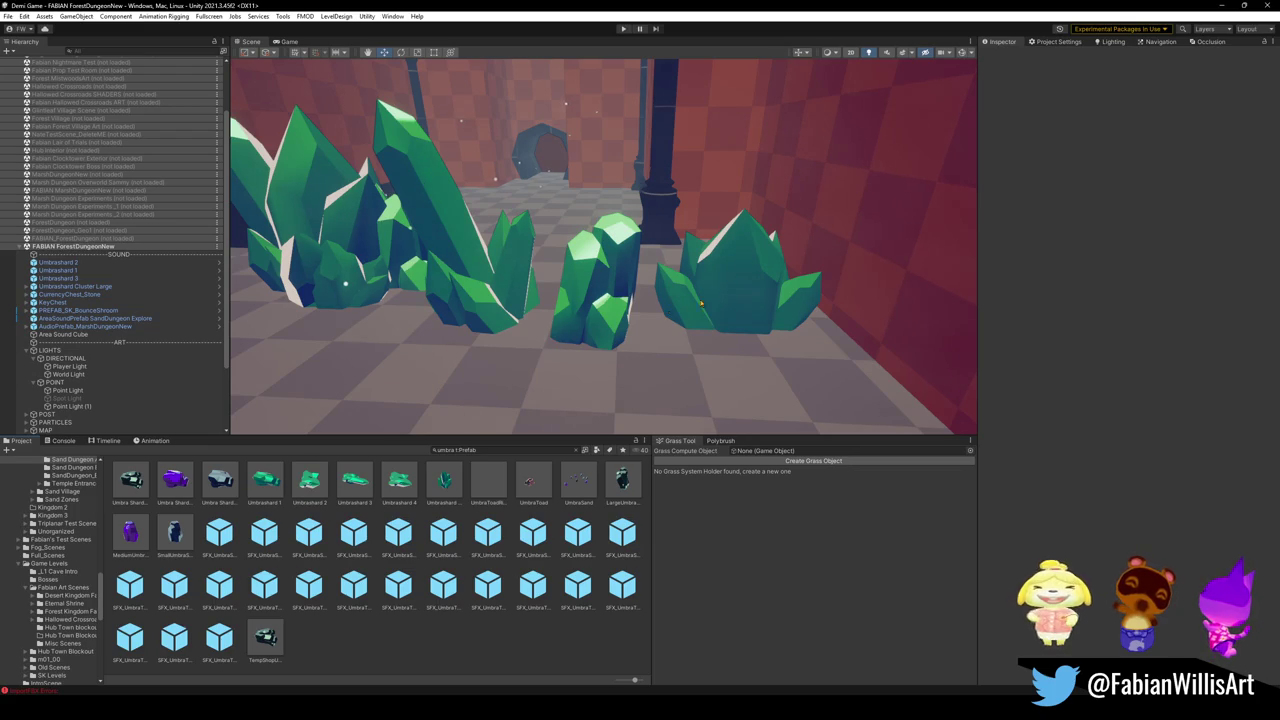
pyautogui.click(486, 450)
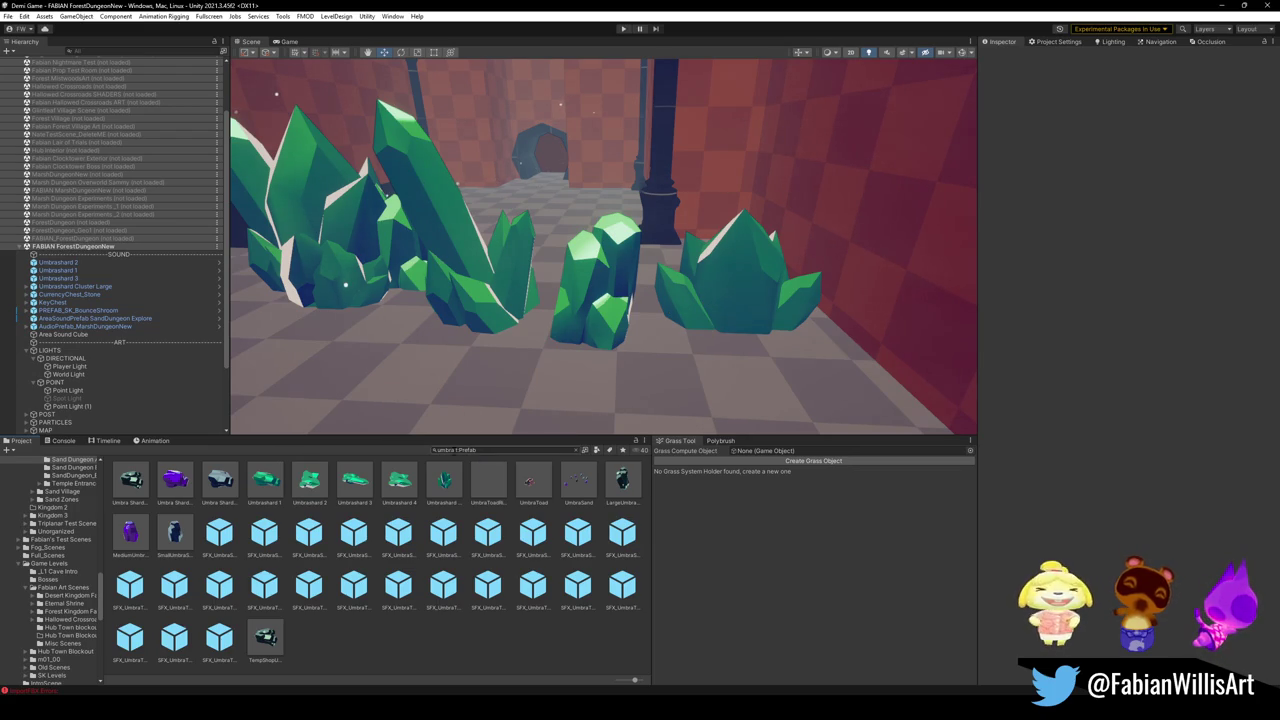
# Step: Open the _JacobShaders Amber folder and select the Amber_PREVIEW 1 material
pyautogui.write('polyb')
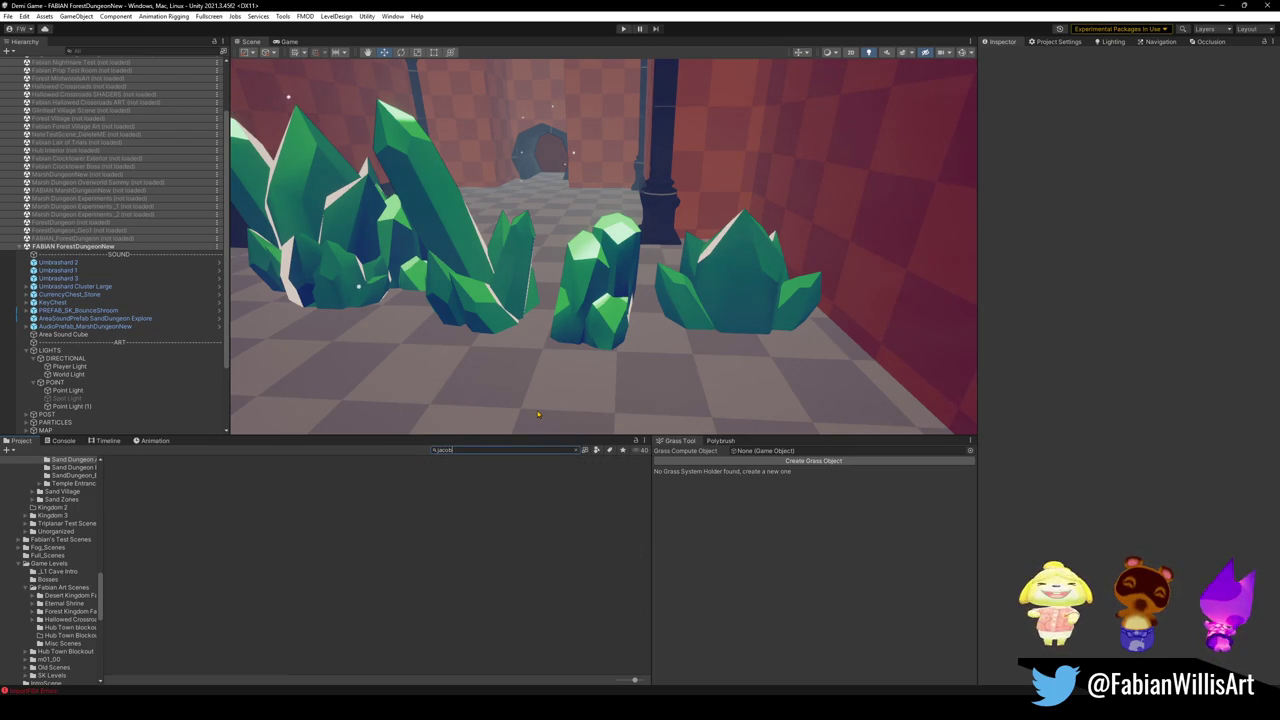
pyautogui.hotkey('ctrl', 'a')
pyautogui.write('p')
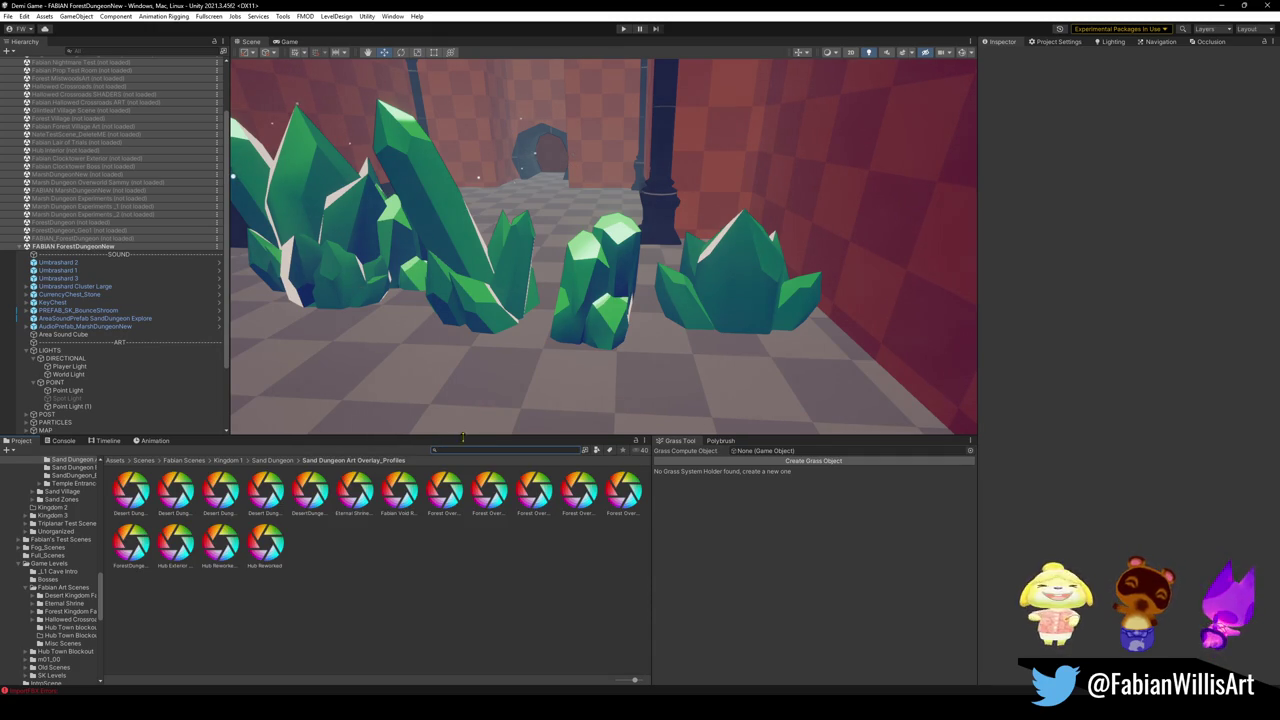
pyautogui.write('p')
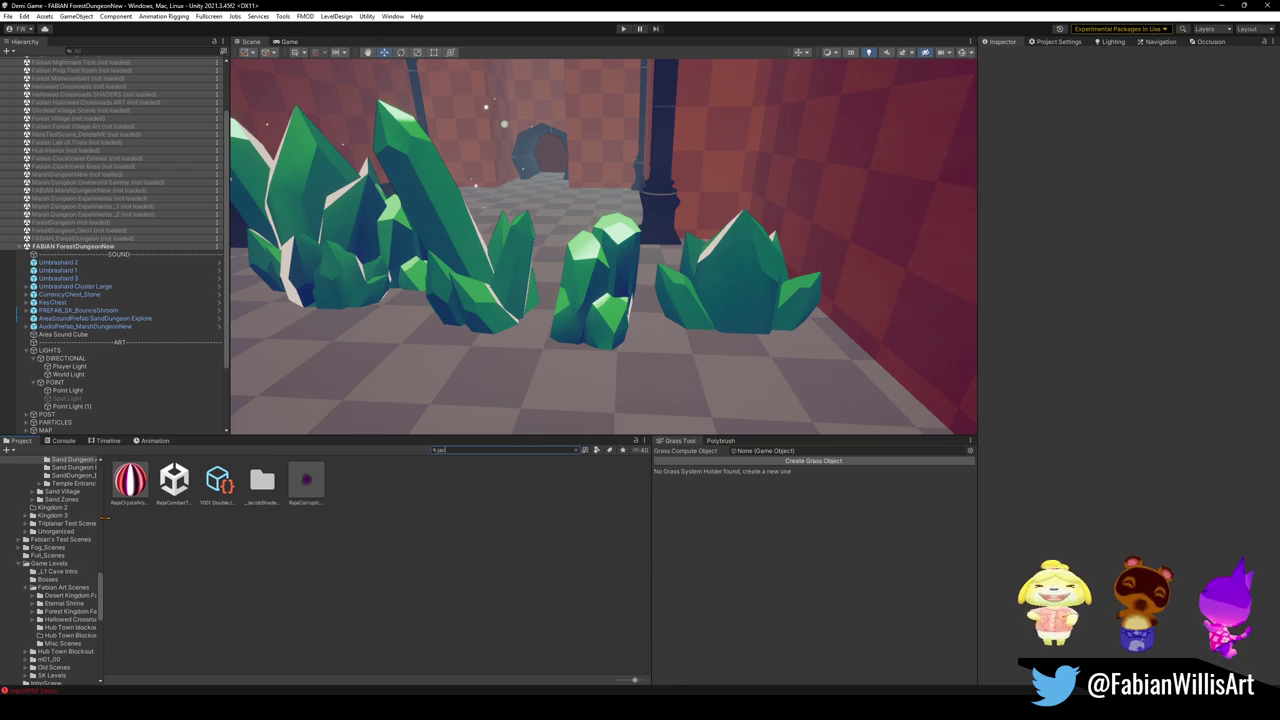
pyautogui.doubleClick(261, 484)
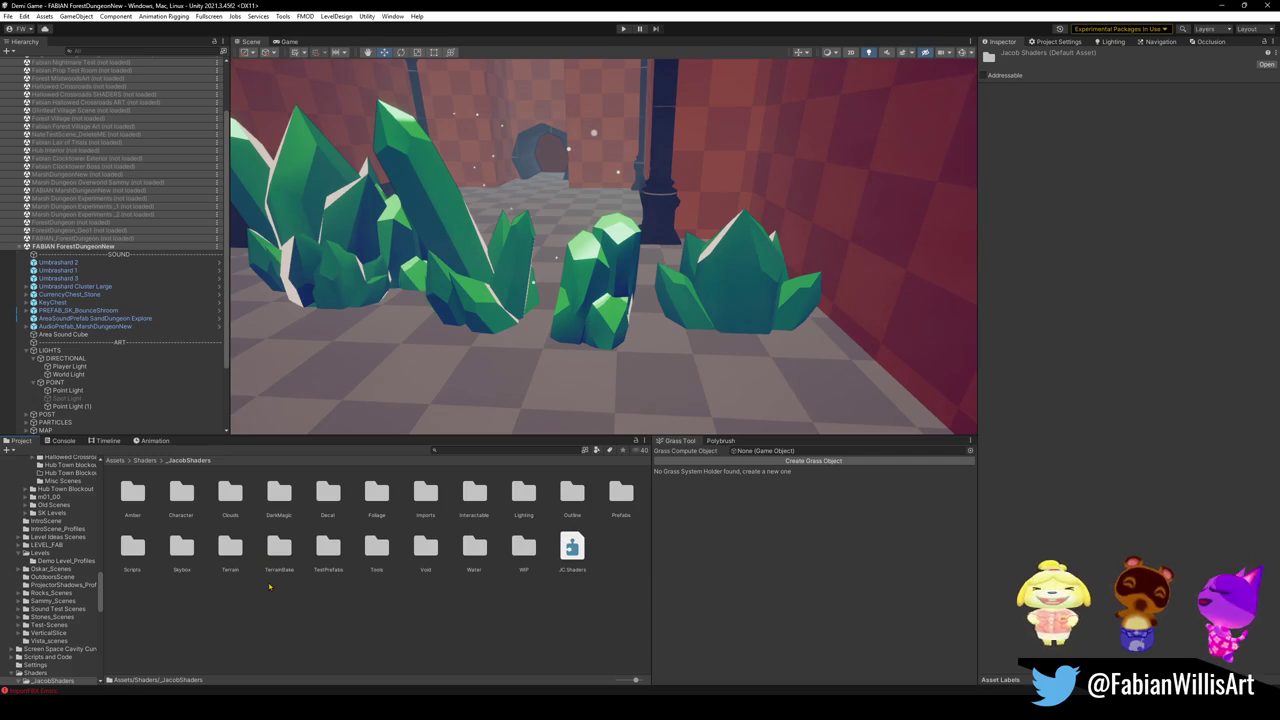
pyautogui.click(140, 497)
pyautogui.doubleClick(140, 497)
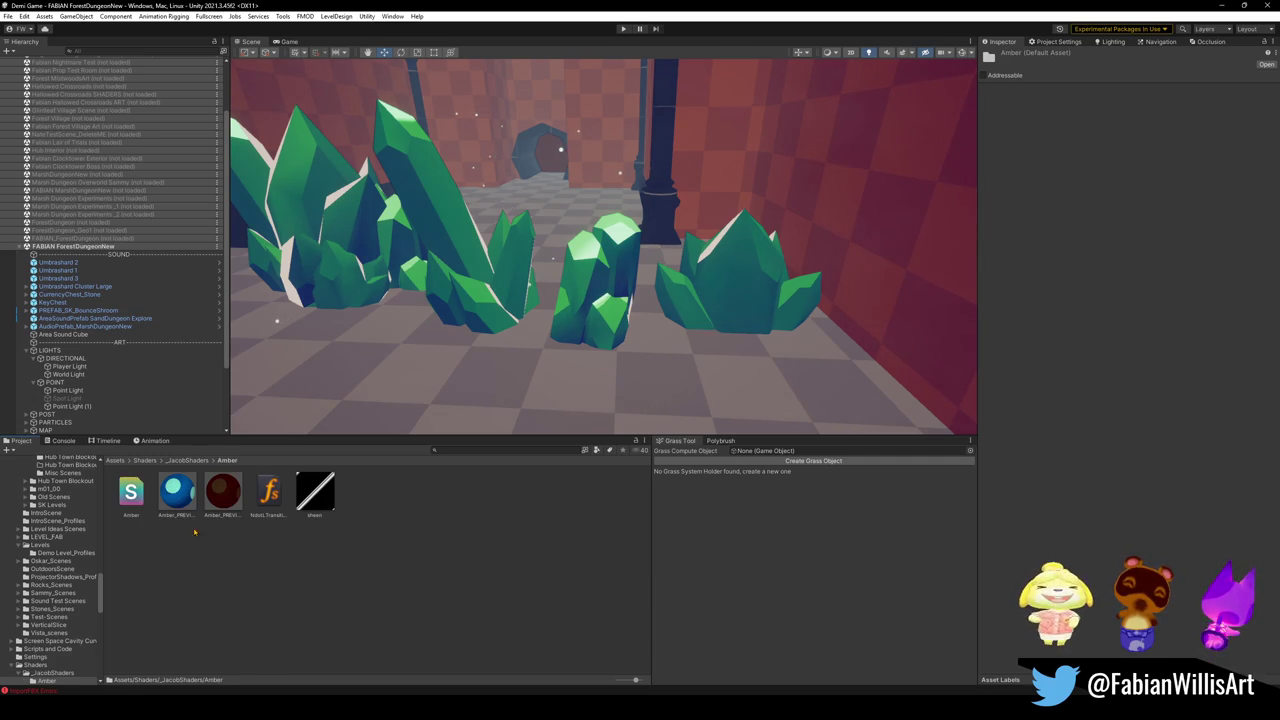
pyautogui.click(178, 494)
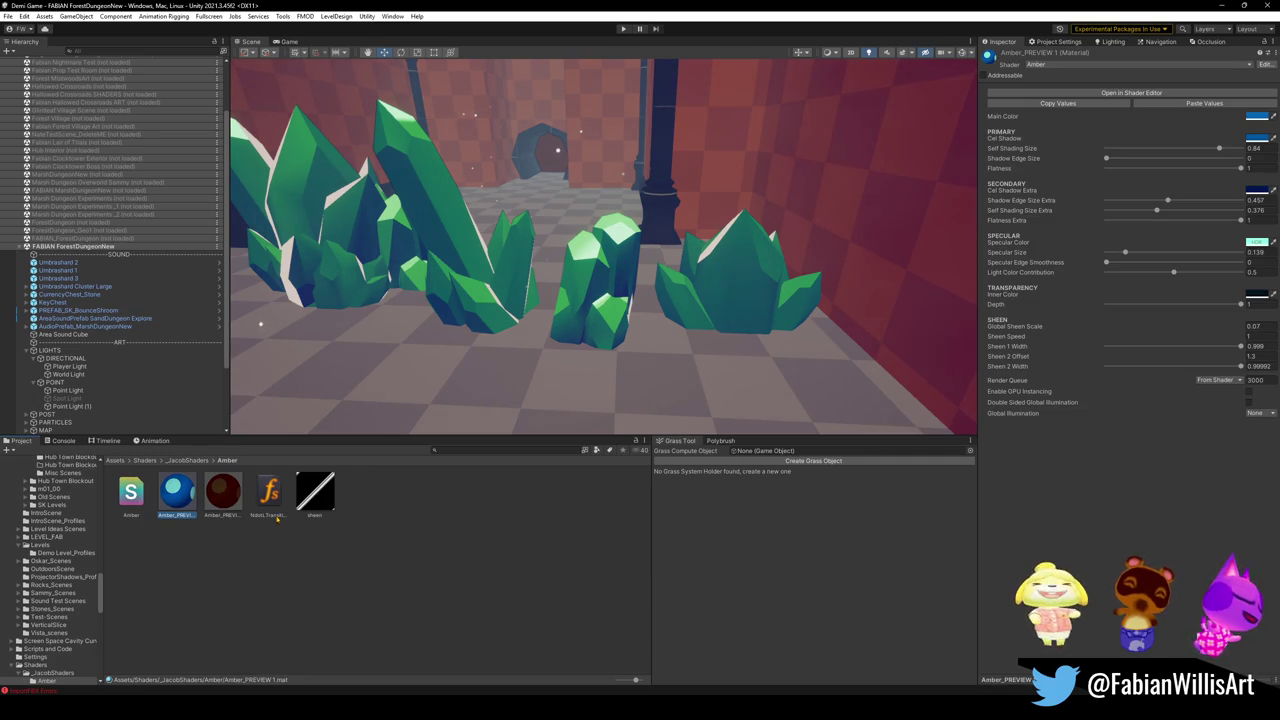
pyautogui.moveTo(178, 494)
pyautogui.mouseDown()
pyautogui.moveTo(590, 280)
pyautogui.moveTo(504, 304)
pyautogui.moveTo(618, 340)
pyautogui.moveTo(602, 305)
pyautogui.mouseUp()
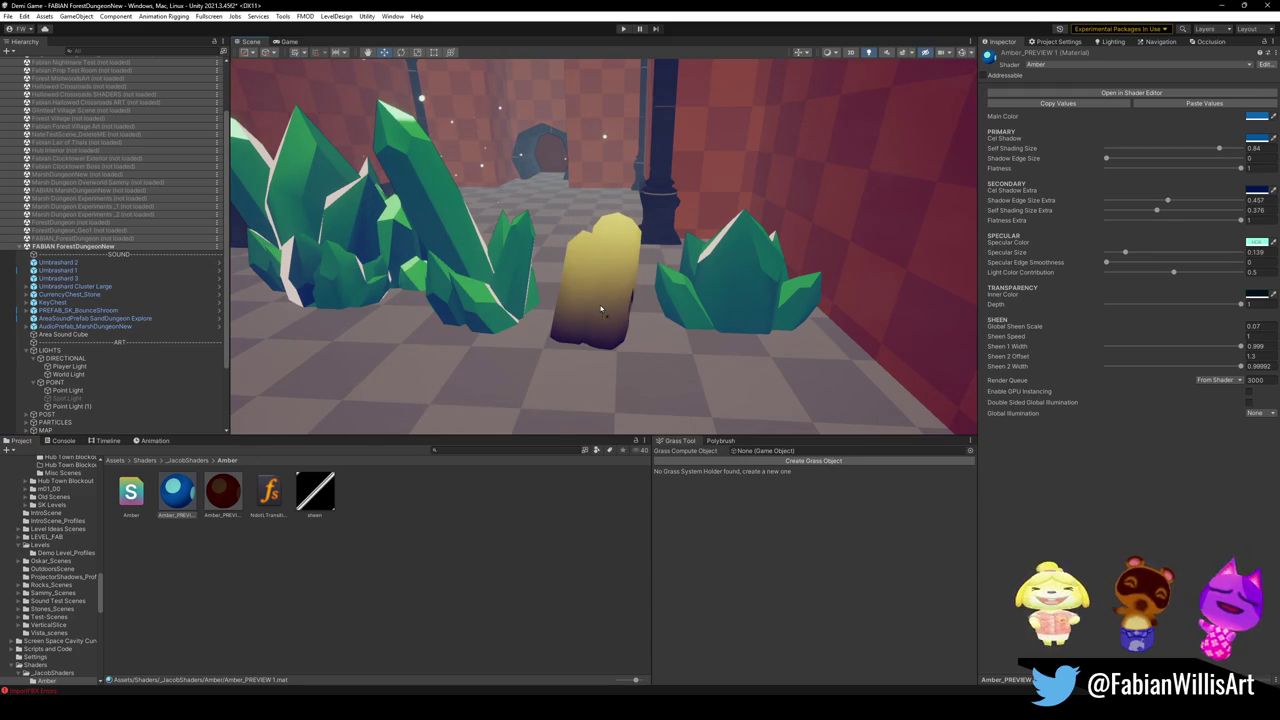
pyautogui.moveTo(601, 310)
pyautogui.mouseDown()
pyautogui.moveTo(730, 290)
pyautogui.moveTo(497, 270)
pyautogui.moveTo(489, 280)
pyautogui.mouseUp()
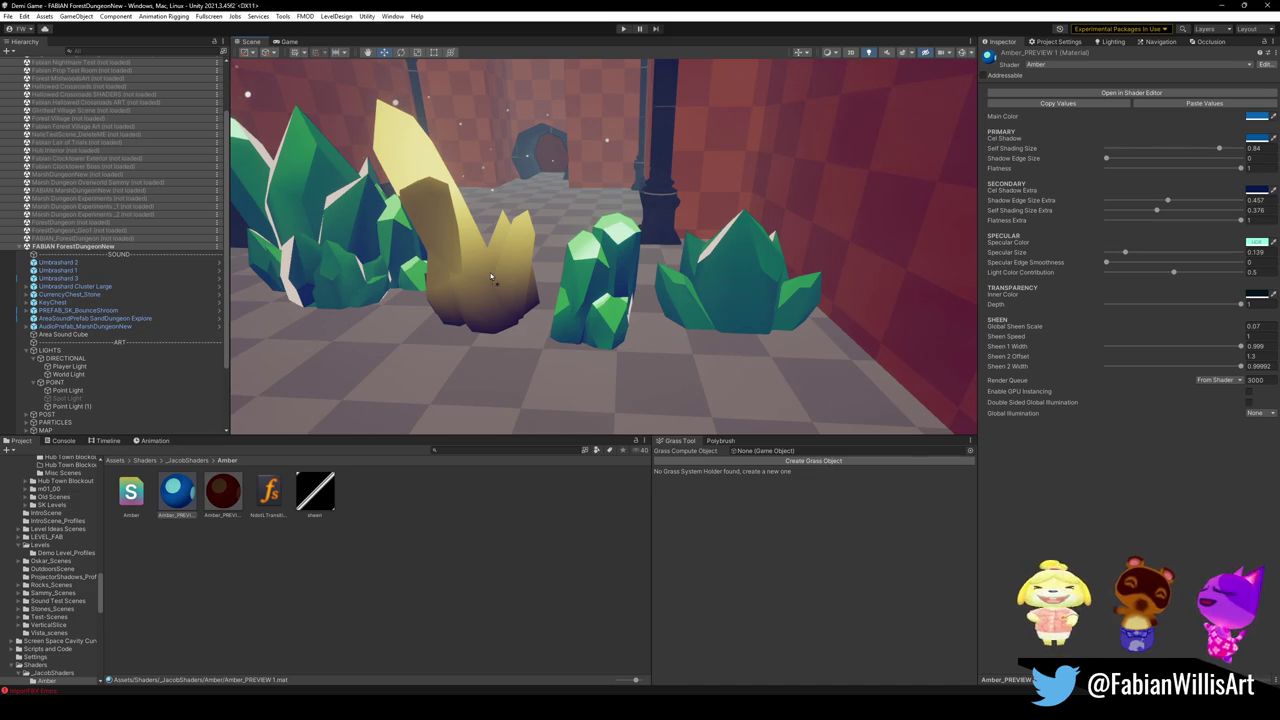
pyautogui.press('Escape')
pyautogui.scroll(10, 531, 337)
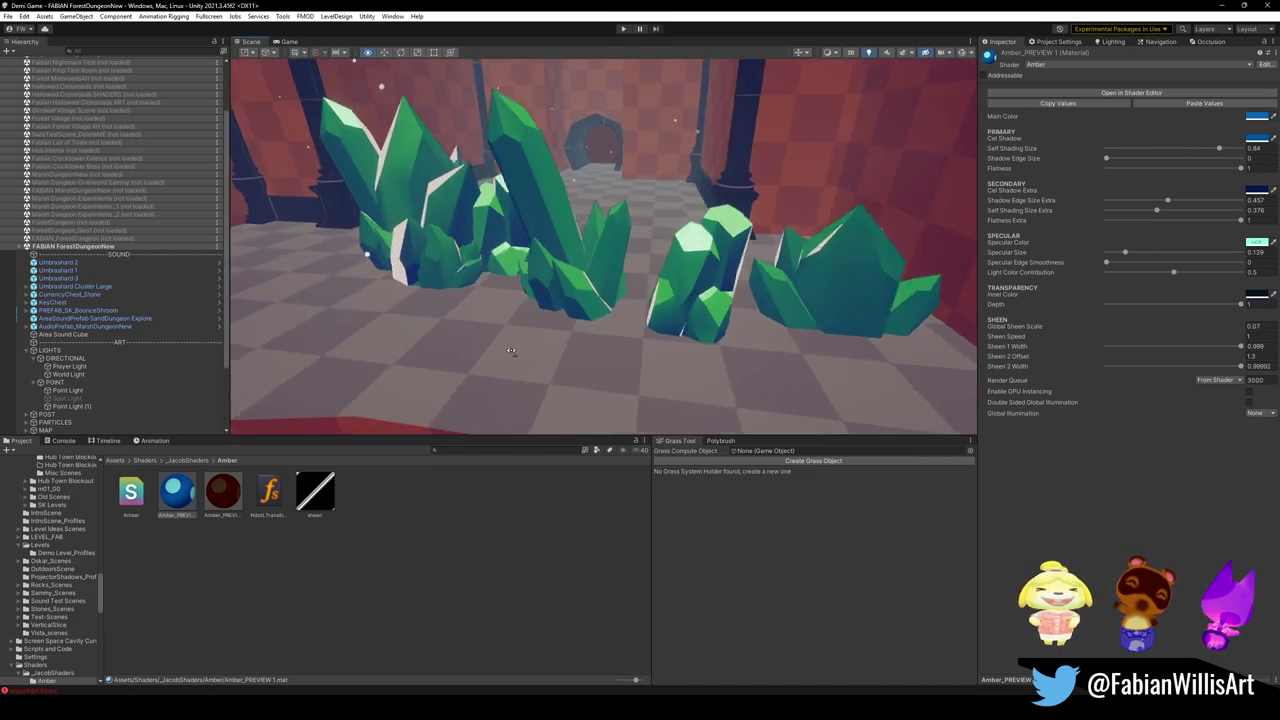
pyautogui.moveTo(240, 500)
pyautogui.mouseDown()
pyautogui.moveTo(572, 261)
pyautogui.moveTo(613, 255)
pyautogui.moveTo(470, 376)
pyautogui.moveTo(360, 280)
pyautogui.moveTo(300, 255)
pyautogui.moveTo(600, 281)
pyautogui.moveTo(568, 307)
pyautogui.mouseUp()
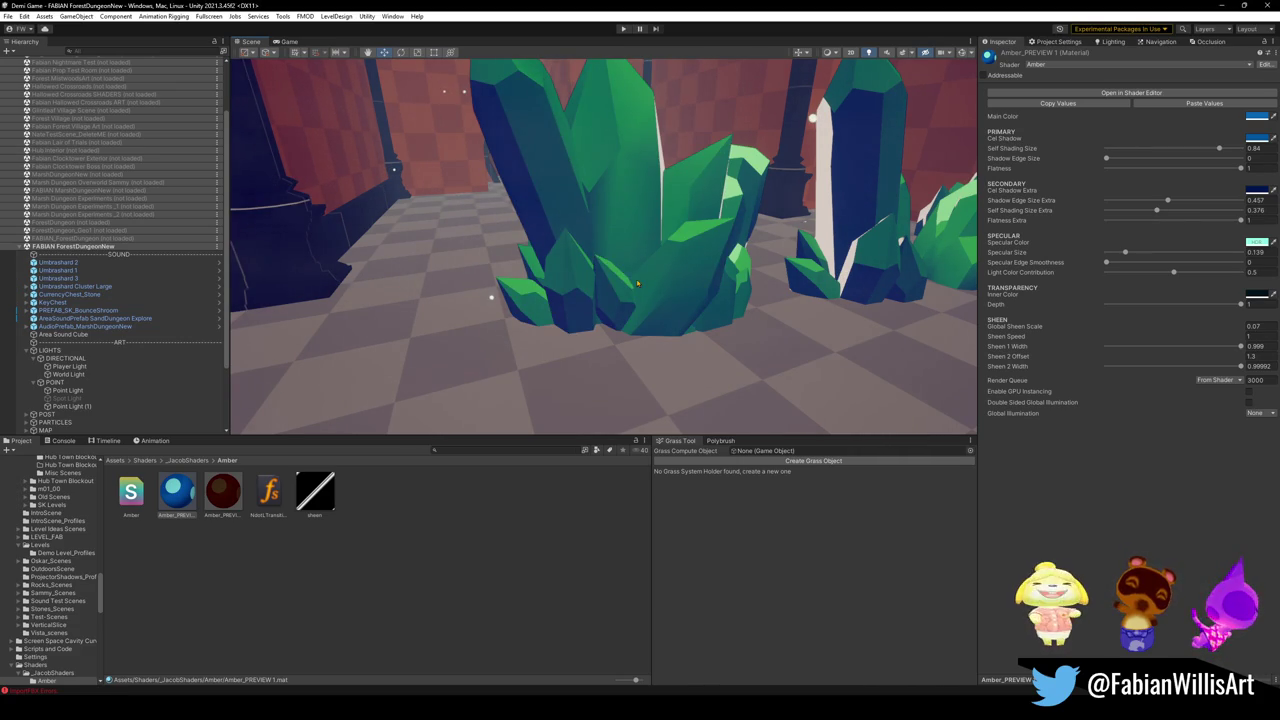
pyautogui.moveTo(201, 490)
pyautogui.mouseDown()
pyautogui.moveTo(224, 508)
pyautogui.moveTo(621, 246)
pyautogui.moveTo(626, 299)
pyautogui.moveTo(600, 300)
pyautogui.mouseUp()
# Step: Duplicate Umbrashard 3, move the copy left, and apply Amber_PREVIEW 1 to it
pyautogui.click(621, 250)
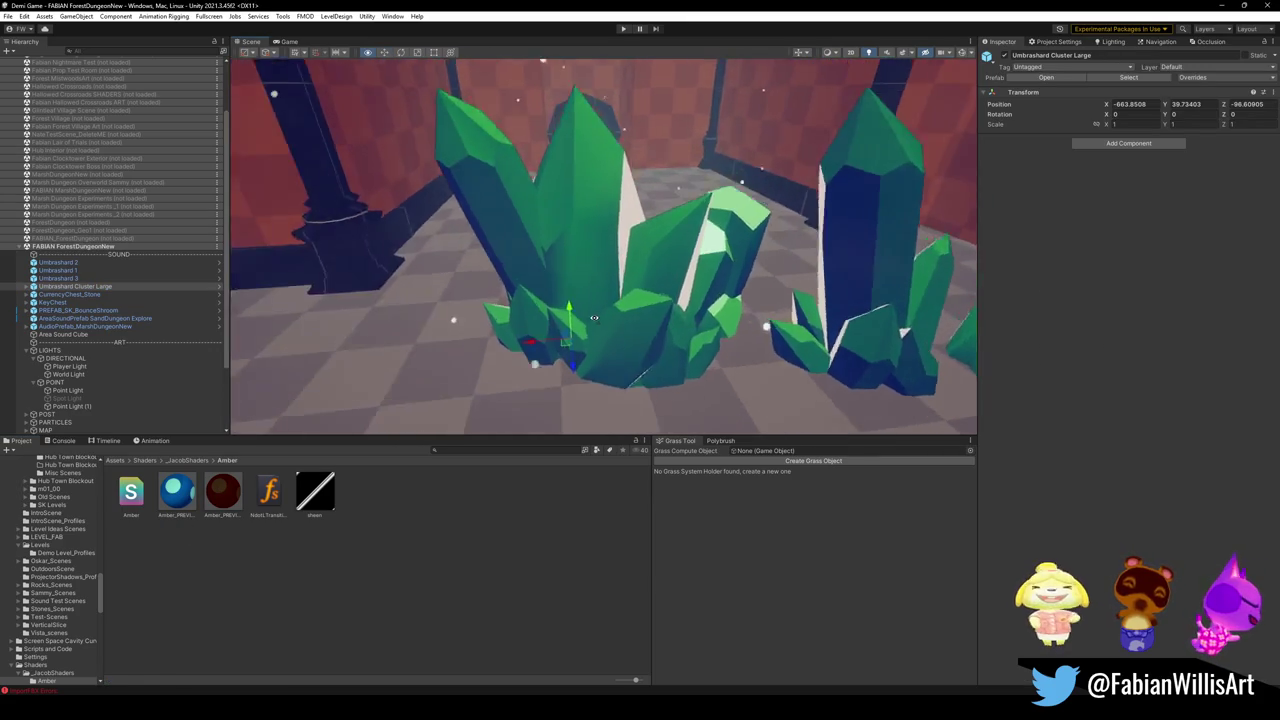
pyautogui.scroll(-5, 600, 300)
pyautogui.click(745, 305)
pyautogui.hotkey('ctrl', 'd')
pyautogui.moveTo(745, 305)
pyautogui.mouseDown()
pyautogui.moveTo(395, 370)
pyautogui.moveTo(465, 371)
pyautogui.moveTo(428, 353)
pyautogui.mouseUp()
pyautogui.moveTo(222, 490)
pyautogui.mouseDown()
pyautogui.moveTo(400, 320)
pyautogui.moveTo(465, 345)
pyautogui.moveTo(507, 270)
pyautogui.mouseUp()
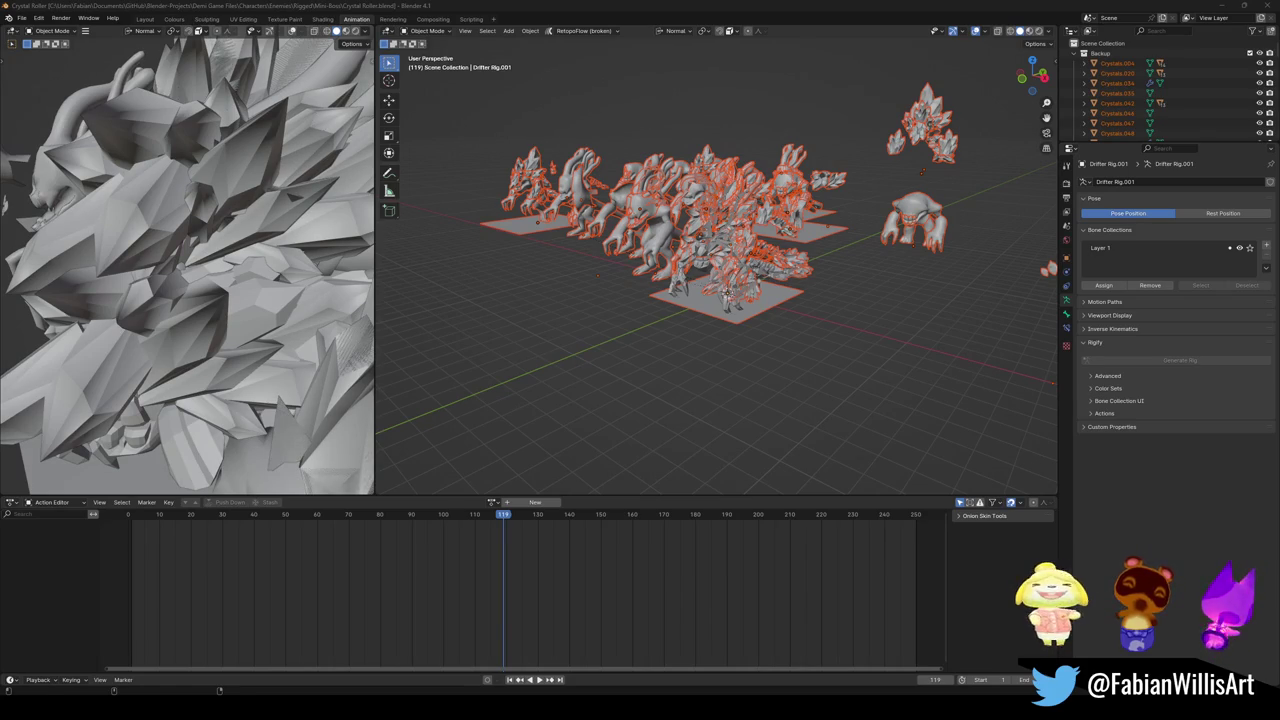
# Step: Switch the viewport to Material Preview shading and collapse the Backup collection
pyautogui.scroll(2, 658, 245)
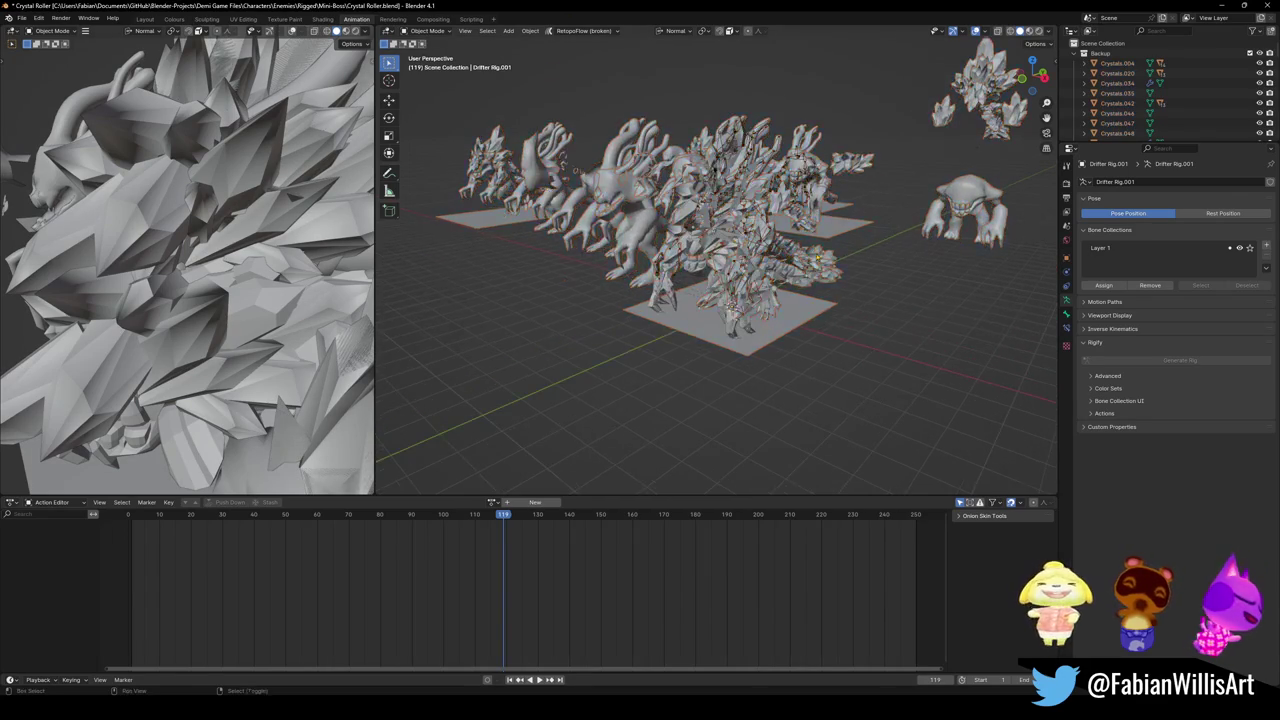
pyautogui.scroll(-5, 818, 258)
pyautogui.press('z')
pyautogui.click(678, 298)
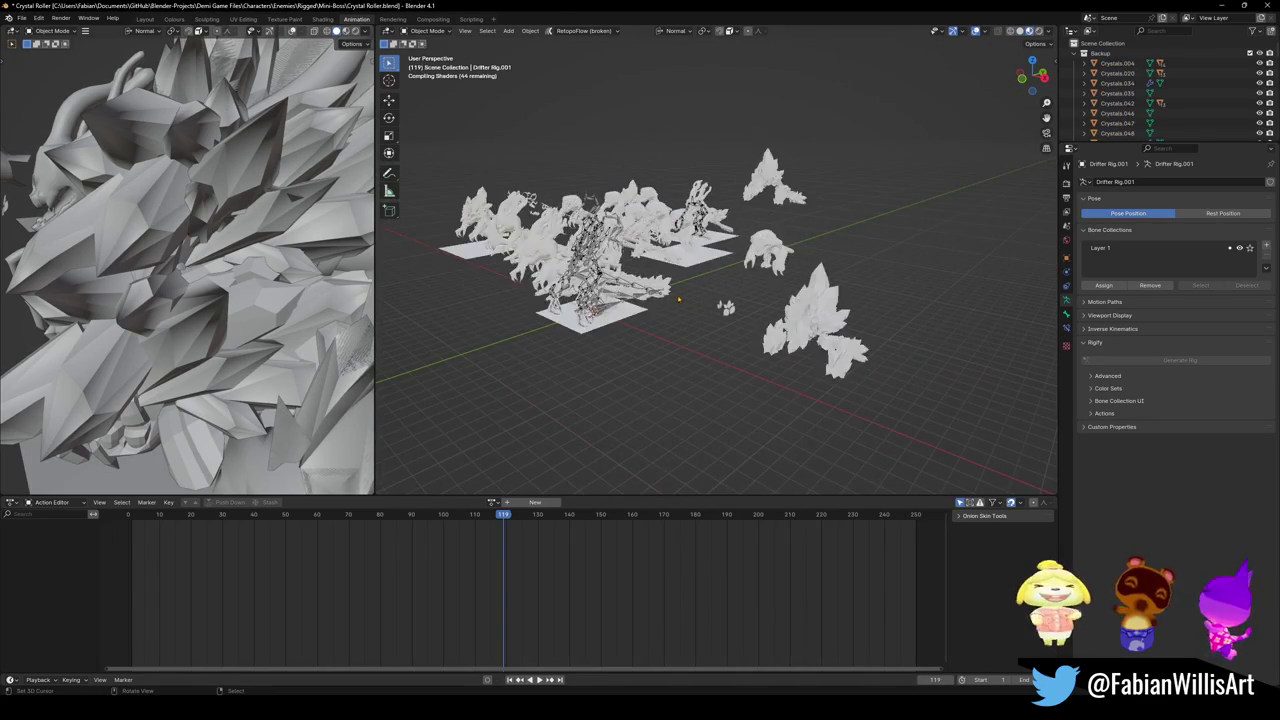
pyautogui.scroll(3, 678, 298)
pyautogui.moveTo(773, 316)
pyautogui.mouseDown()
pyautogui.moveTo(680, 322)
pyautogui.moveTo(770, 235)
pyautogui.moveTo(1004, 110)
pyautogui.mouseUp()
pyautogui.scroll(-3, 651, 297)
pyautogui.click(1080, 53)
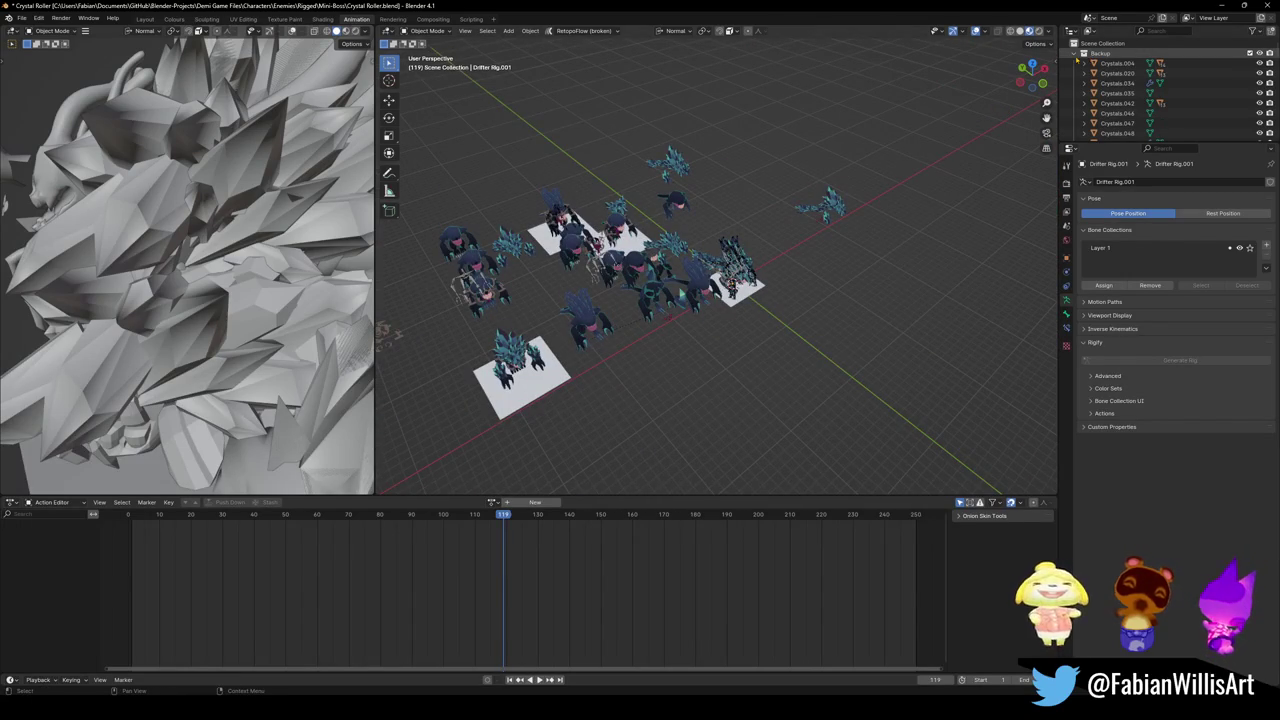
# Step: Orbit closer and lower around the creature rigs, then close Crystal Roller without saving
pyautogui.scroll(-2, 1105, 113)
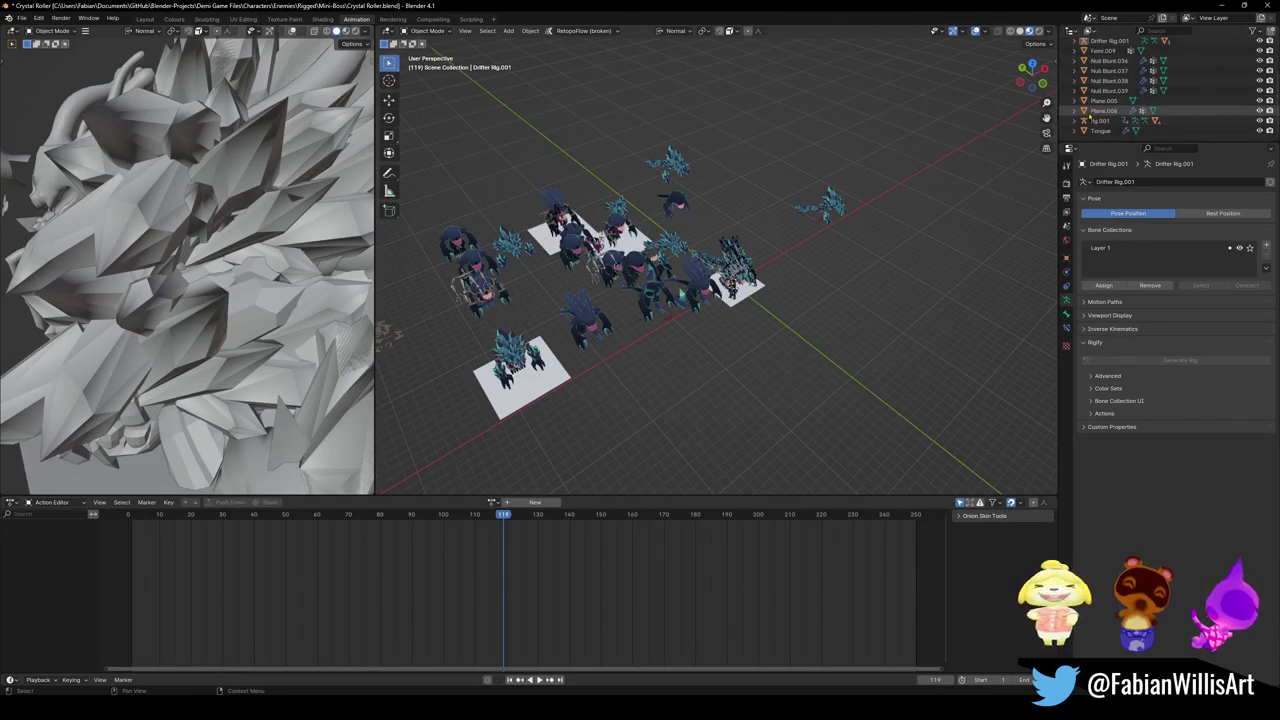
pyautogui.scroll(4, 617, 311)
pyautogui.moveTo(617, 311)
pyautogui.mouseDown()
pyautogui.moveTo(585, 310)
pyautogui.moveTo(717, 275)
pyautogui.moveTo(693, 264)
pyautogui.moveTo(727, 253)
pyautogui.mouseUp()
pyautogui.scroll(5, 727, 253)
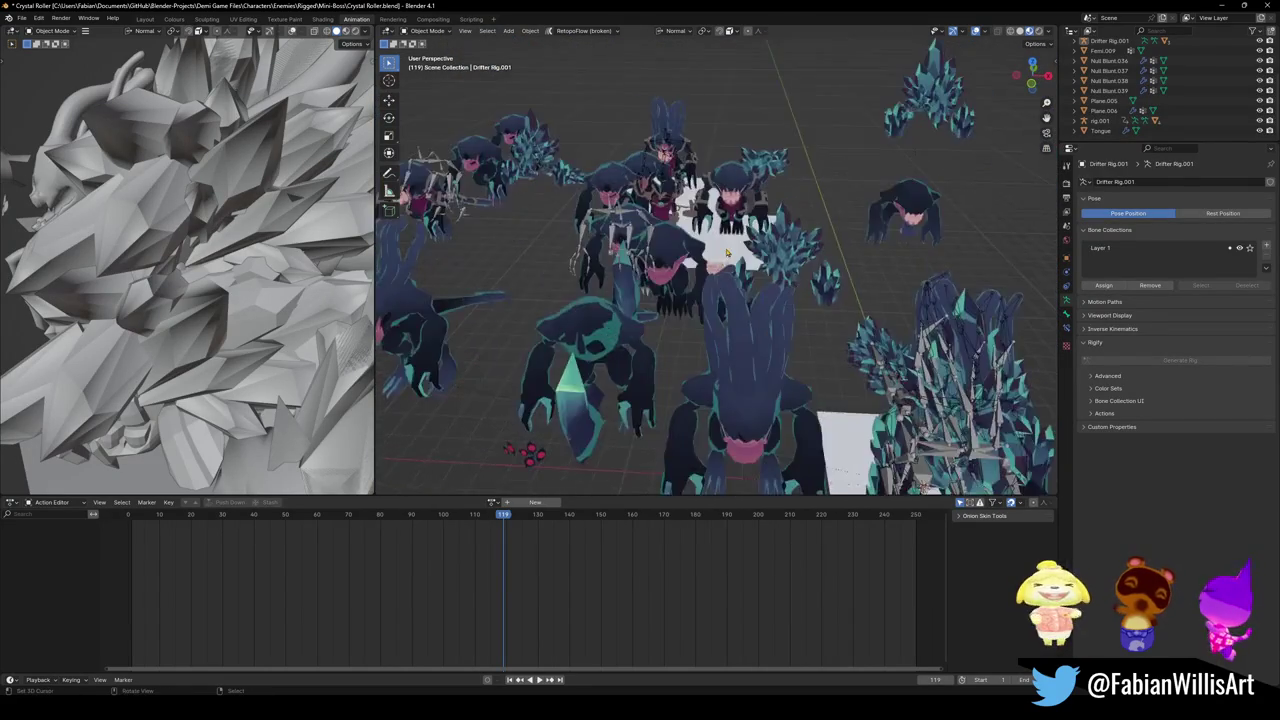
pyautogui.scroll(-4, 727, 253)
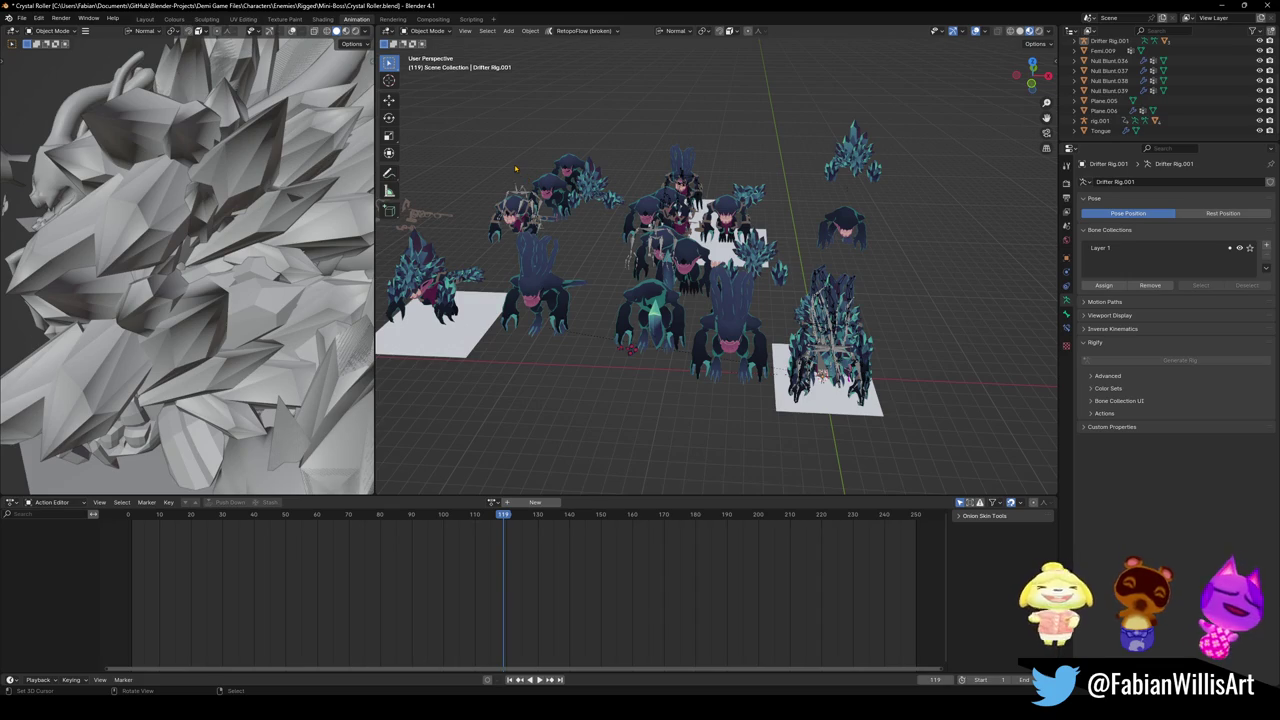
pyautogui.moveTo(516, 169)
pyautogui.mouseDown()
pyautogui.moveTo(740, 191)
pyautogui.moveTo(830, 180)
pyautogui.moveTo(950, 190)
pyautogui.mouseUp()
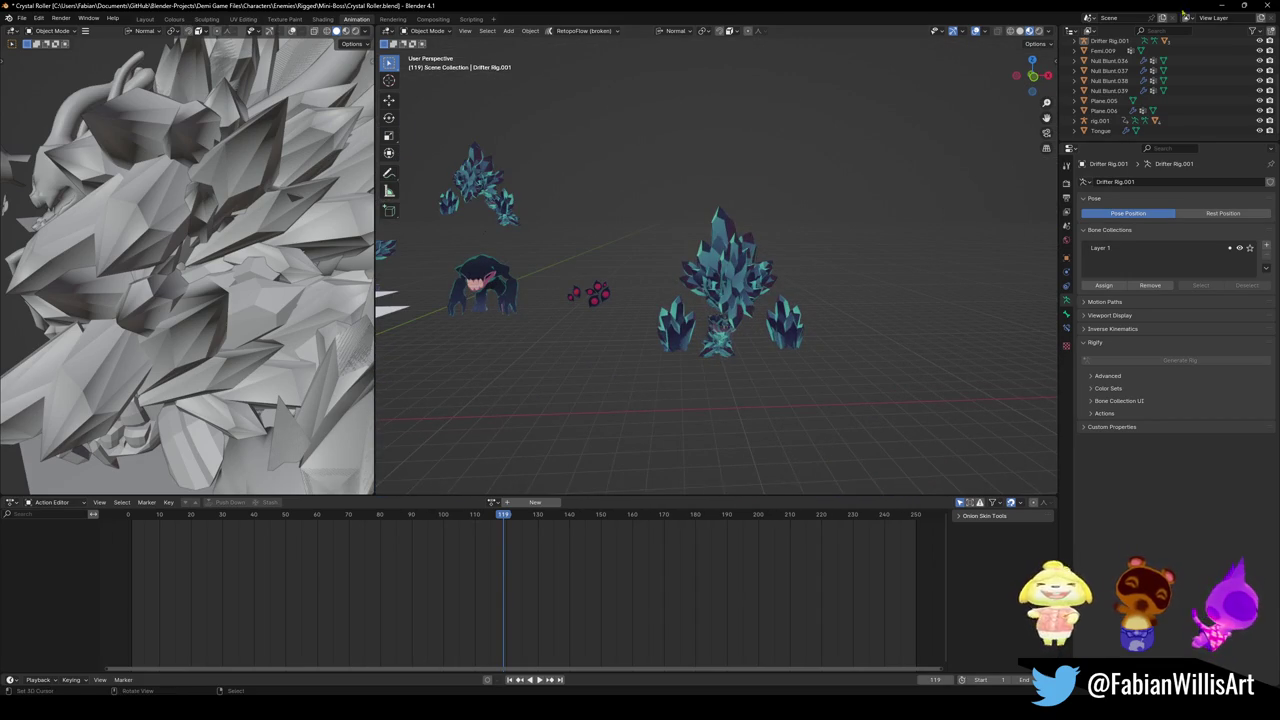
pyautogui.click(1267, 5)
pyautogui.click(660, 371)
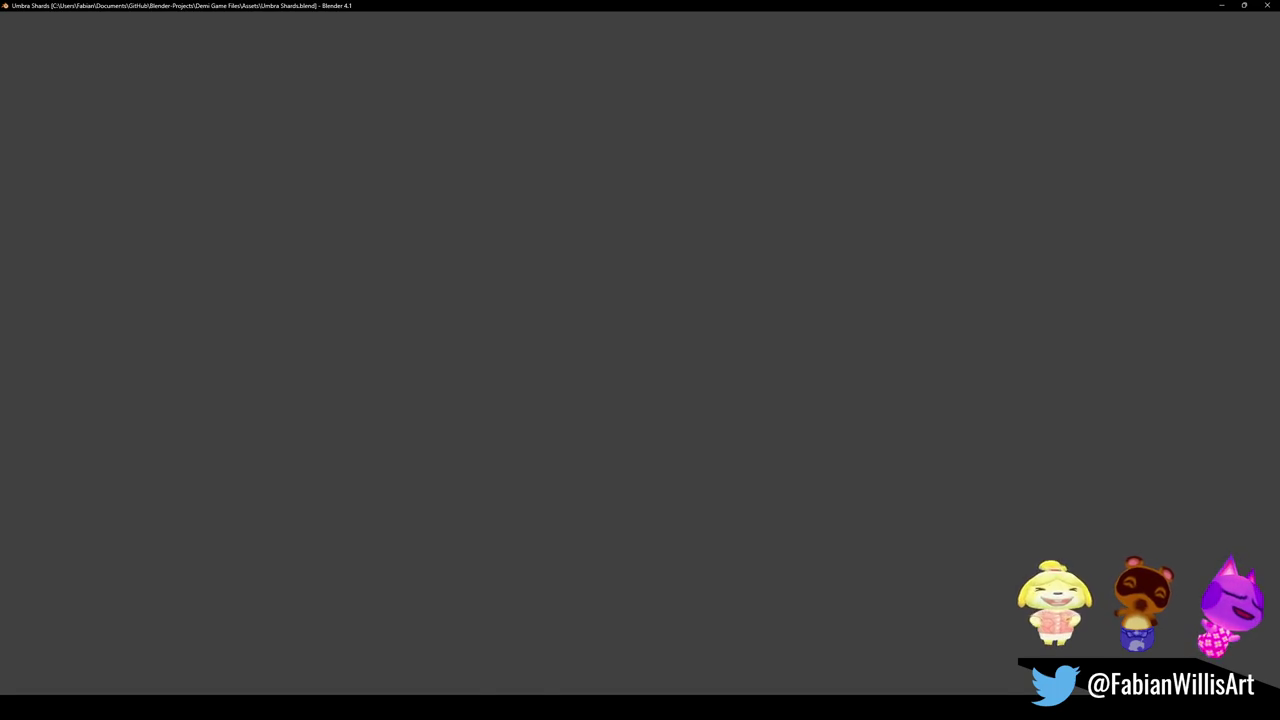
# Step: Zoom and orbit the viewport so the Umbra Shards crater sits lower right
pyautogui.scroll(-5, 793, 300)
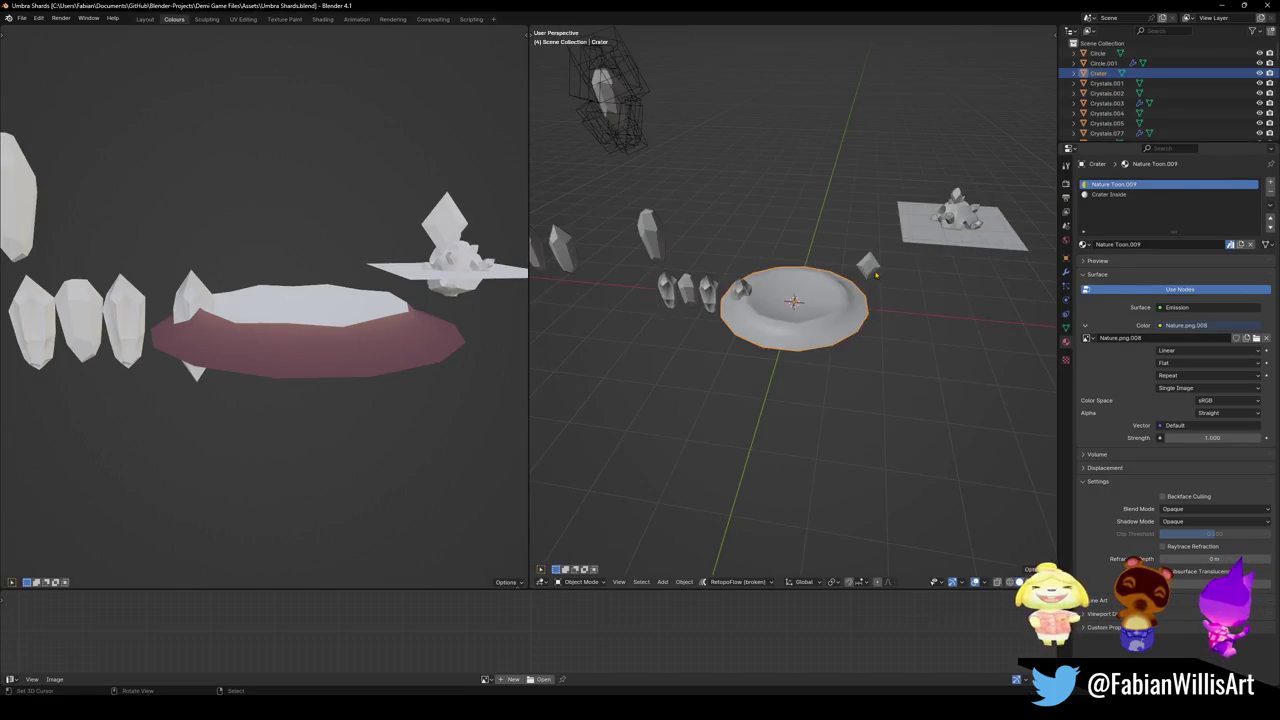
pyautogui.scroll(-3, 876, 273)
pyautogui.moveTo(876, 273)
pyautogui.mouseDown()
pyautogui.moveTo(888, 345)
pyautogui.moveTo(906, 307)
pyautogui.moveTo(799, 339)
pyautogui.moveTo(829, 353)
pyautogui.moveTo(763, 386)
pyautogui.moveTo(860, 281)
pyautogui.moveTo(830, 320)
pyautogui.moveTo(692, 389)
pyautogui.moveTo(736, 353)
pyautogui.moveTo(909, 345)
pyautogui.moveTo(862, 372)
pyautogui.moveTo(838, 351)
pyautogui.moveTo(849, 349)
pyautogui.moveTo(862, 243)
pyautogui.mouseUp()
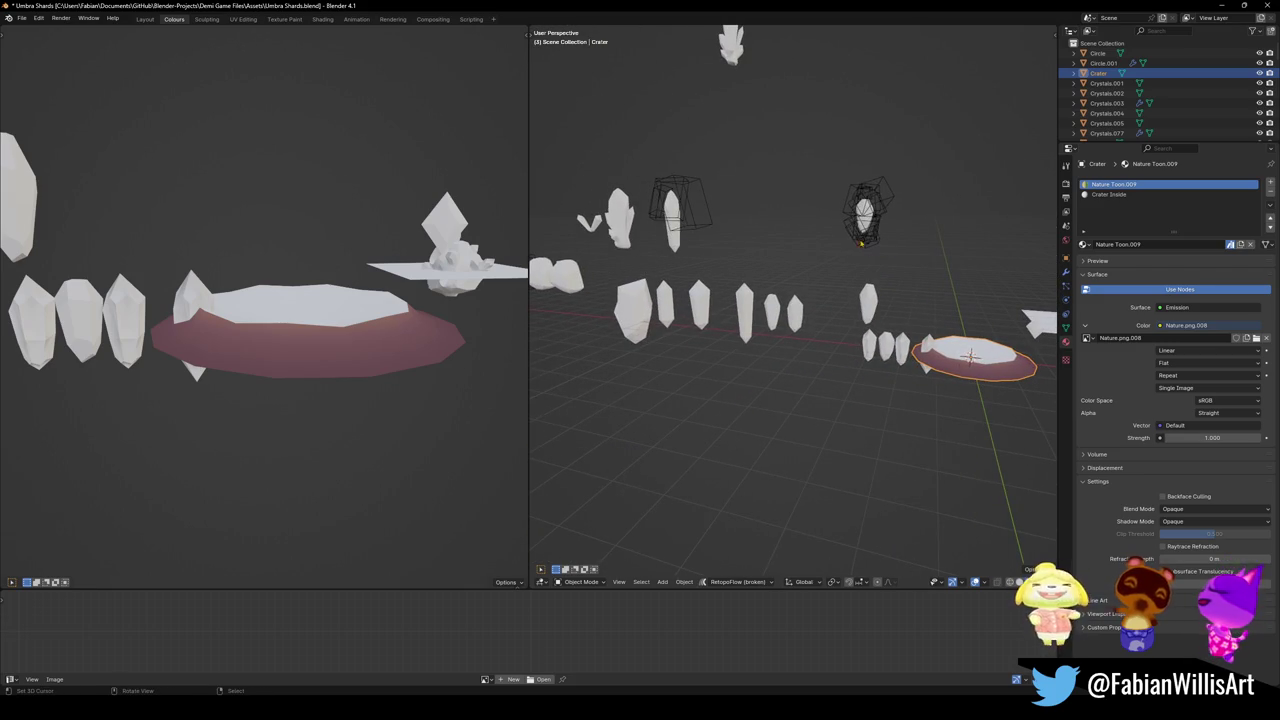
pyautogui.scroll(-5, 691, 281)
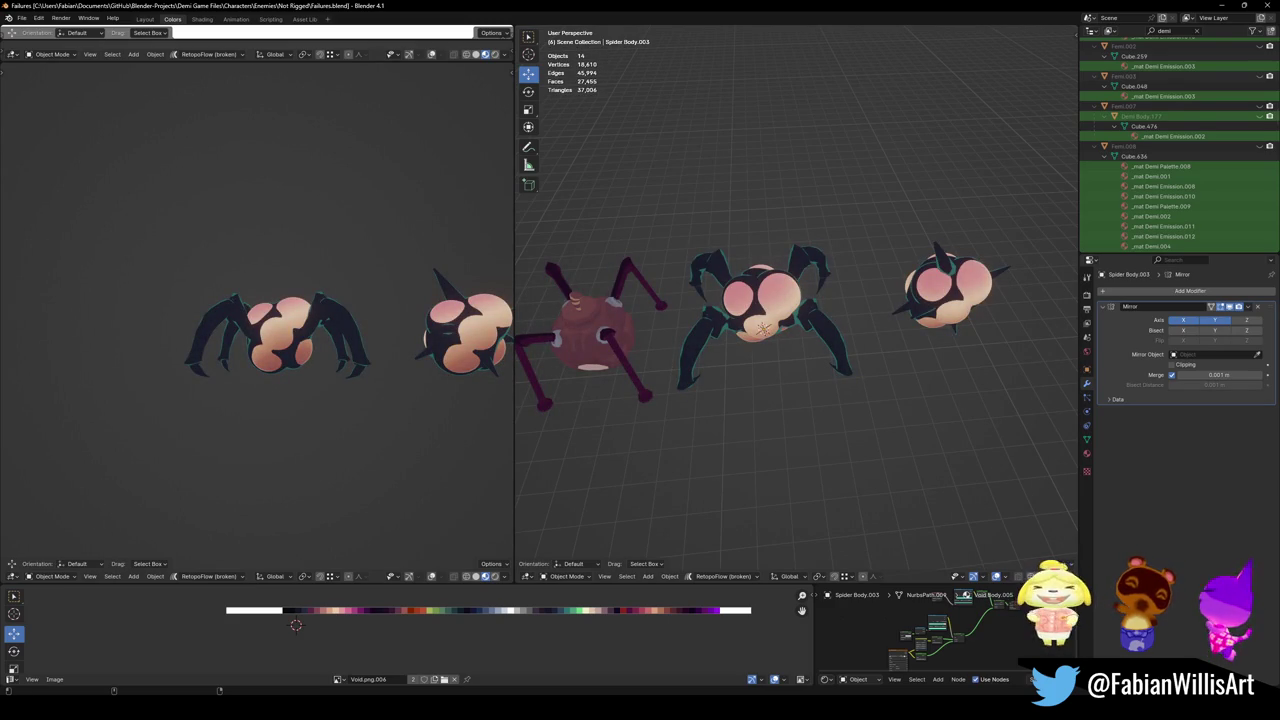
pyautogui.scroll(-5, 765, 320)
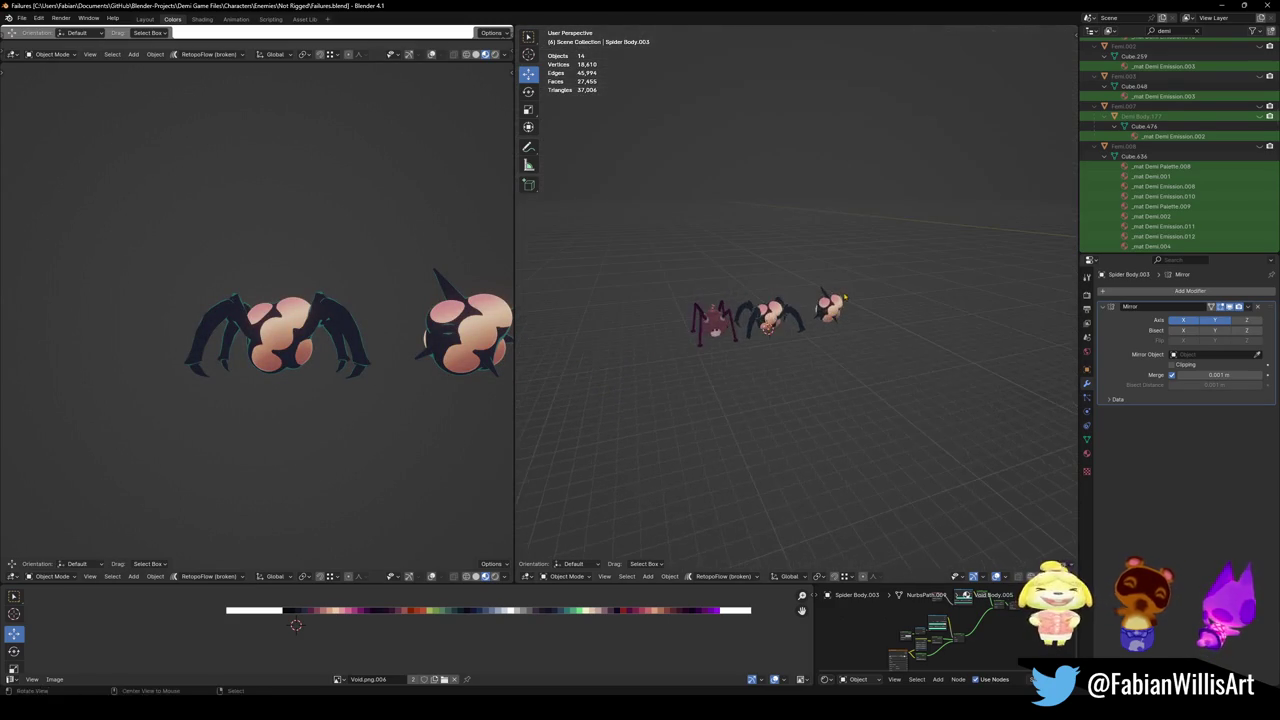
pyautogui.hotkey('alt', 'h')
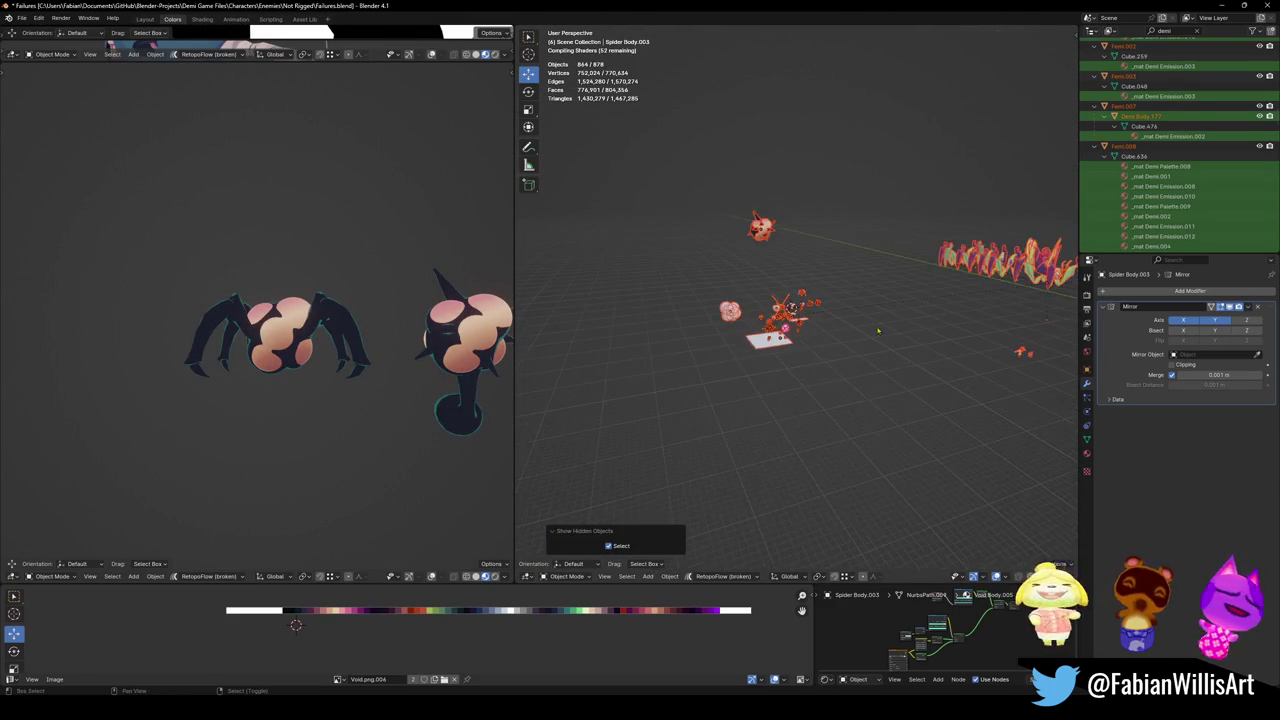
pyautogui.press('Home')
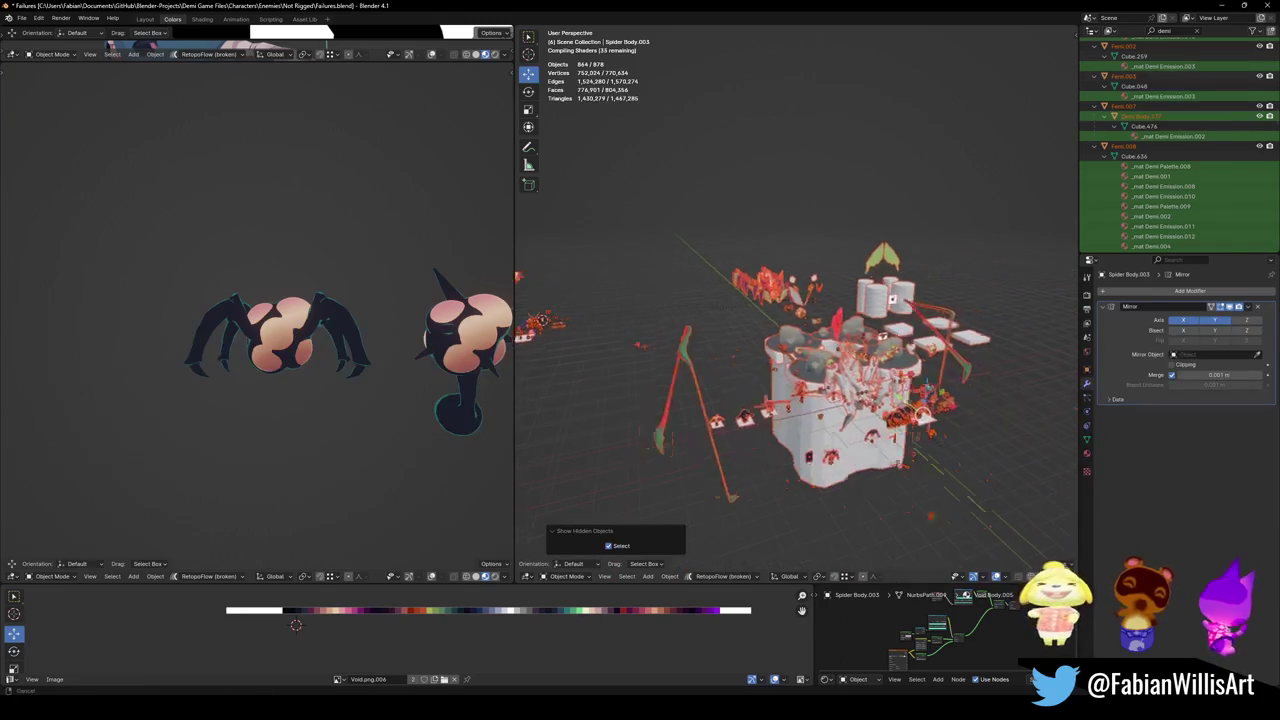
pyautogui.hotkey('ctrl', 'space')
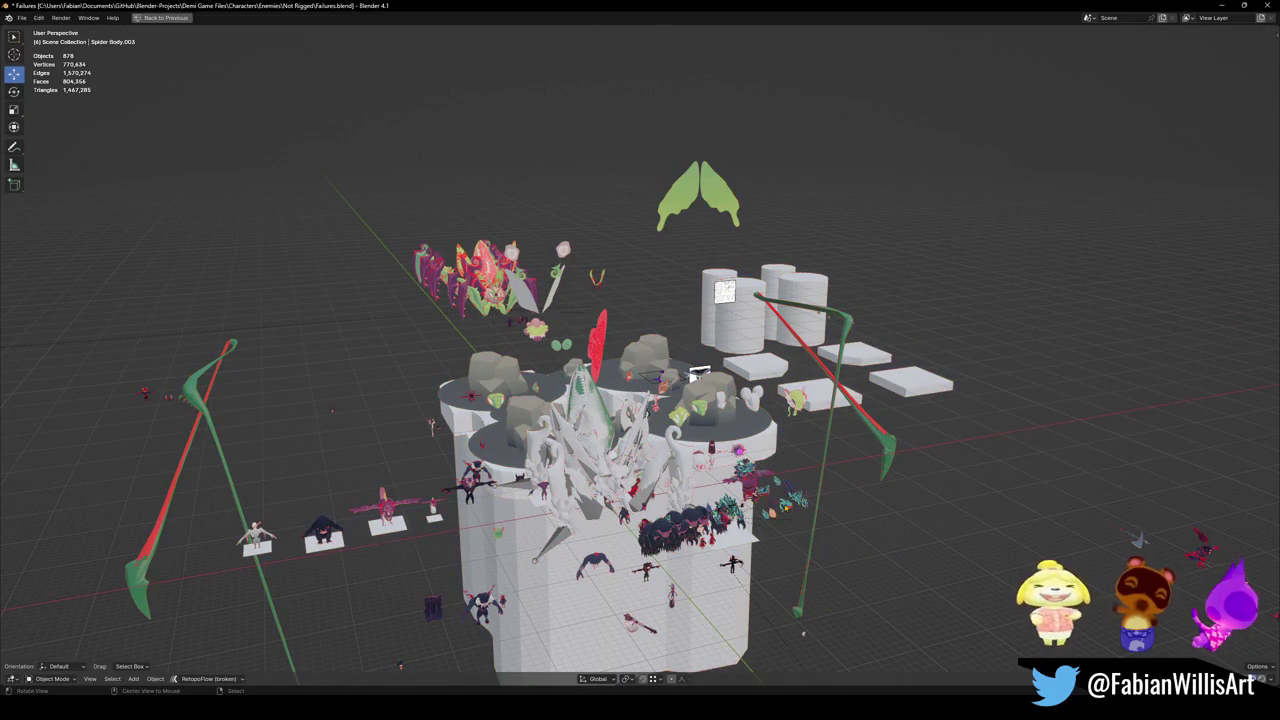
pyautogui.scroll(5, 640, 400)
pyautogui.scroll(5, 640, 360)
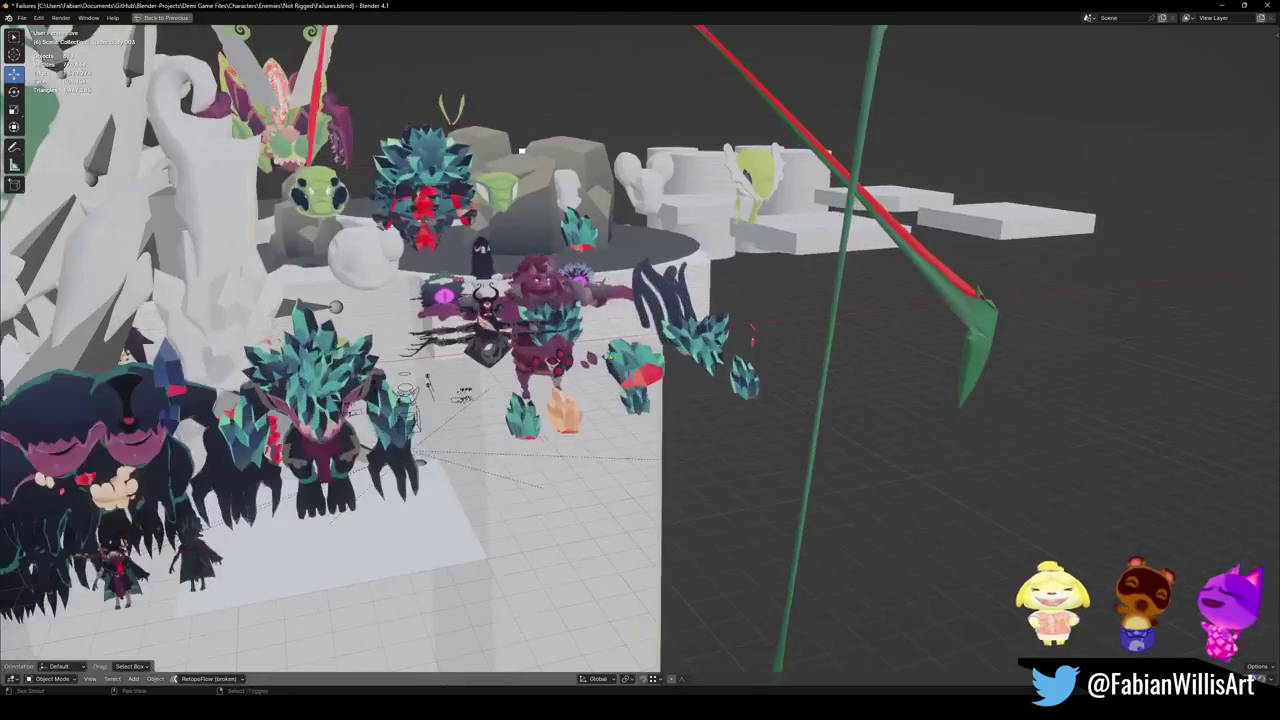
pyautogui.scroll(-5, 640, 360)
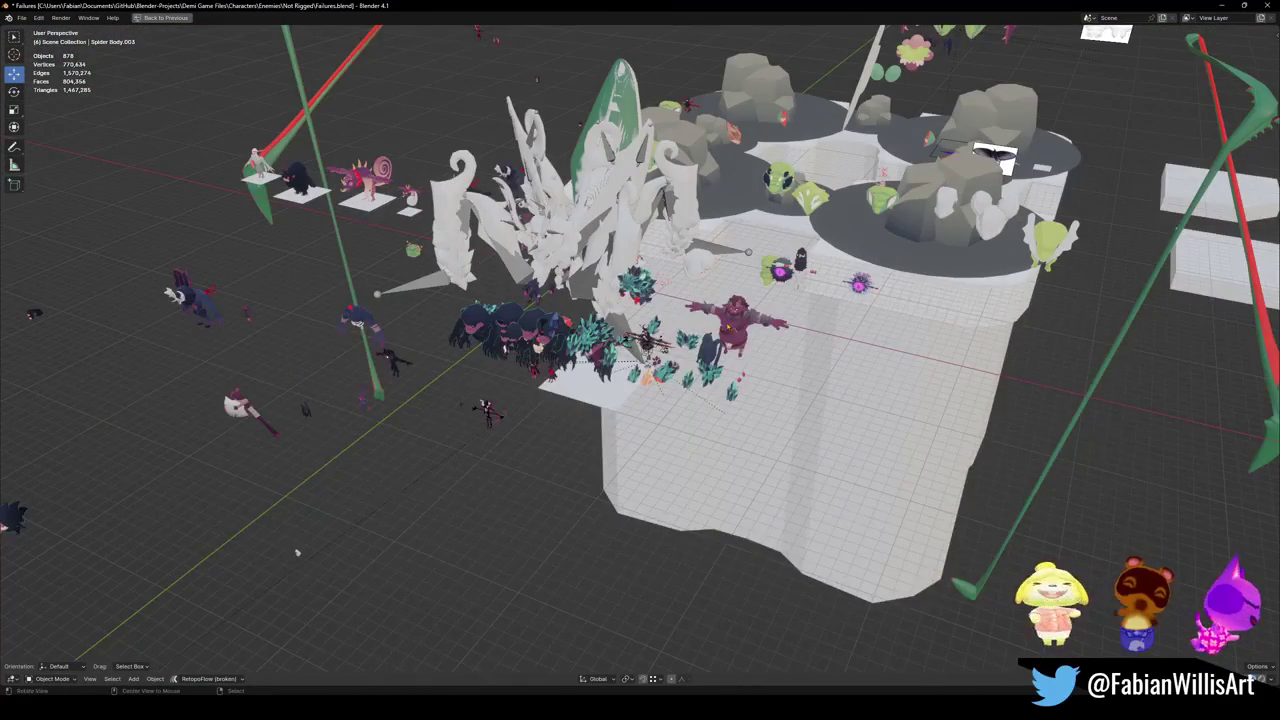
pyautogui.scroll(5, 713, 374)
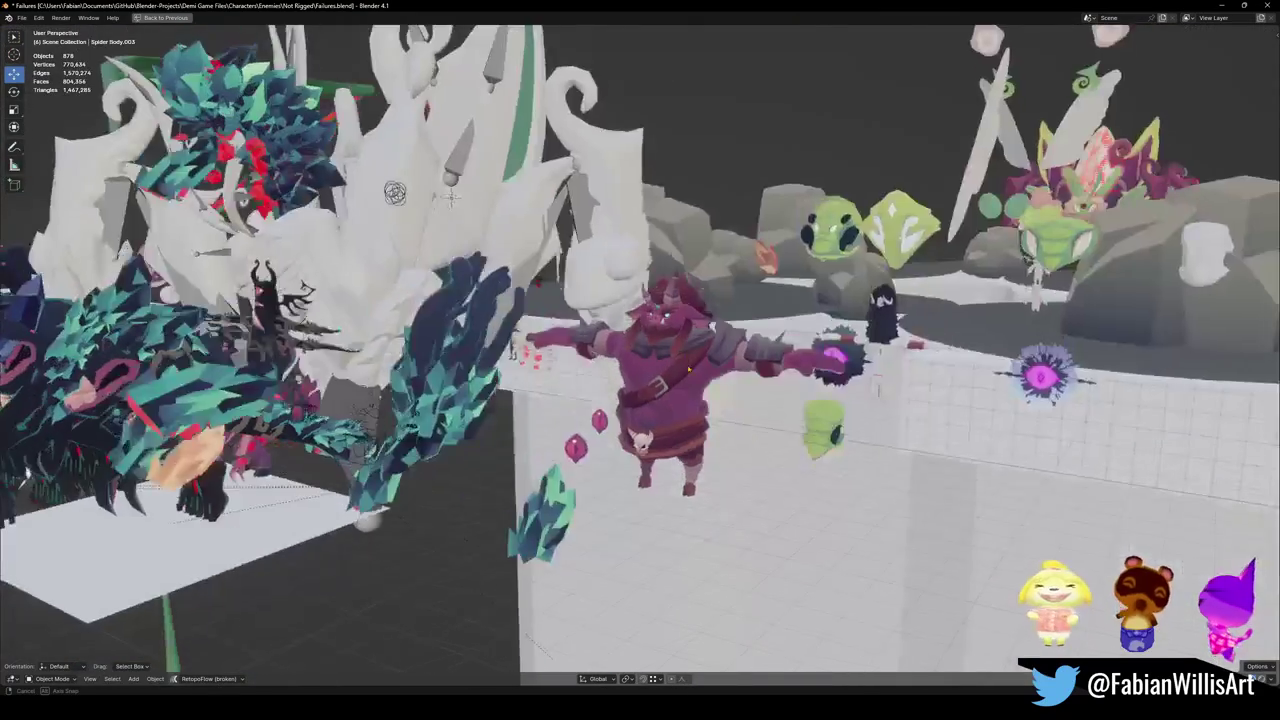
pyautogui.scroll(-3, 713, 374)
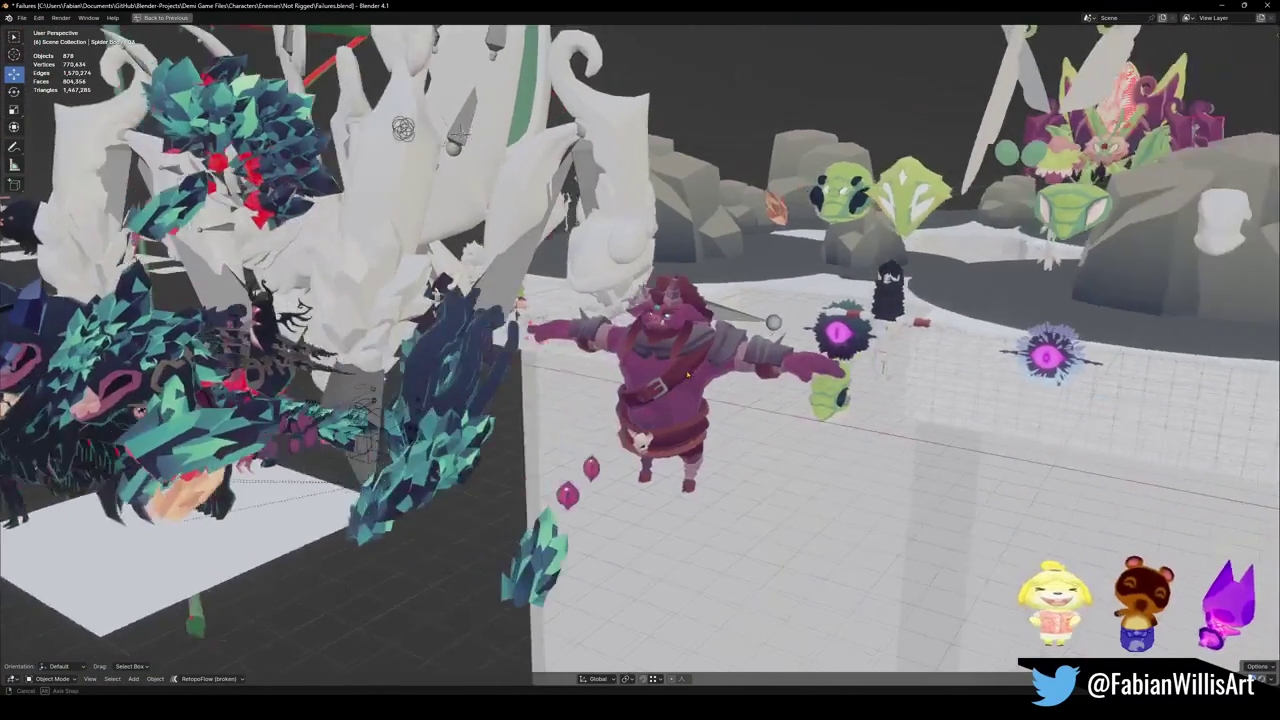
pyautogui.scroll(3, 730, 369)
pyautogui.scroll(-6, 730, 369)
pyautogui.scroll(2, 730, 369)
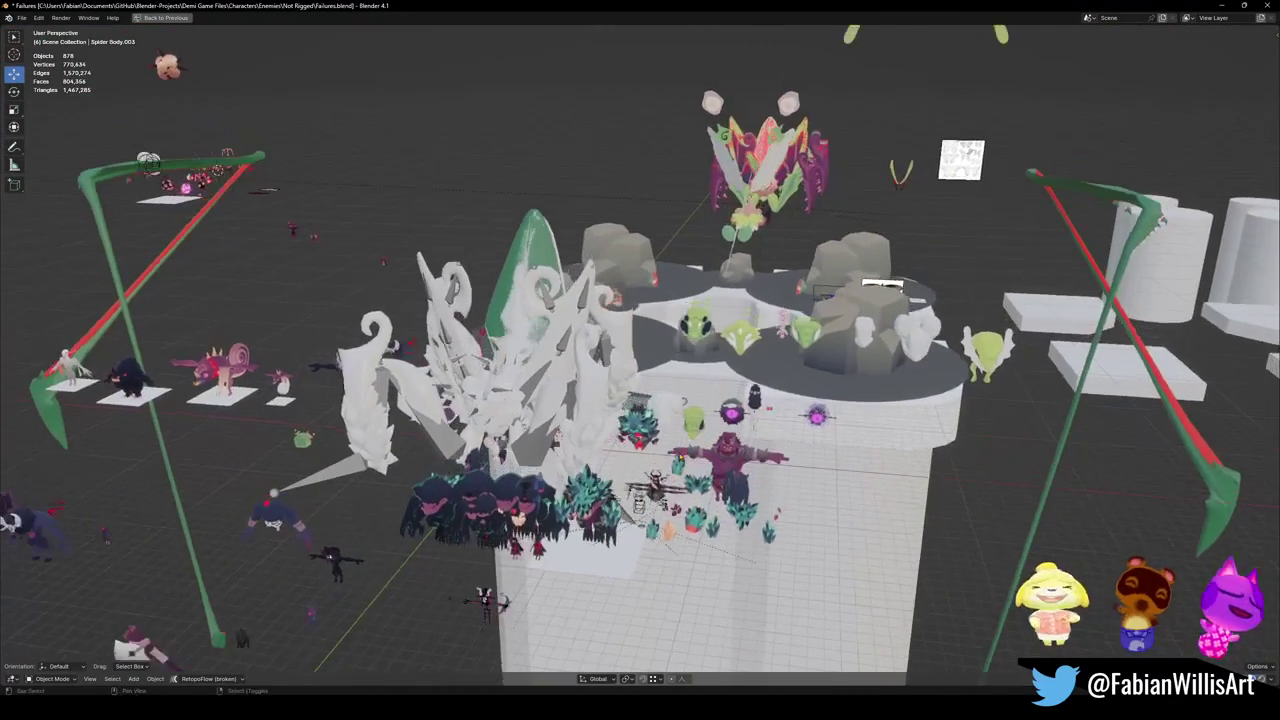
pyautogui.scroll(4, 730, 369)
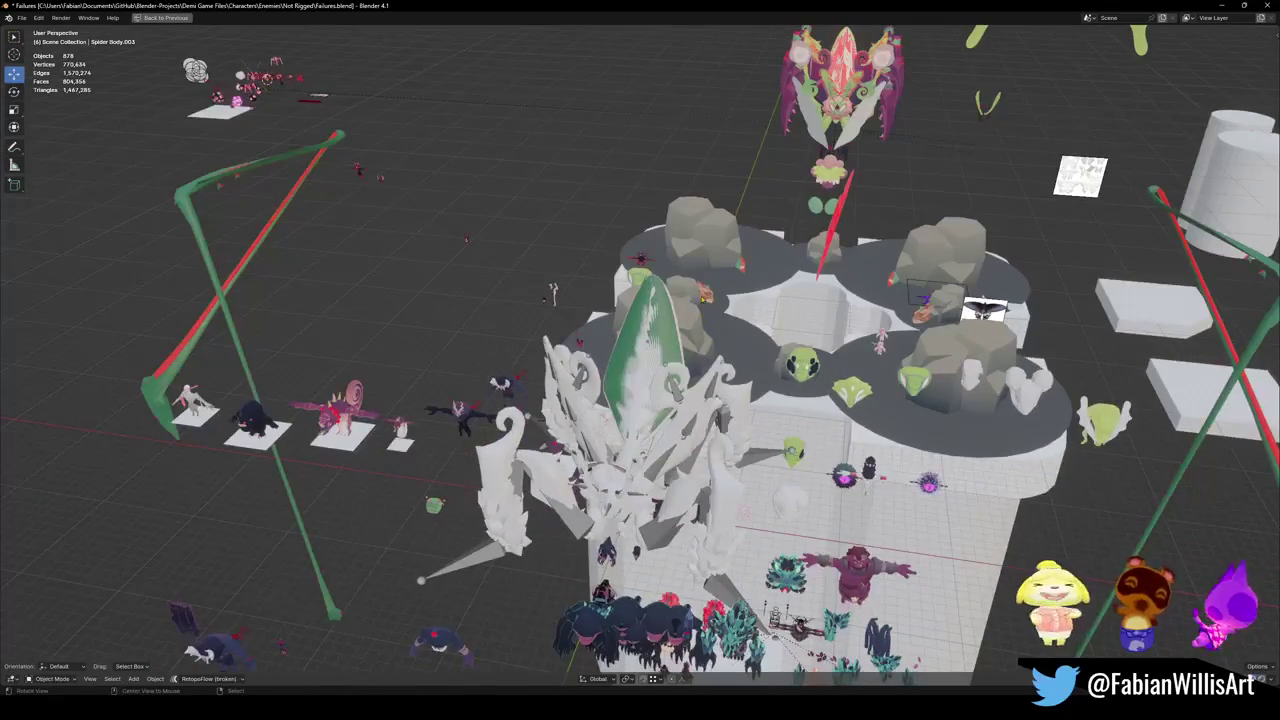
pyautogui.scroll(6, 730, 369)
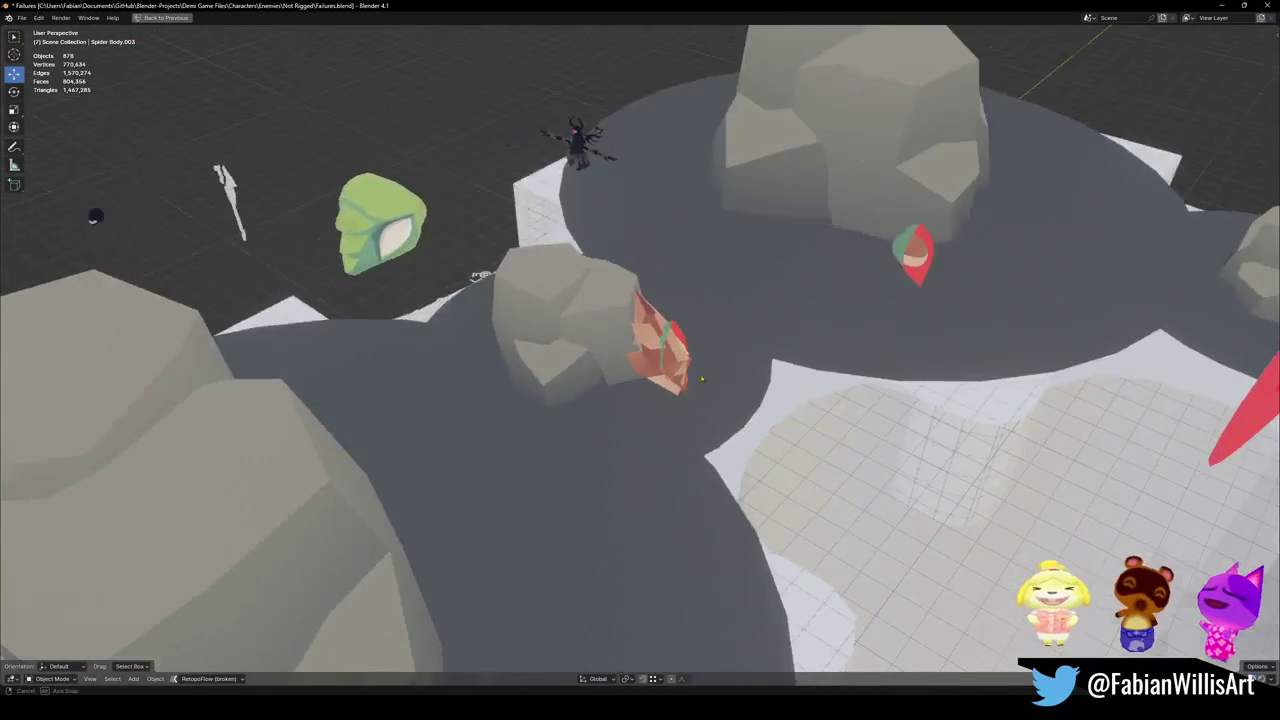
pyautogui.scroll(-10, 702, 379)
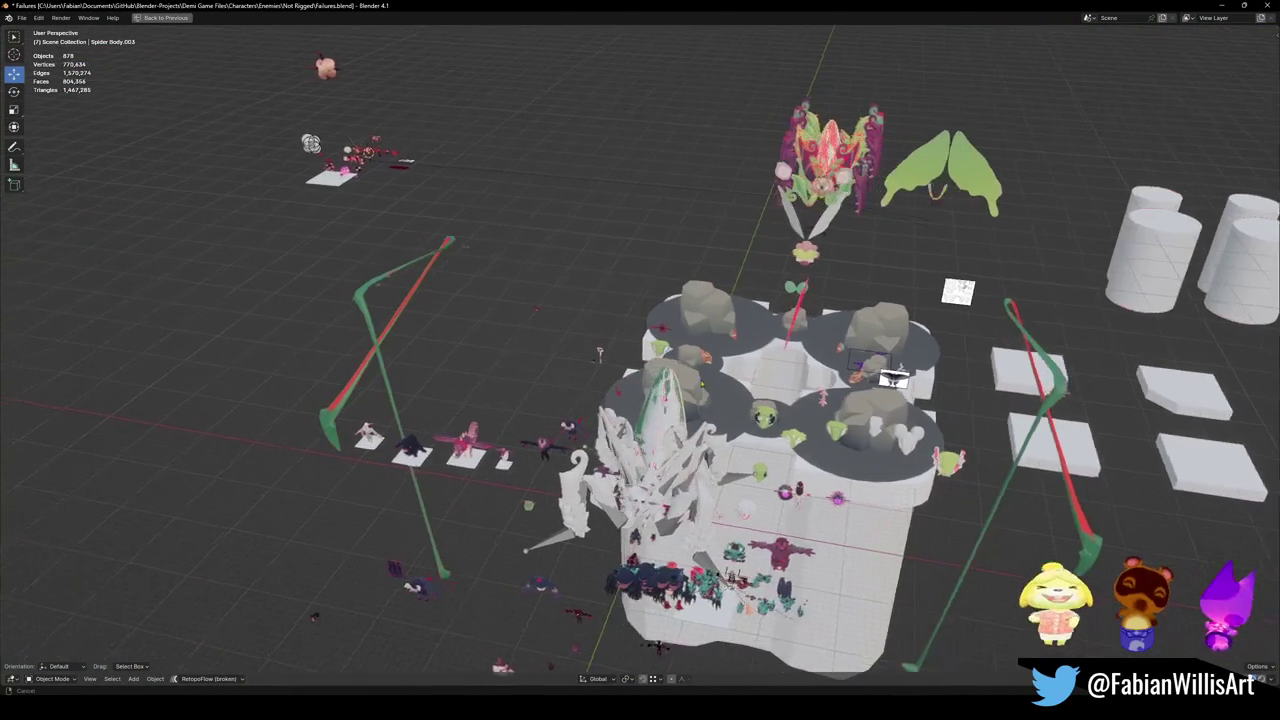
pyautogui.hscroll(-2, 757, 478)
pyautogui.scroll(-10, 600, 505)
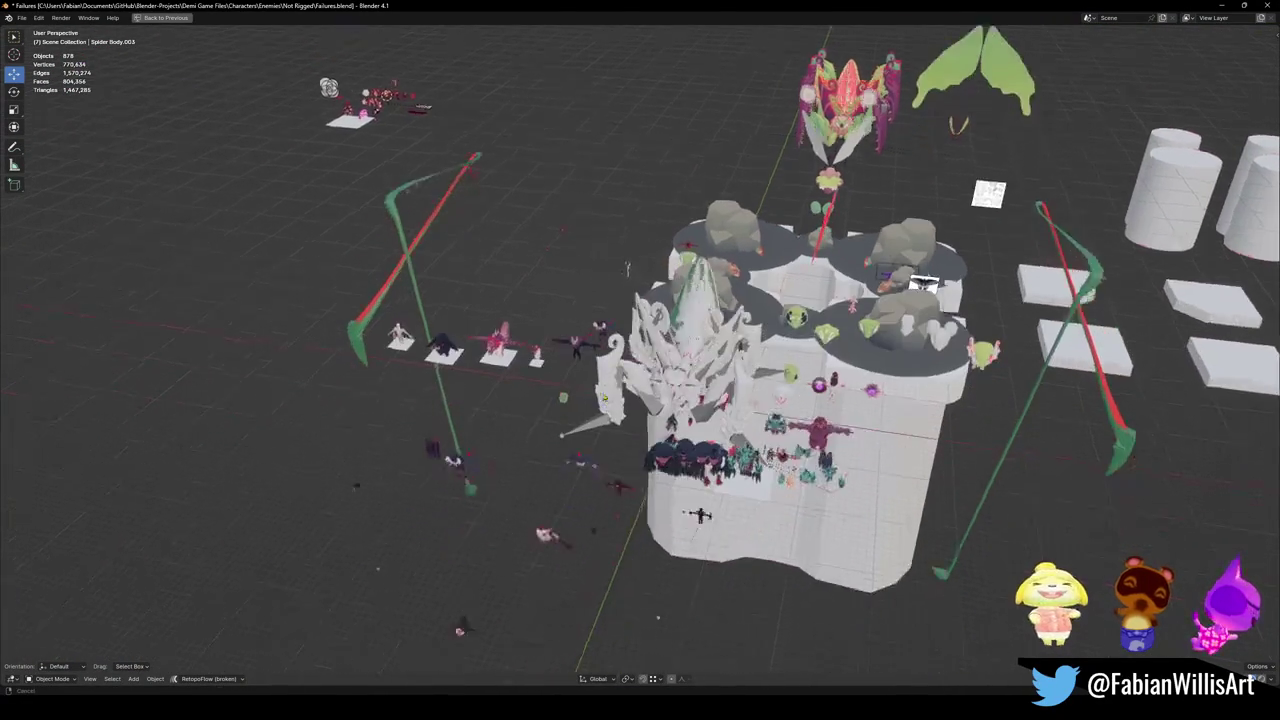
pyautogui.scroll(-10, 640, 360)
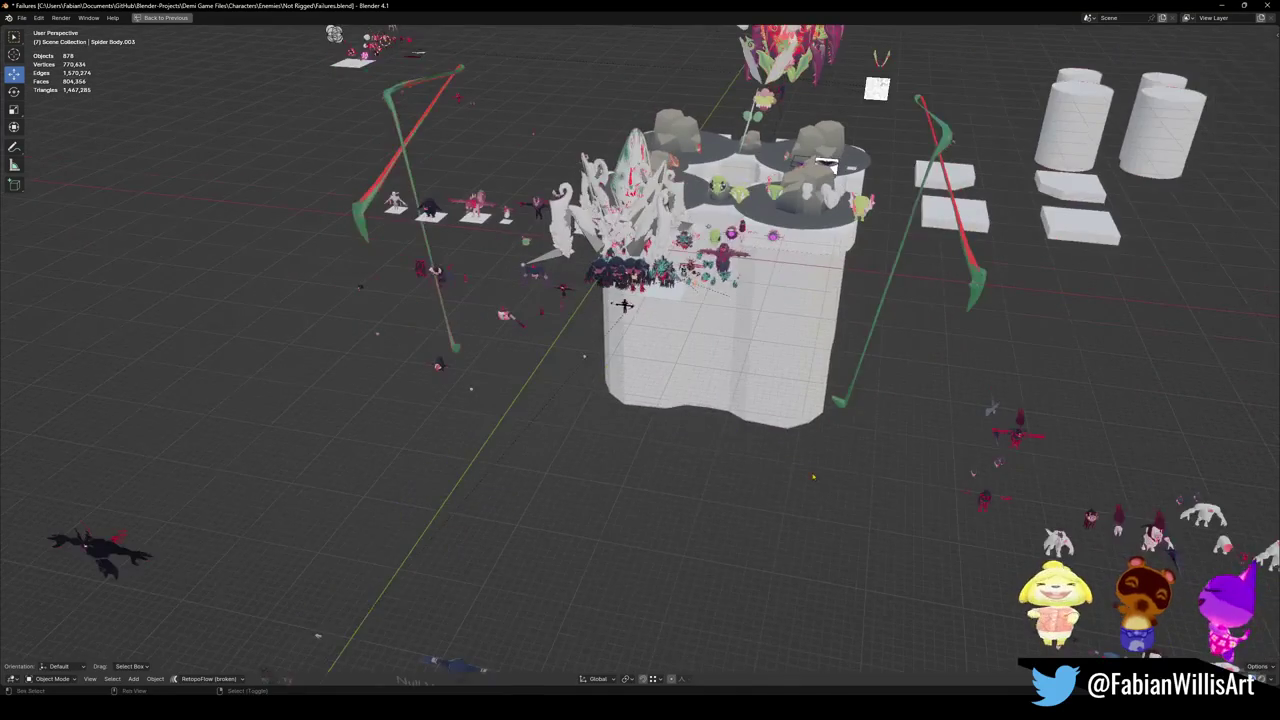
pyautogui.scroll(5, 640, 360)
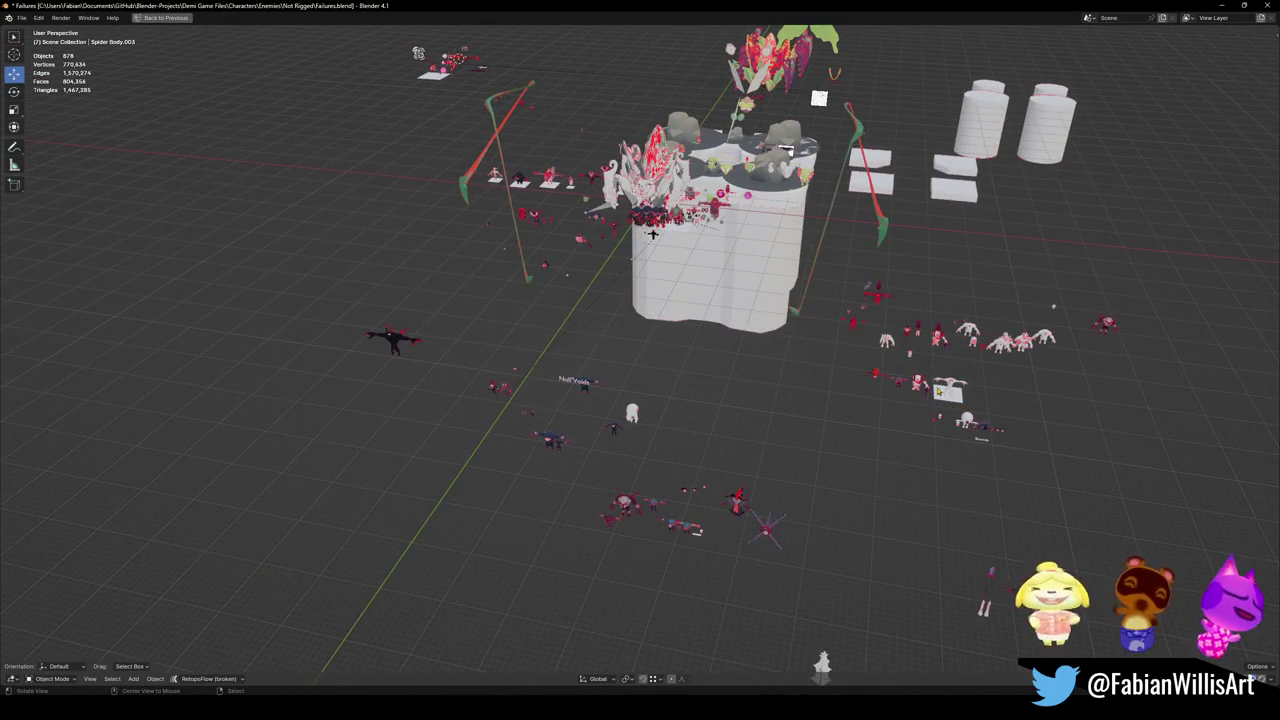
# Step: Zoom and orbit the viewport around the big tower mesh
pyautogui.scroll(-3, 652, 233)
pyautogui.scroll(10, 688, 388)
pyautogui.scroll(-3, 688, 388)
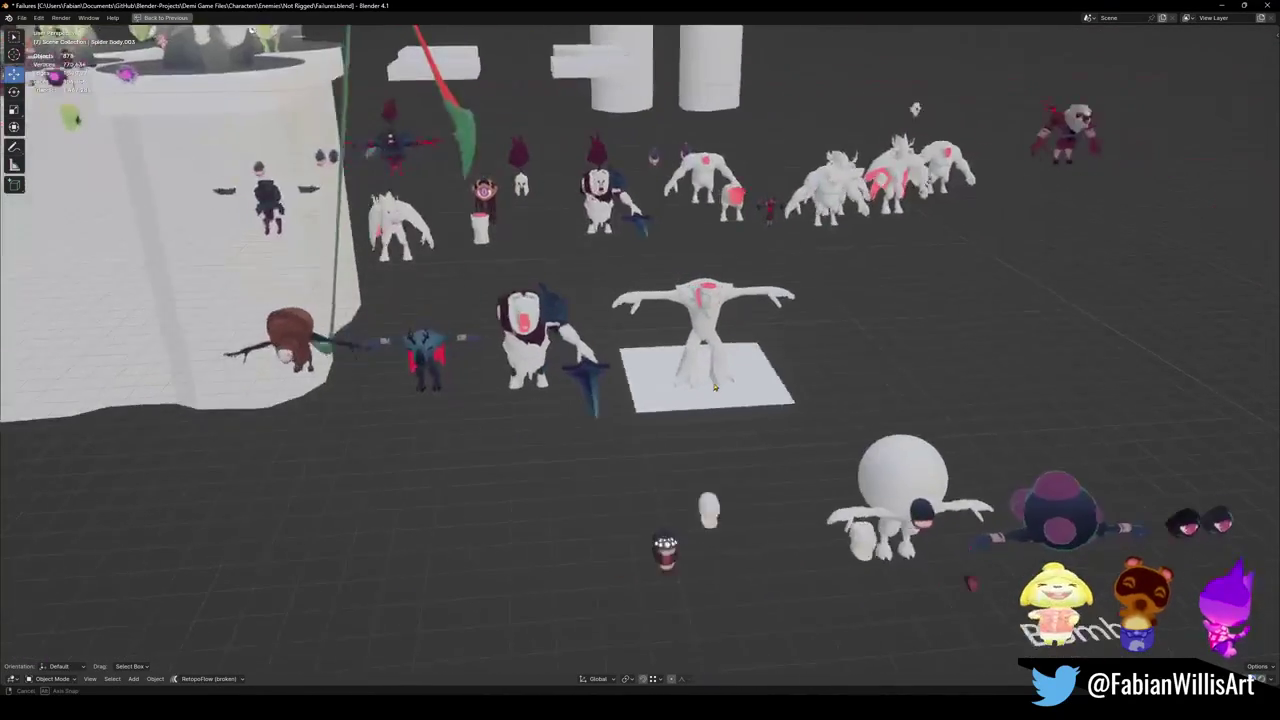
pyautogui.scroll(6, 568, 376)
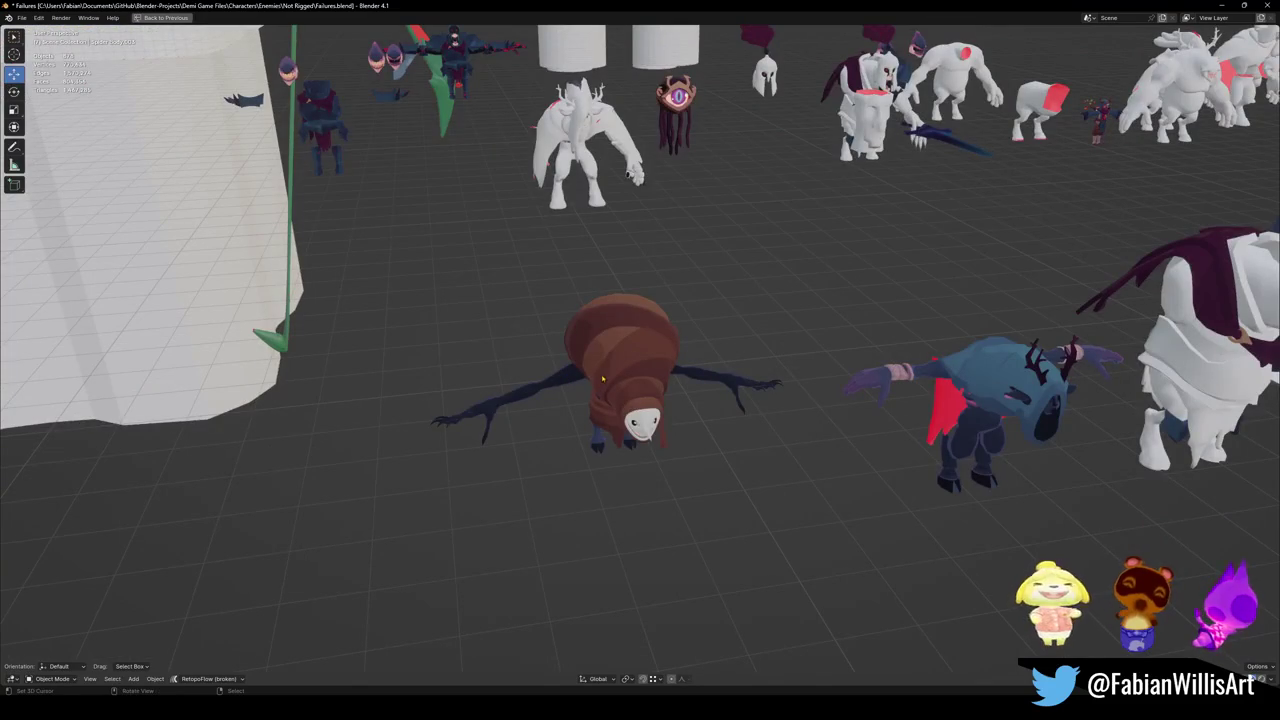
pyautogui.scroll(-4, 640, 380)
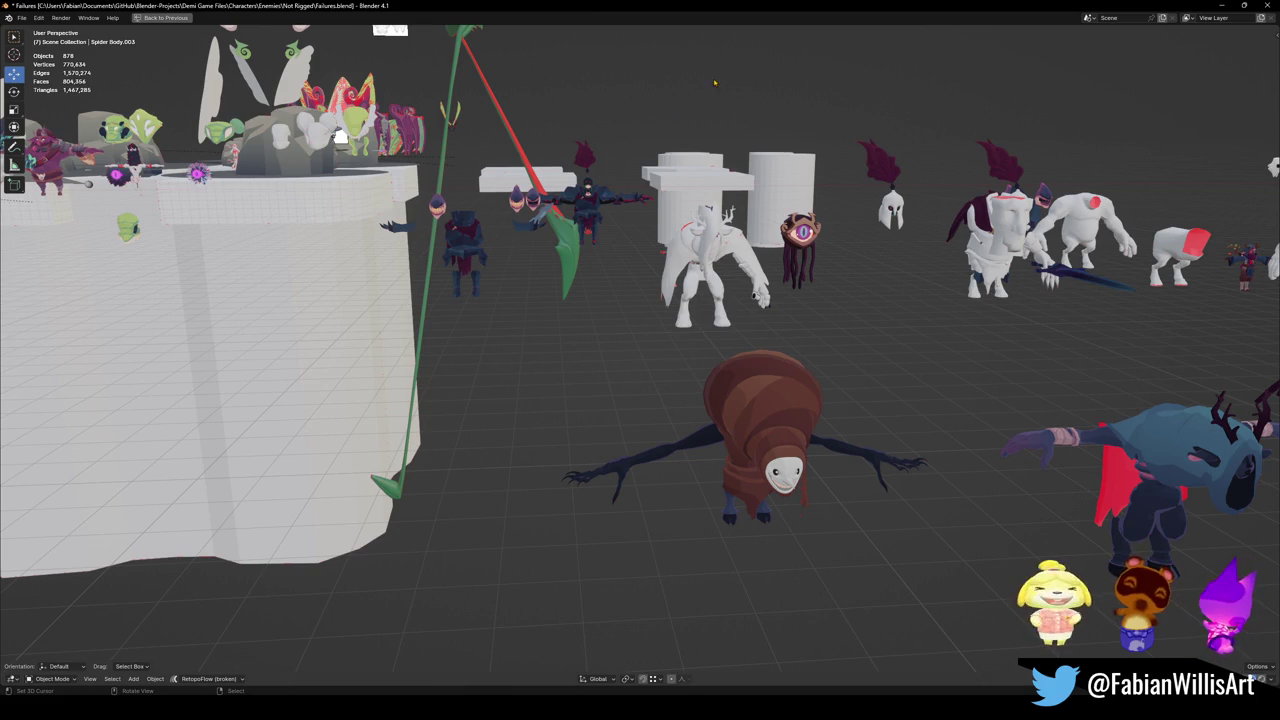
pyautogui.scroll(-6, 714, 83)
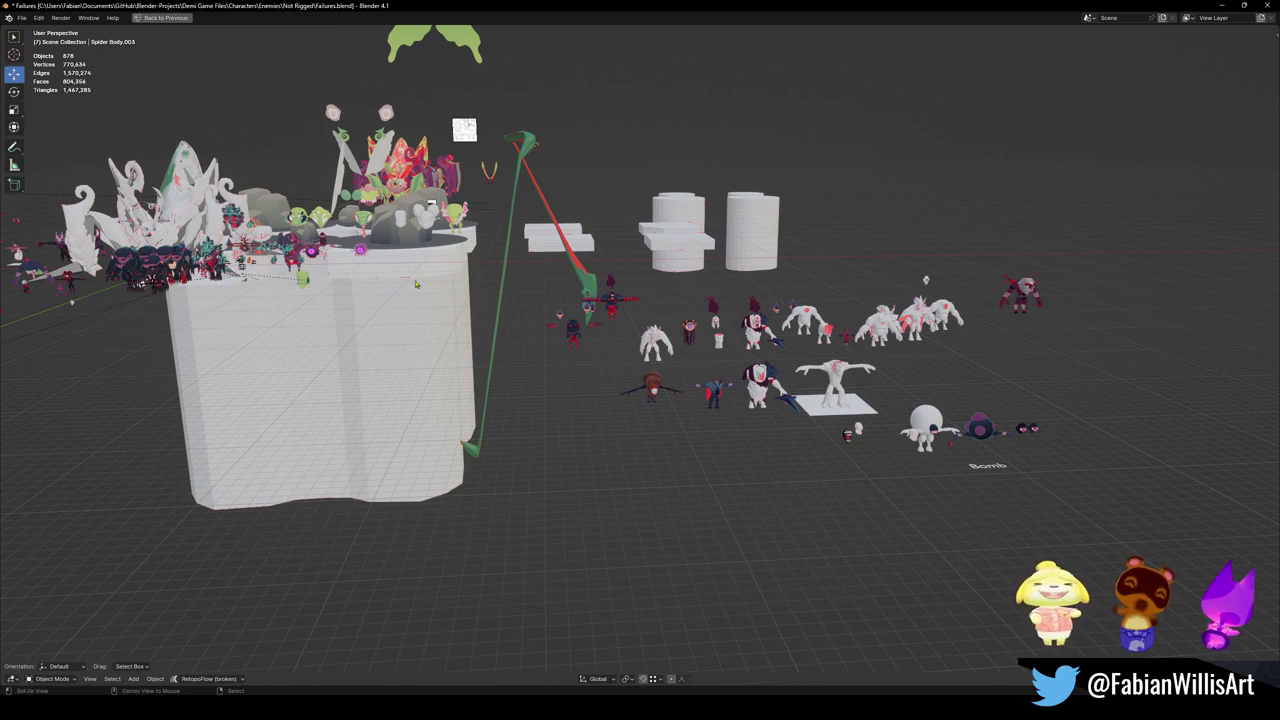
pyautogui.scroll(3, 330, 380)
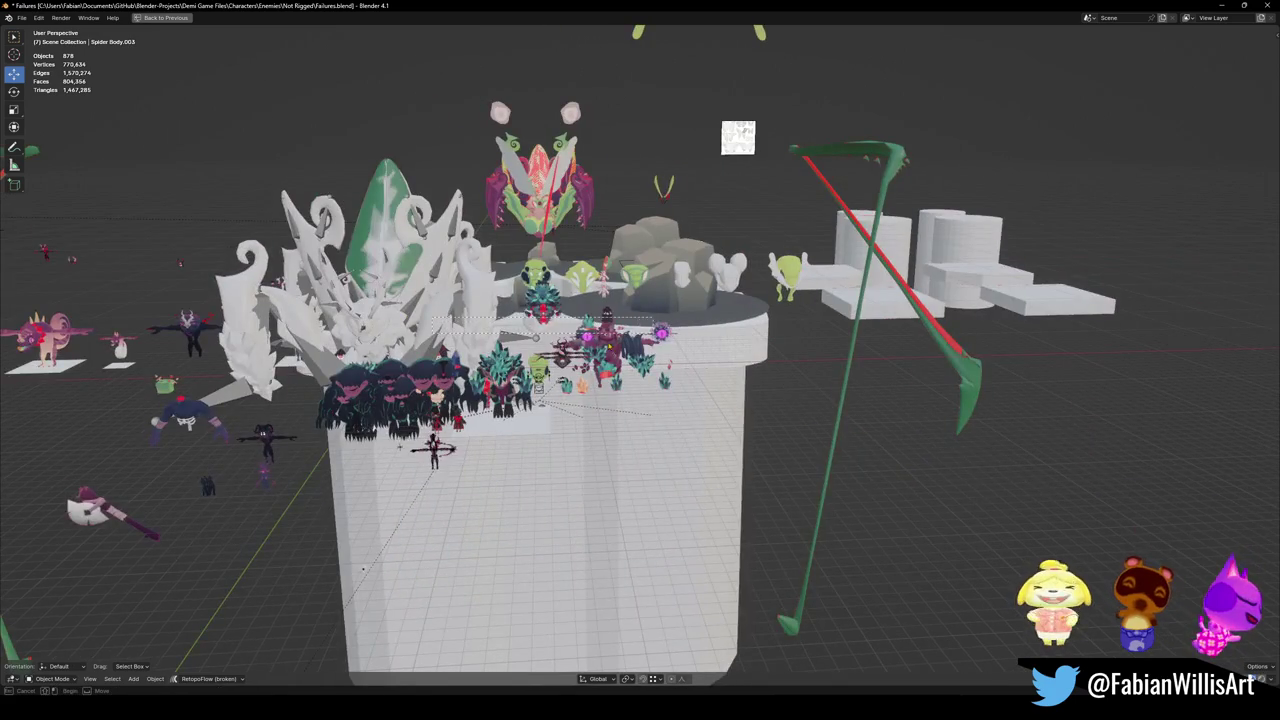
pyautogui.moveTo(752, 593); pyautogui.dragTo(715, 348)
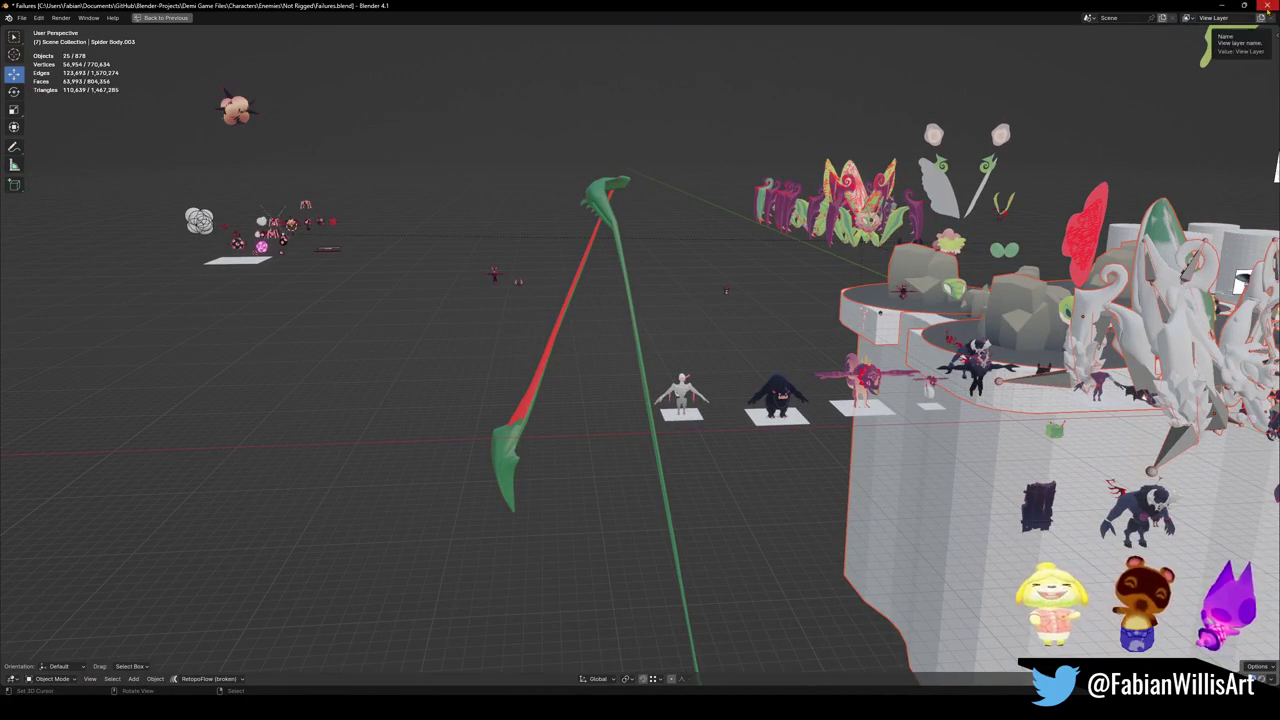
# Step: Centre the view on the small spider, then close the Failures file without saving
pyautogui.keyDown('alt'); pyautogui.middleClick(222, 126); pyautogui.keyUp('alt')
pyautogui.scroll(5, 600, 300)
pyautogui.moveTo(600, 300); pyautogui.dragTo(620, 284)
pyautogui.scroll(-5, 620, 284)
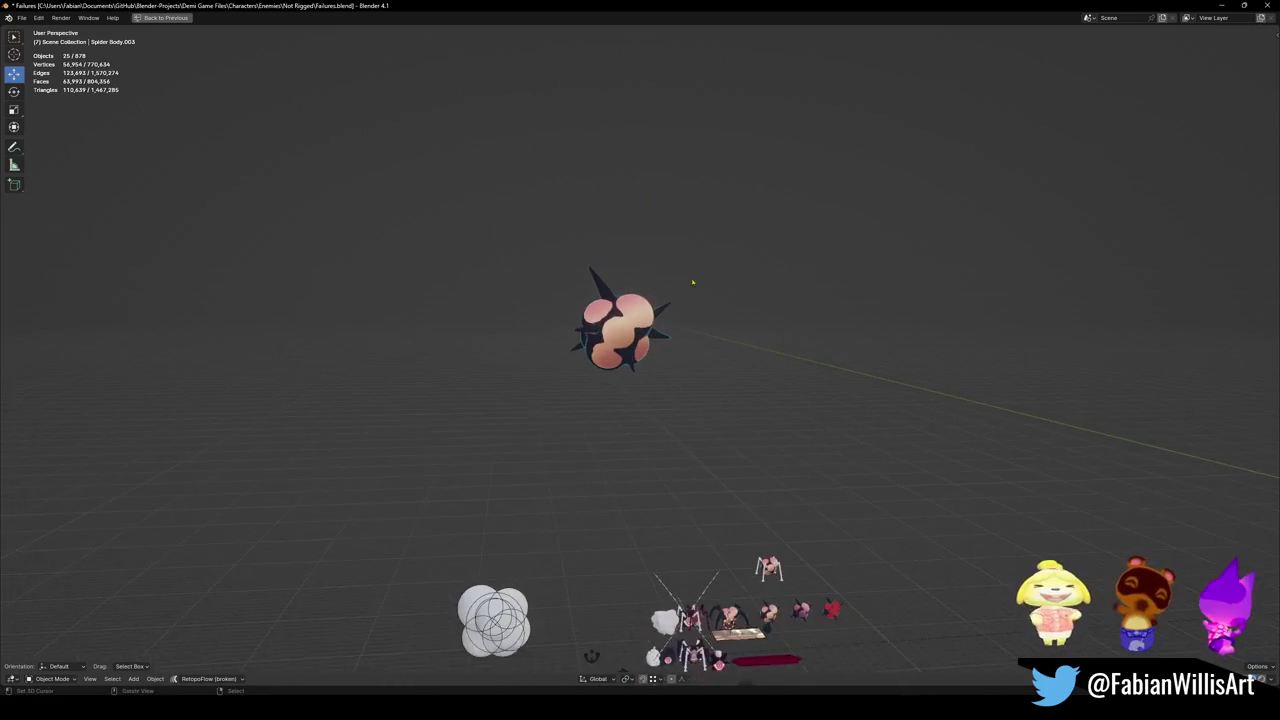
pyautogui.click(1268, 5)
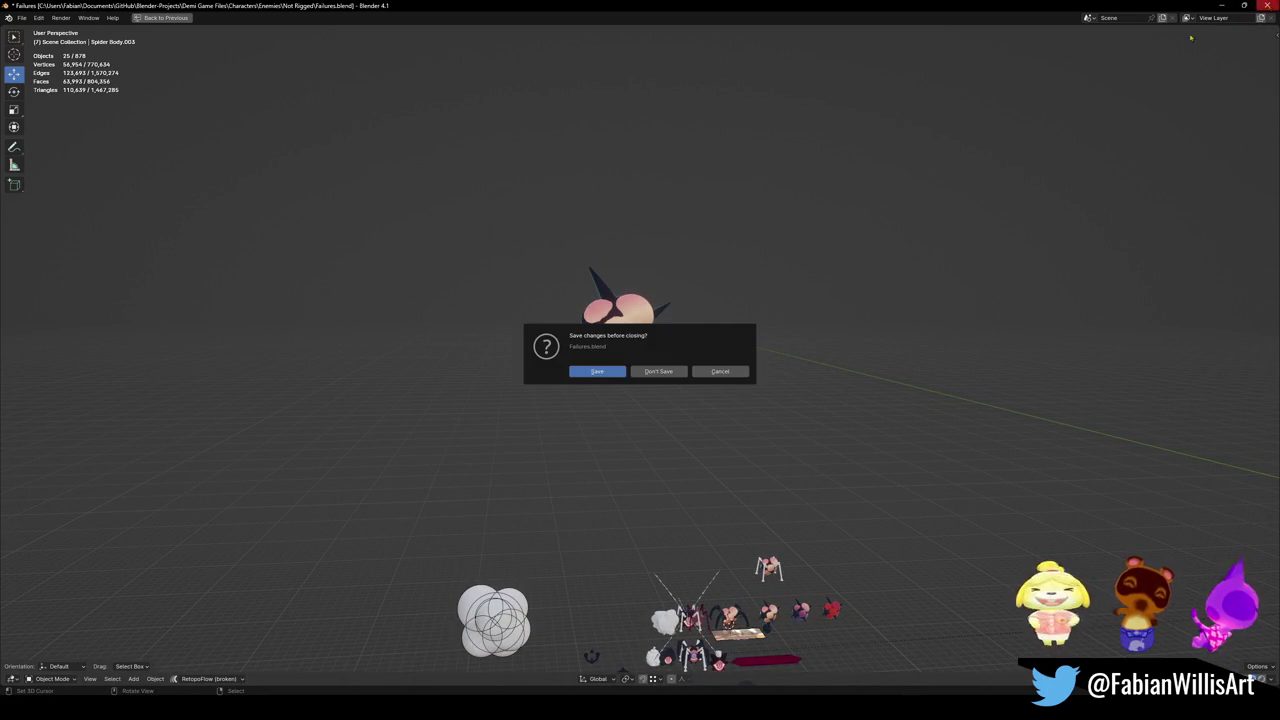
pyautogui.click(667, 372)
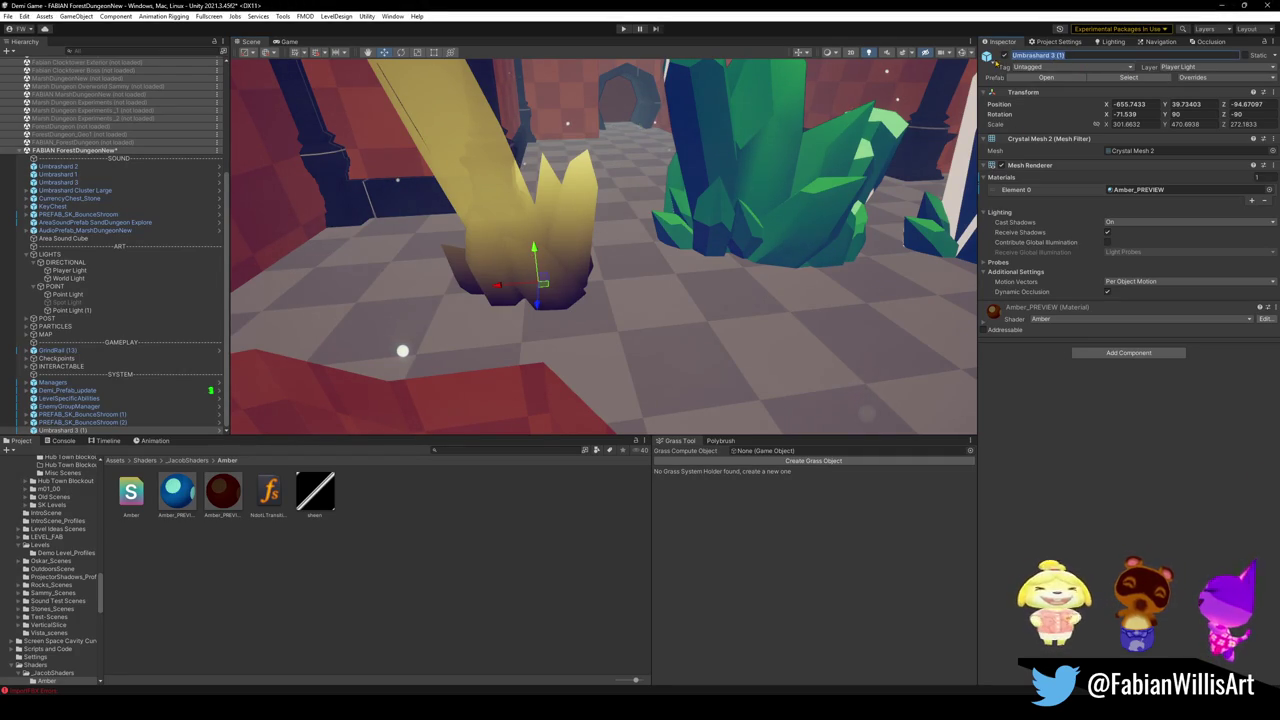
# Step: Enter the Umbrashard 3 (1) name field and keep the name unchanged
pyautogui.click(1035, 55)
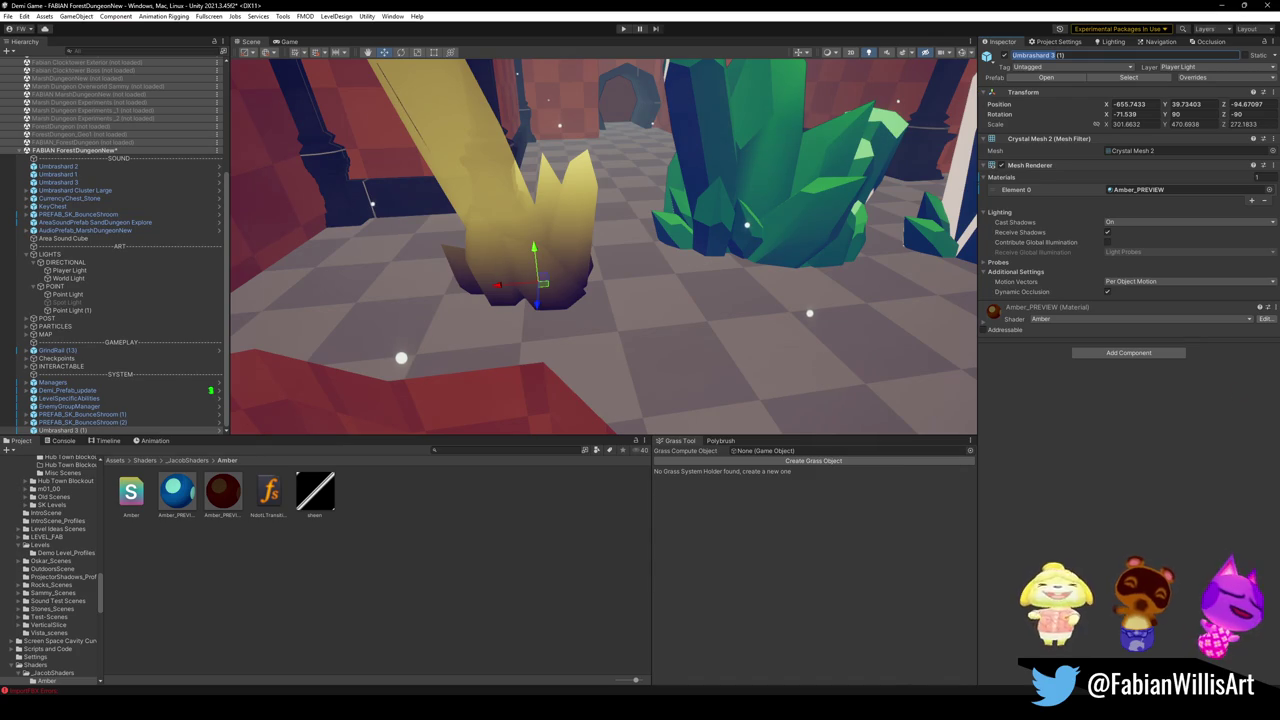
pyautogui.press('Return')
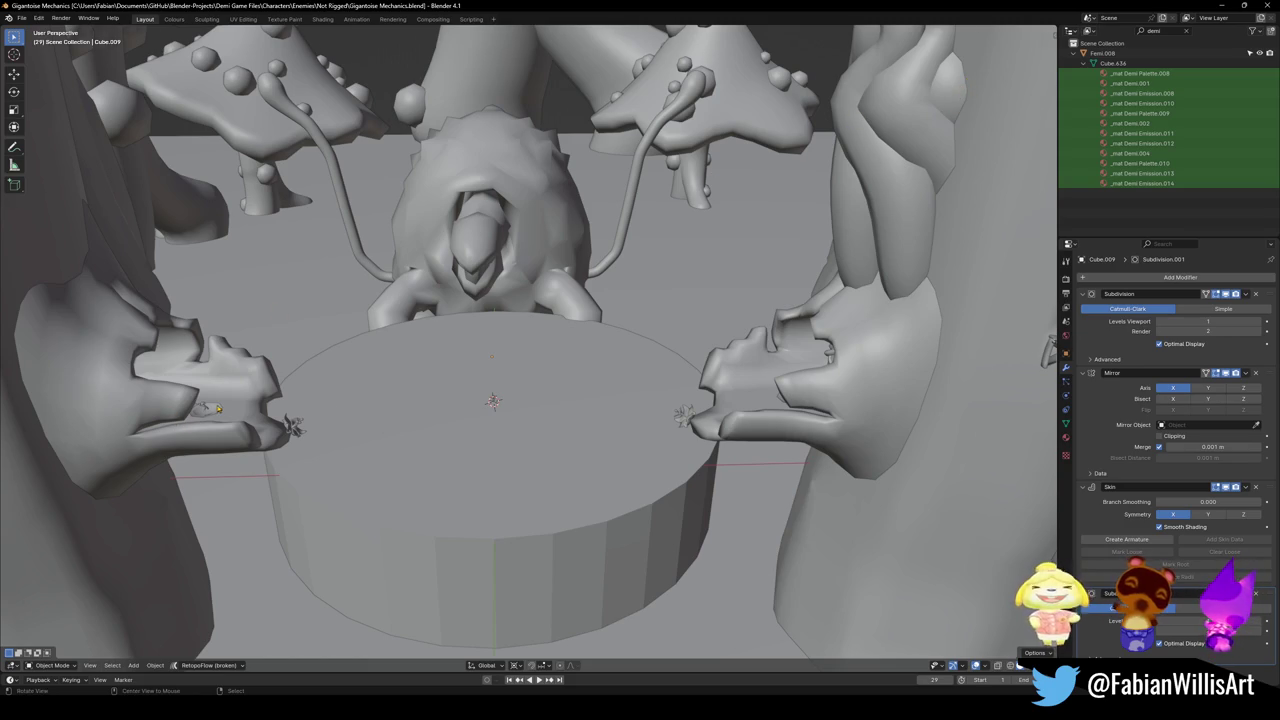
# Step: Walk the view toward the pedestal and orbit around the crystal-shelled turtle boss
pyautogui.hotkey('shift', '`')
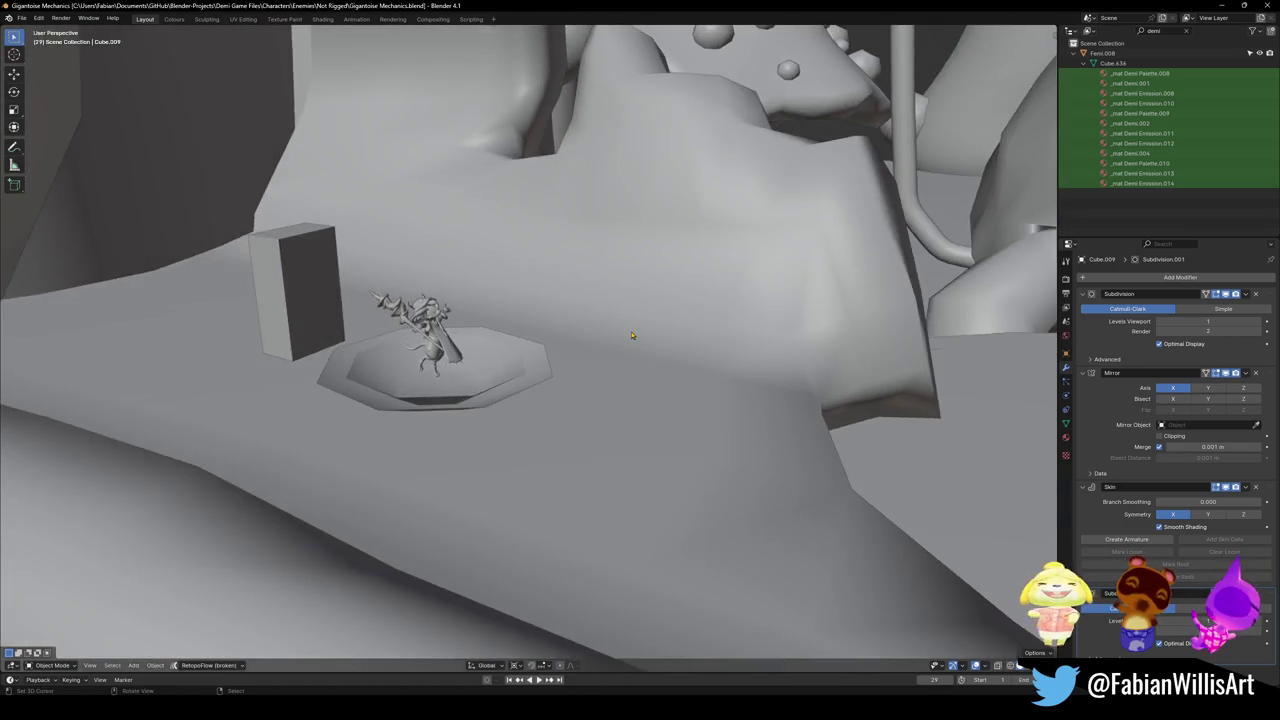
pyautogui.hotkey('shift', '`')
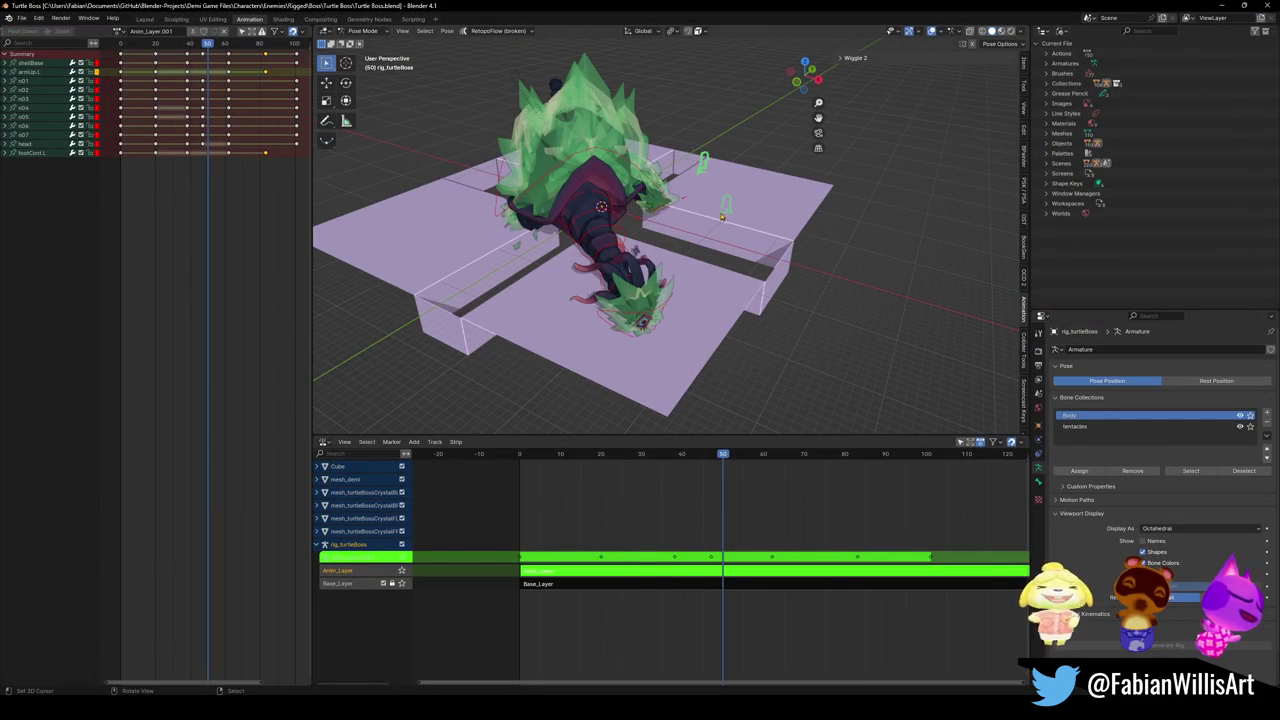
pyautogui.moveTo(625, 261); pyautogui.dragTo(690, 230)
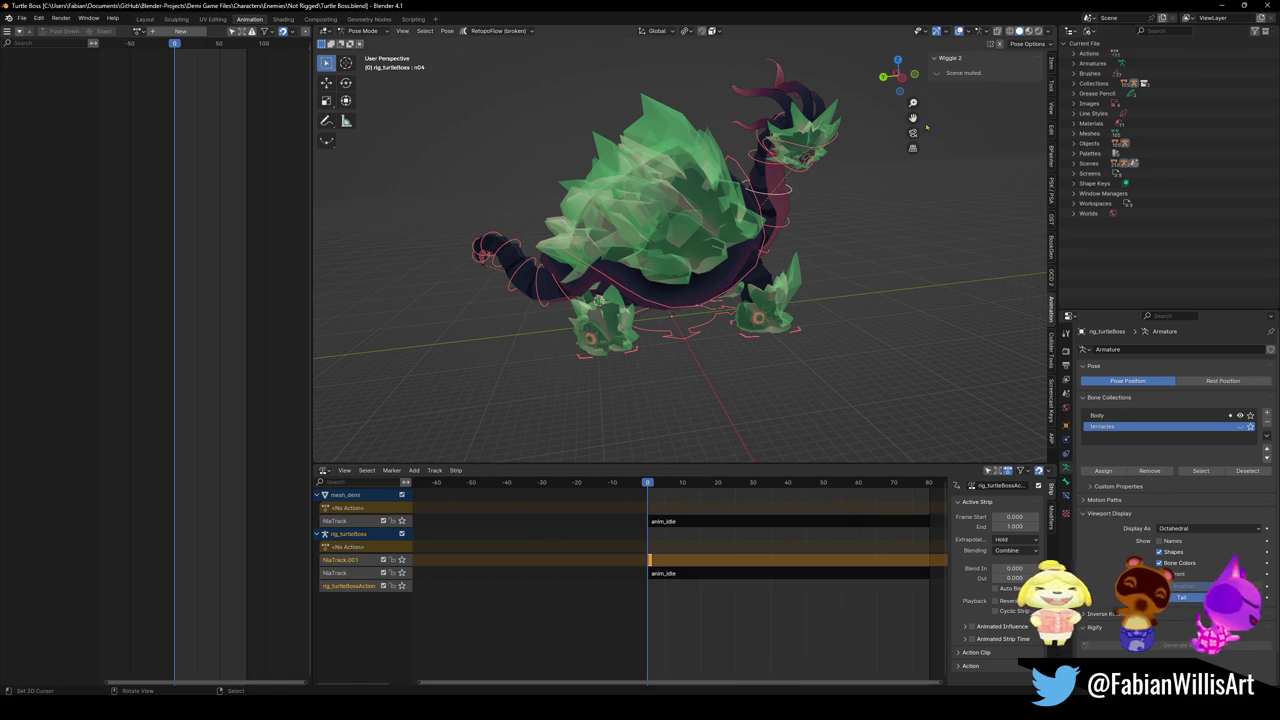
# Step: Zoom out from the crystal-shelled turtle boss rig
pyautogui.scroll(-3, 711, 256)
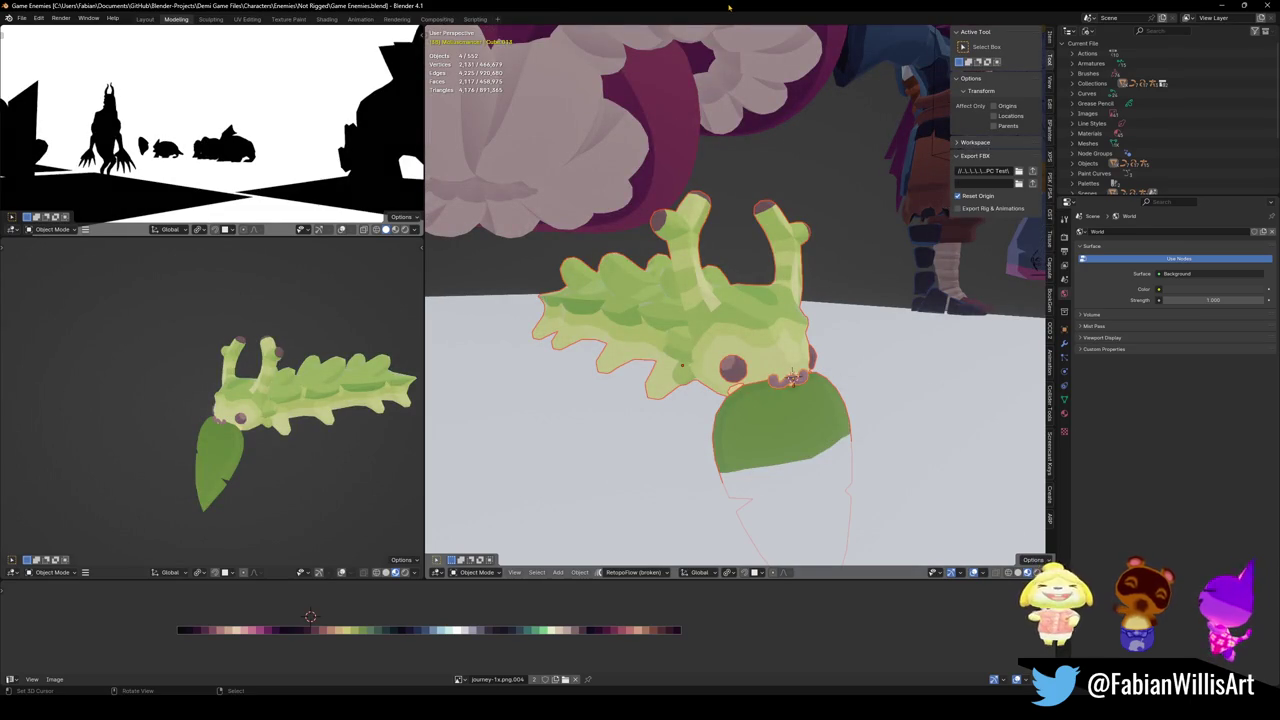
# Step: Orbit and zoom around the Game Enemies scene in Blender's viewport
pyautogui.scroll(-12, 777, 294)
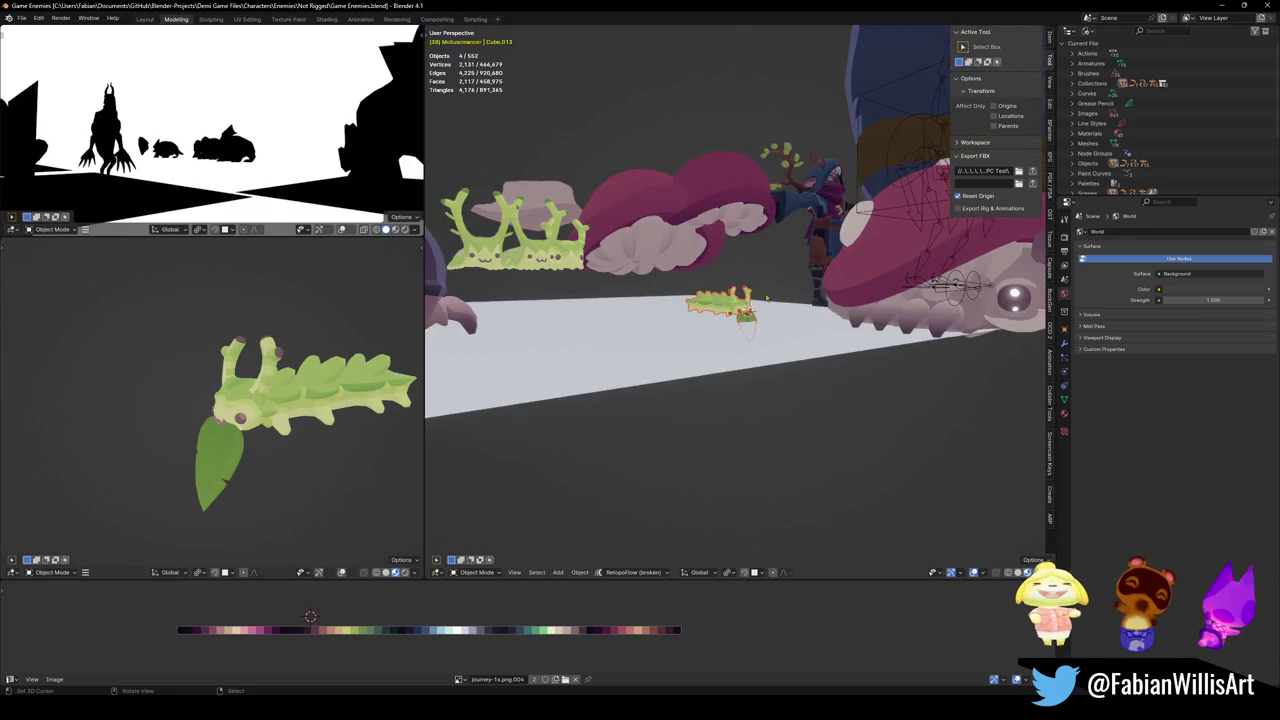
pyautogui.moveTo(735, 320); pyautogui.dragTo(590, 335)
pyautogui.scroll(8, 735, 300)
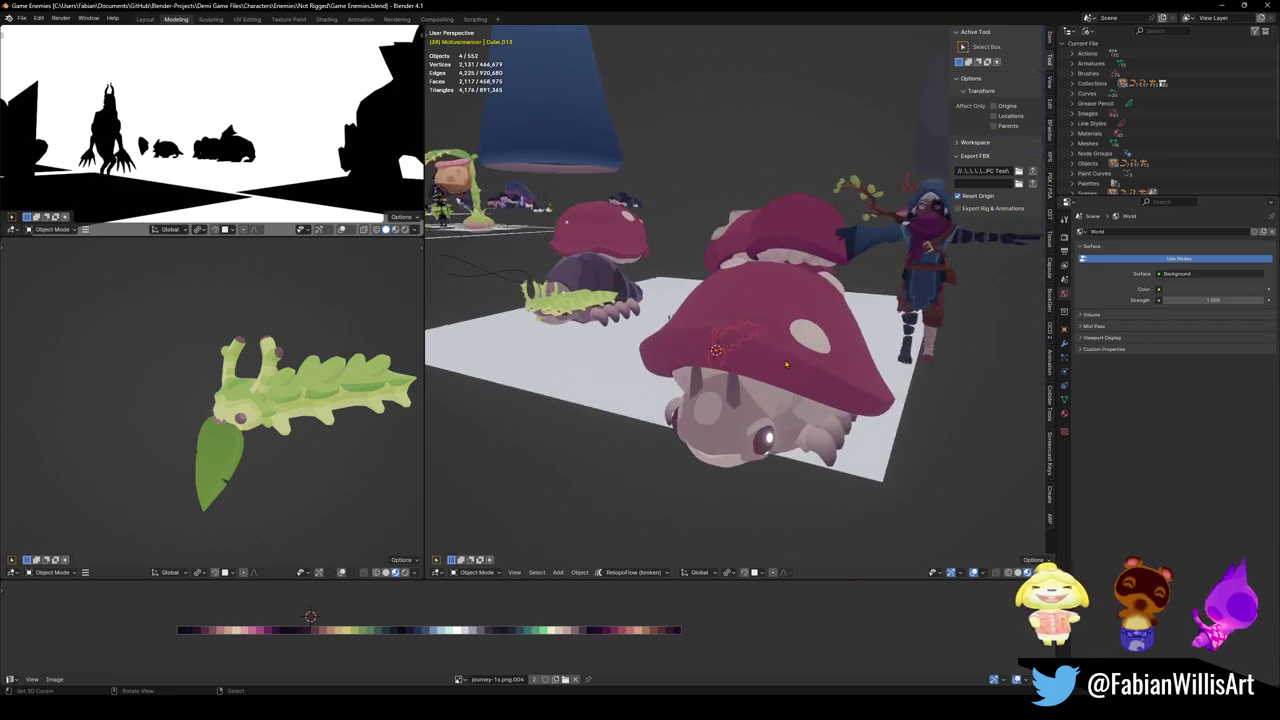
pyautogui.scroll(-8, 775, 352)
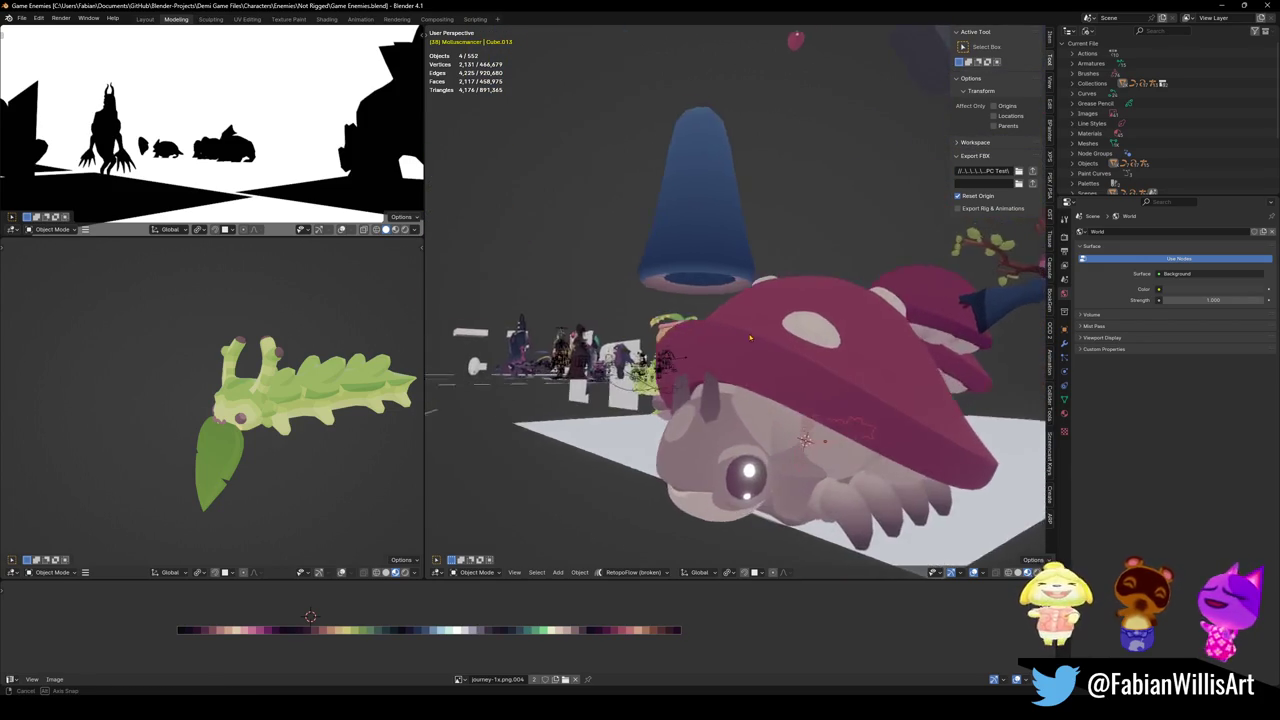
pyautogui.scroll(-8, 679, 337)
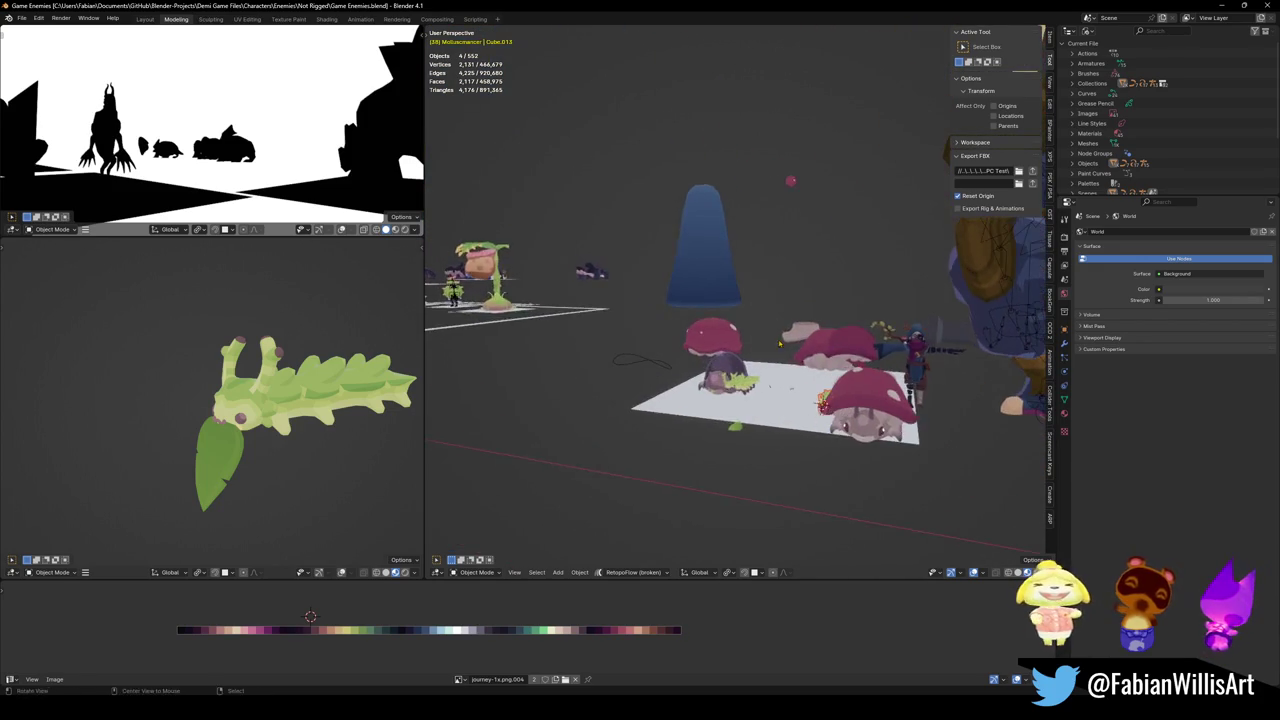
pyautogui.scroll(-6, 661, 328)
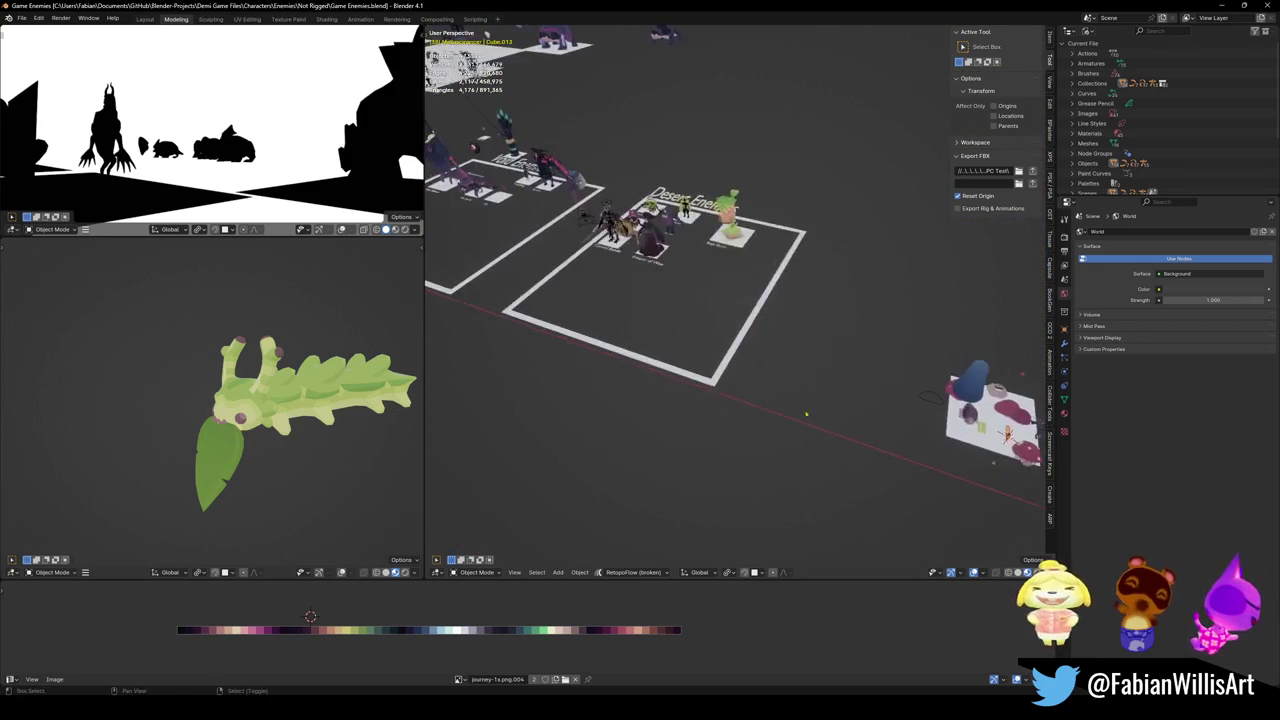
pyautogui.scroll(5, 689, 91)
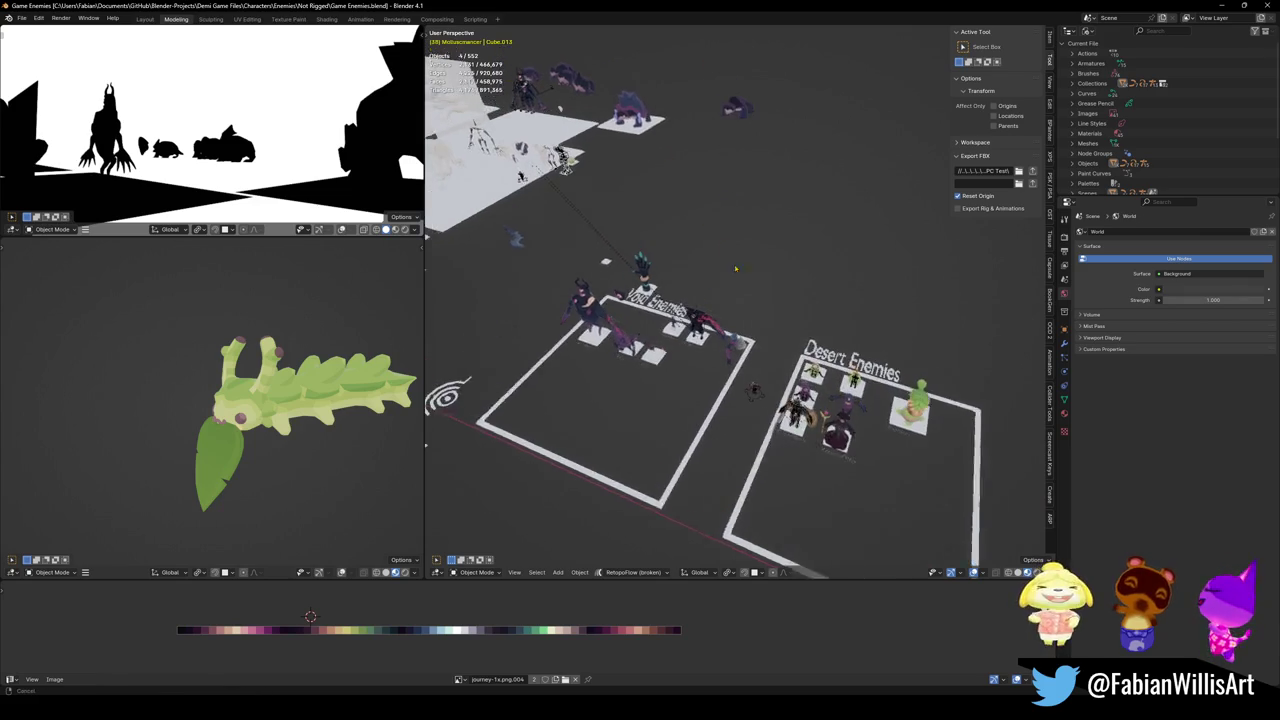
# Step: Frame the purple monster, view the enemy meshes front-on, then close the Game Enemies file
pyautogui.press('KP_Decimal')
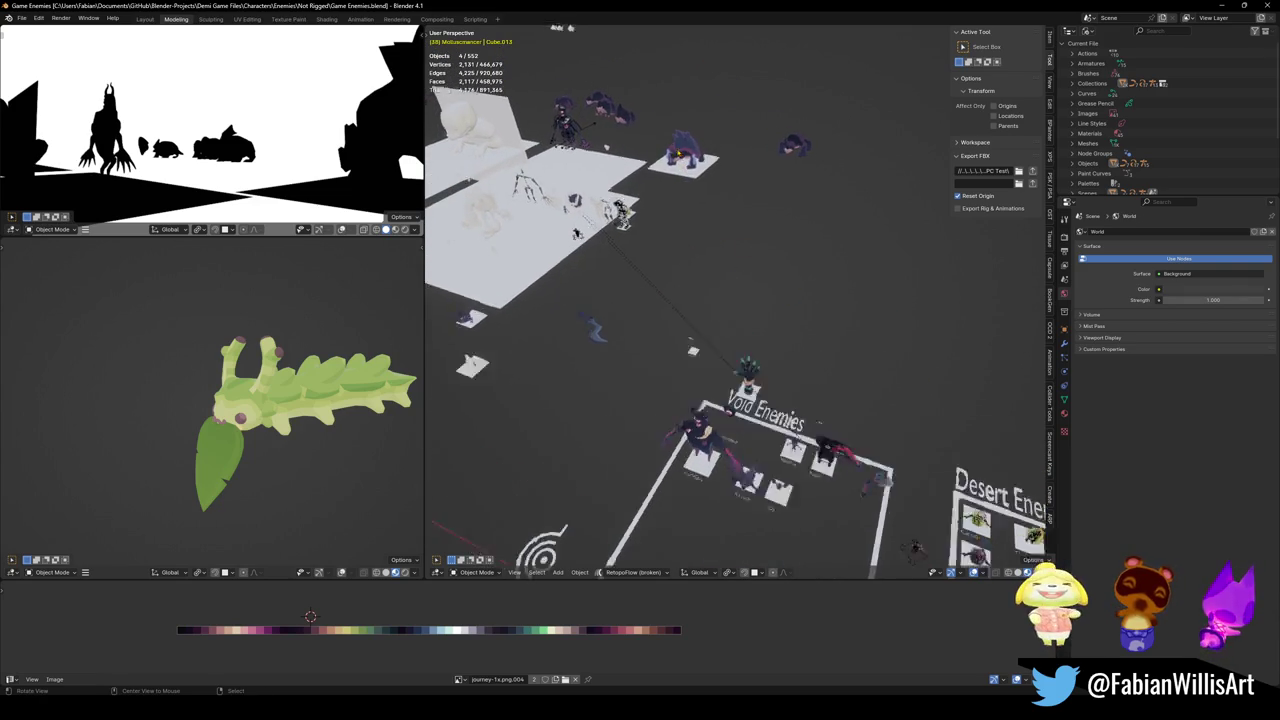
pyautogui.scroll(-4, 735, 300)
pyautogui.moveTo(777, 292); pyautogui.dragTo(929, 338)
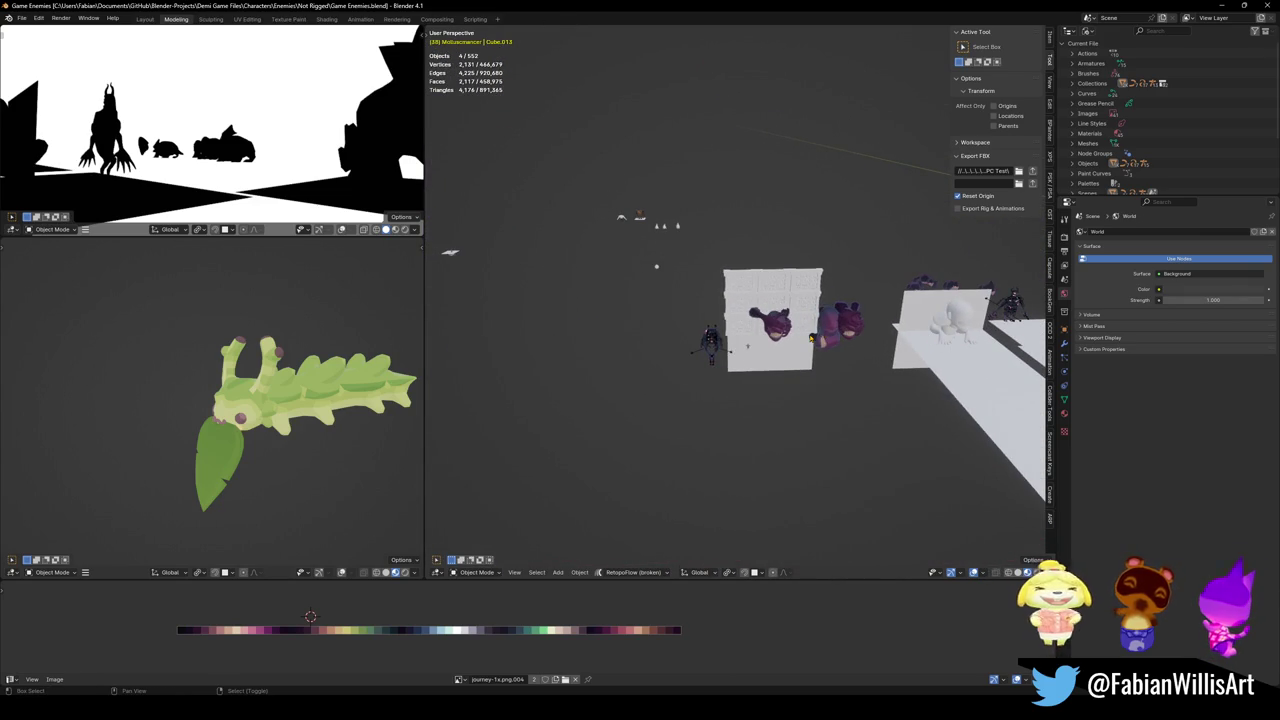
pyautogui.scroll(2, 842, 307)
pyautogui.moveTo(838, 317)
pyautogui.mouseDown()
pyautogui.moveTo(886, 326)
pyautogui.moveTo(855, 285)
pyautogui.mouseUp()
pyautogui.scroll(5, 875, 304)
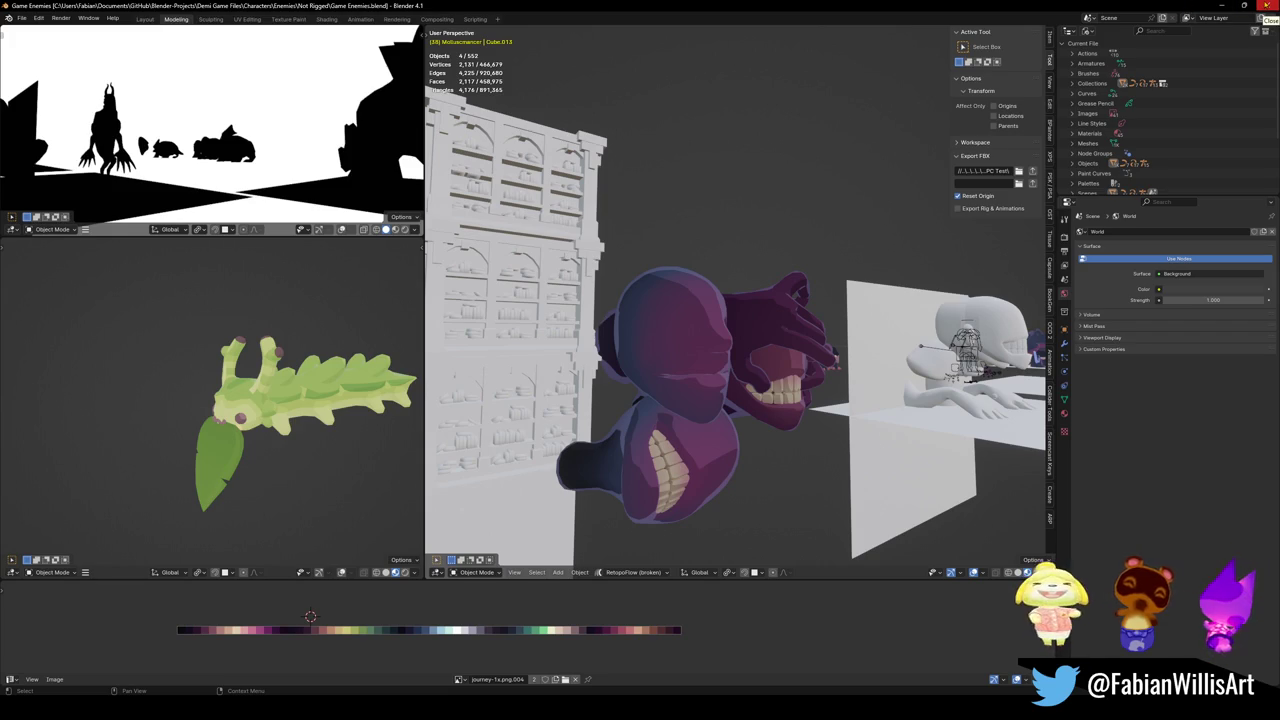
pyautogui.click(1268, 6)
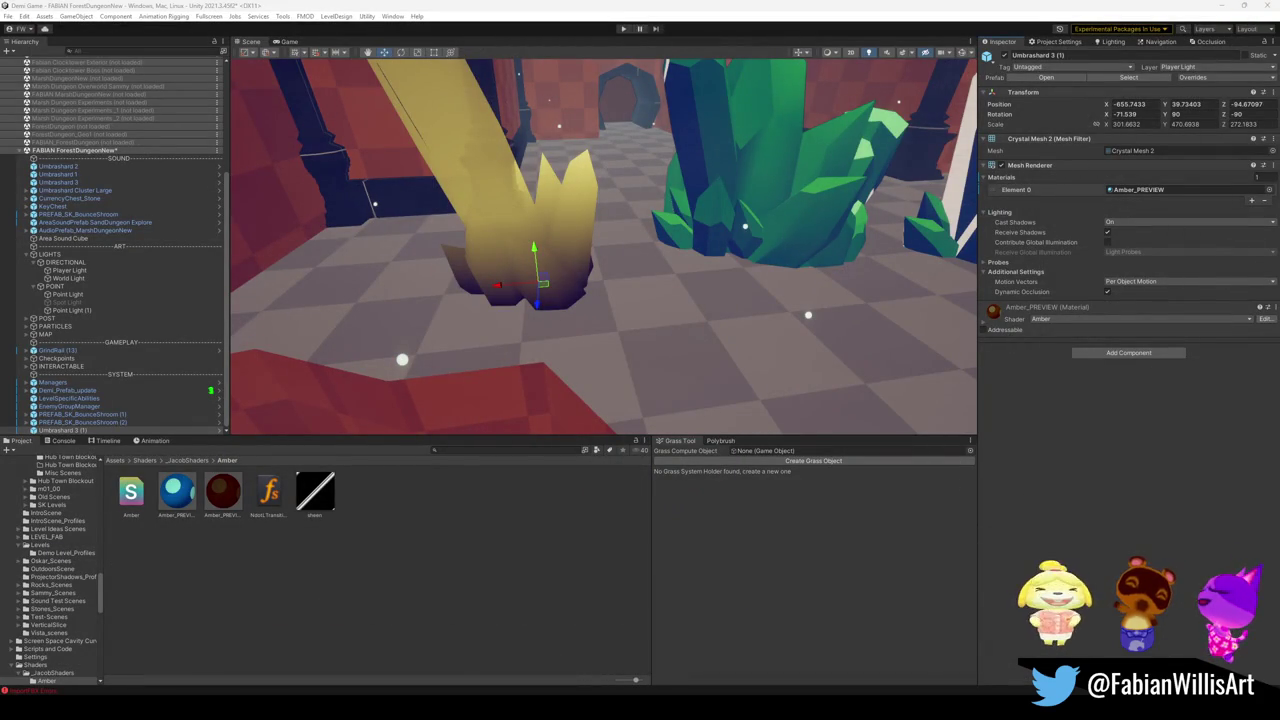
pyautogui.moveTo(772, 712)
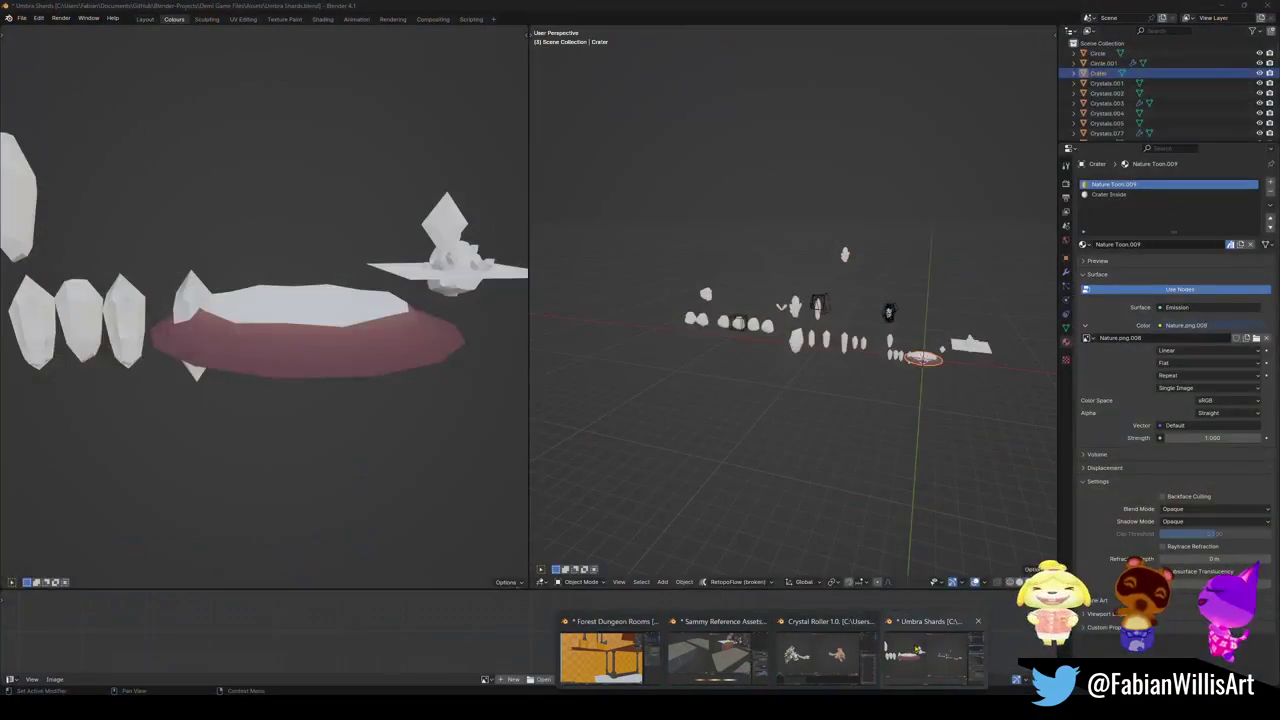
pyautogui.click(915, 648)
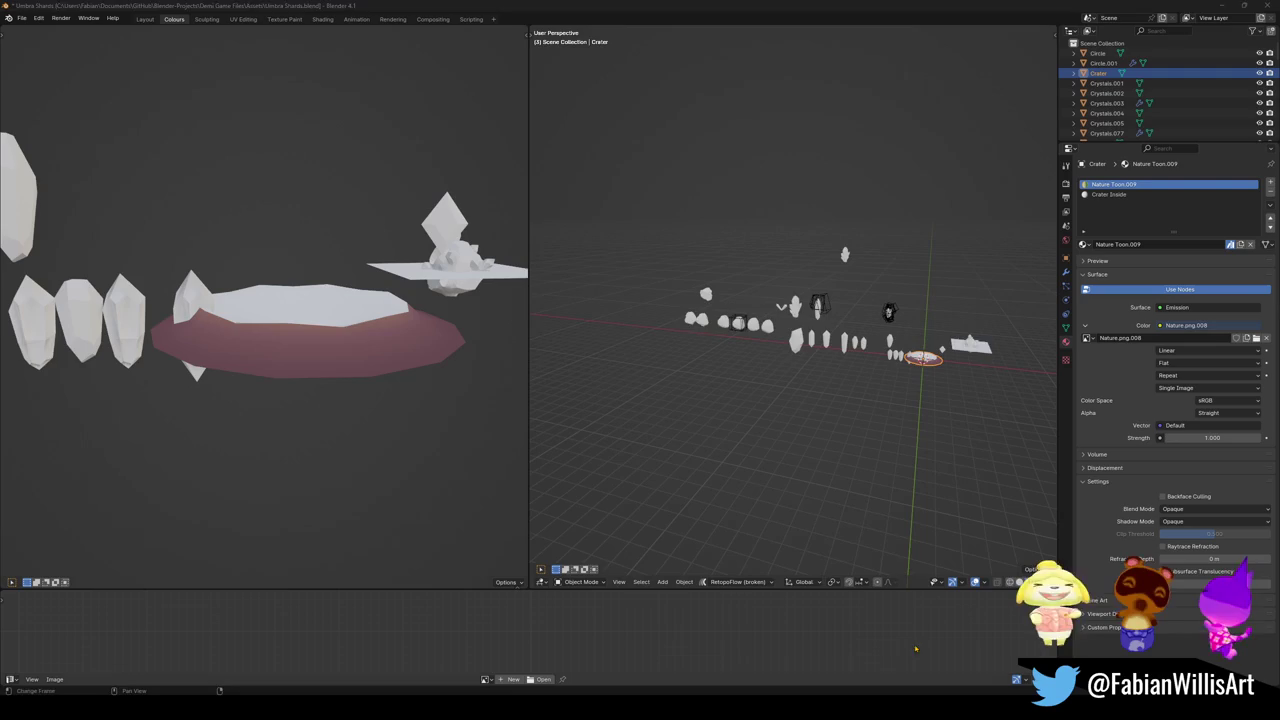
pyautogui.moveTo(930, 400); pyautogui.dragTo(877, 389)
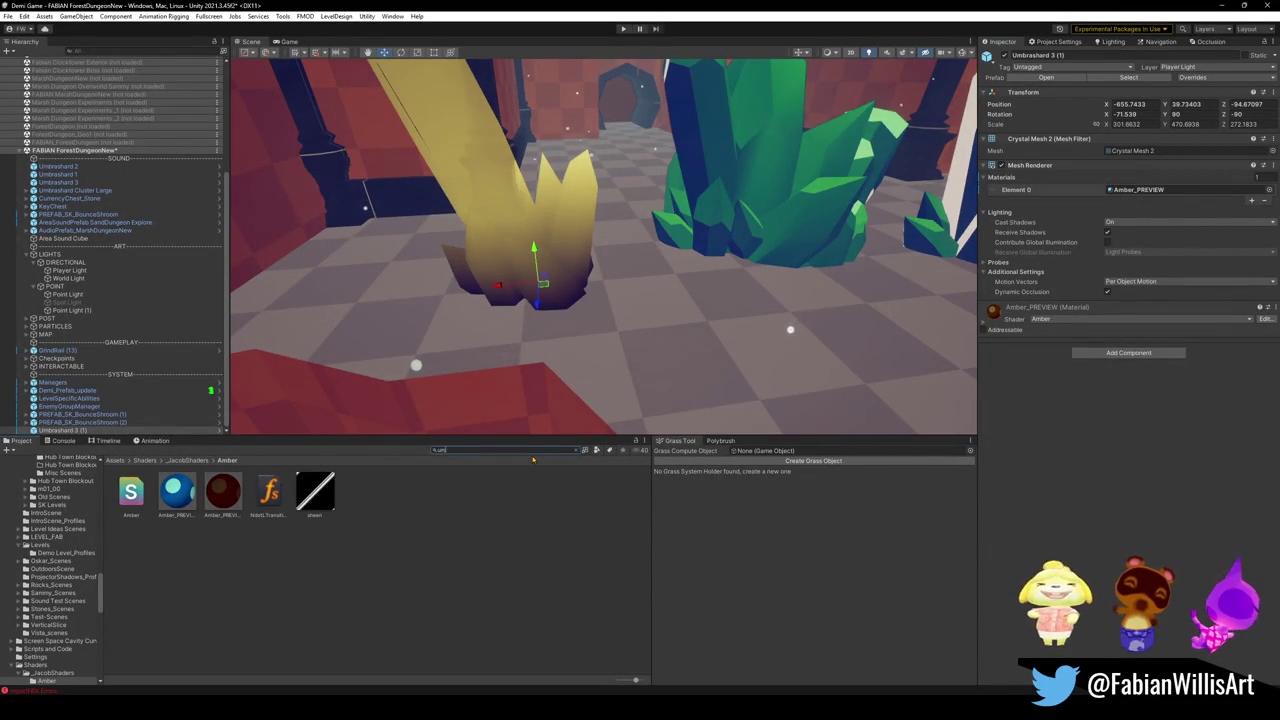
# Step: Search the Project for 'umbrashard' and open the Umbrashard 3 prefab for inspection
pyautogui.write('umbrashard')
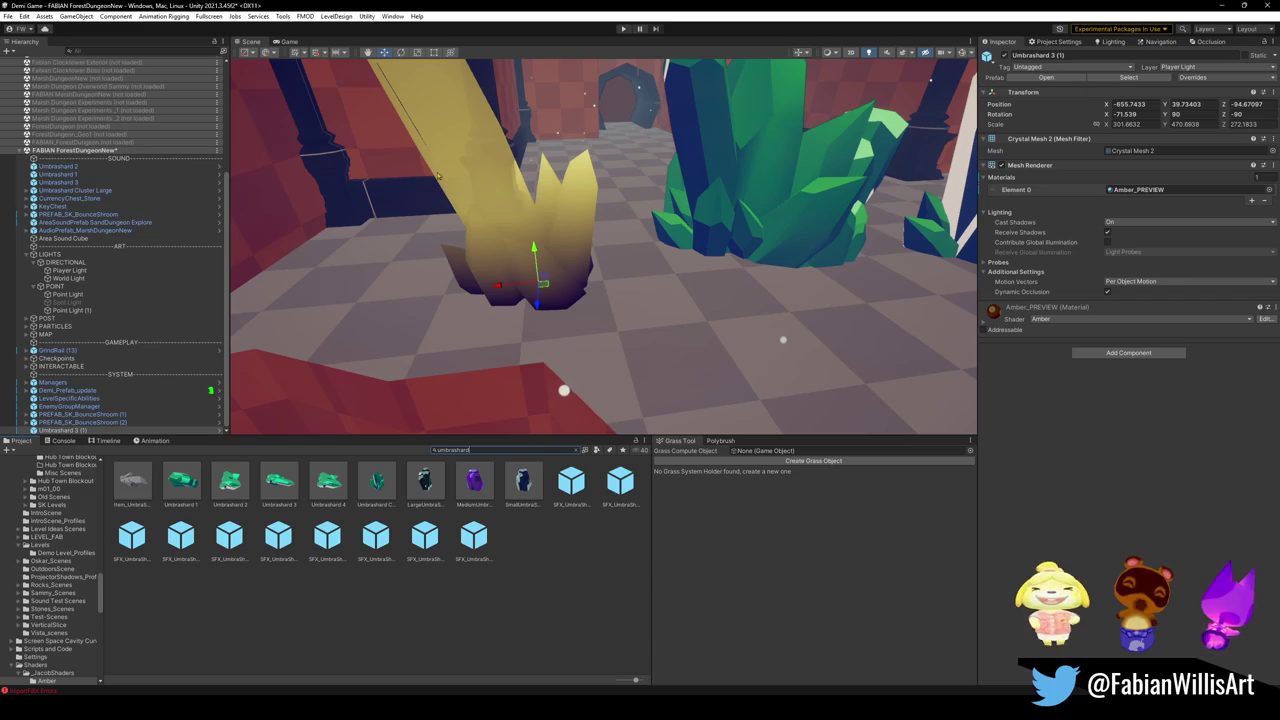
pyautogui.click(280, 482)
pyautogui.rightClick(362, 469)
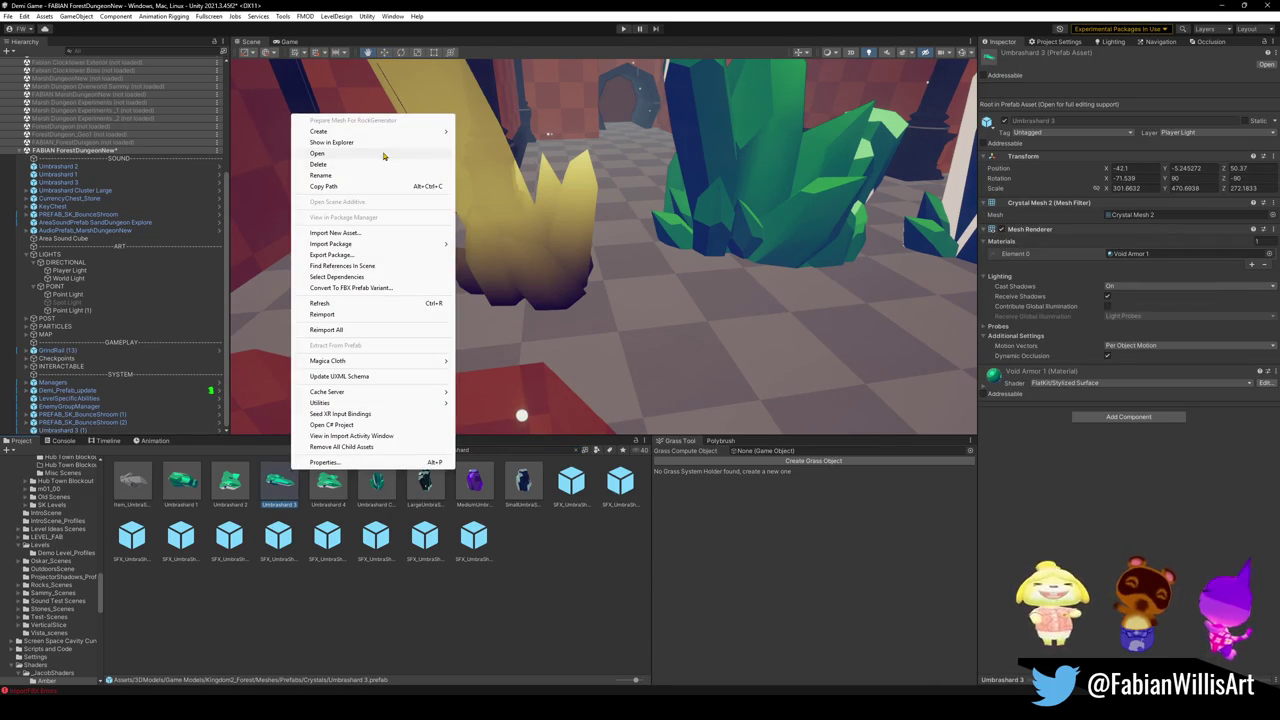
pyautogui.click(389, 143)
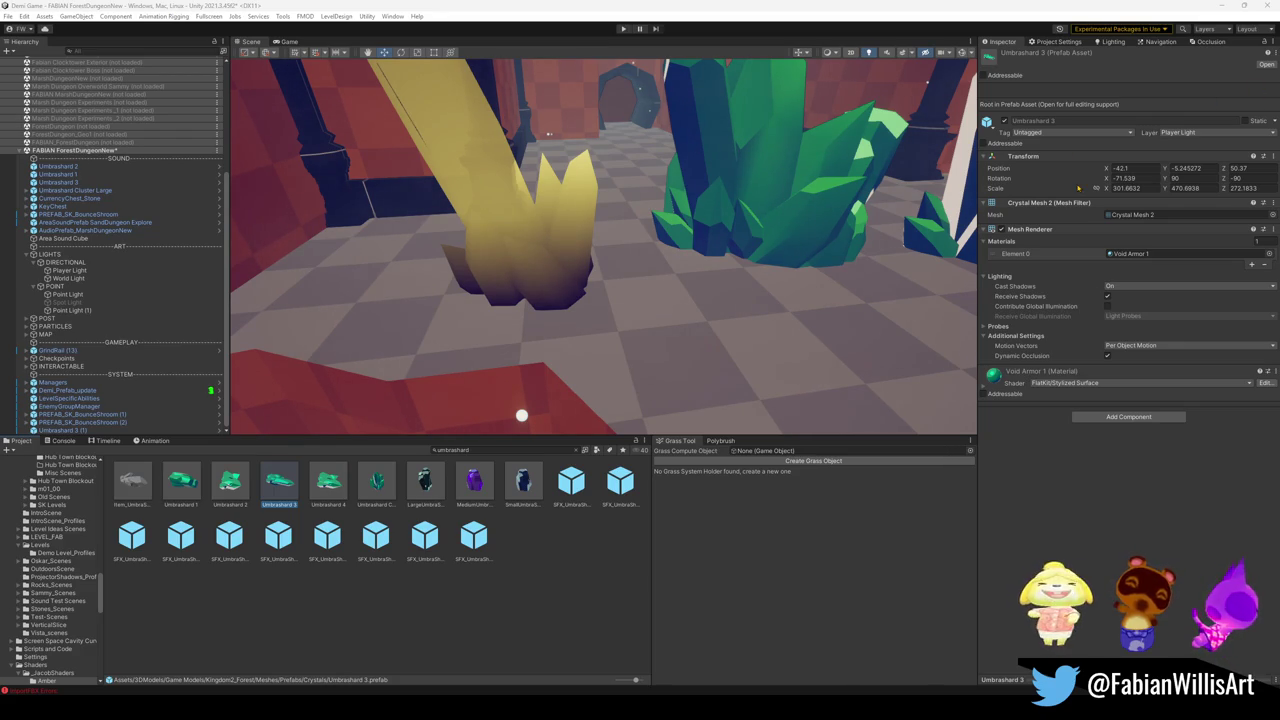
# Step: Reframe the crystals in the Scene view and bring up options for the Void Armor 1 material
pyautogui.scroll(-10, 843, 200)
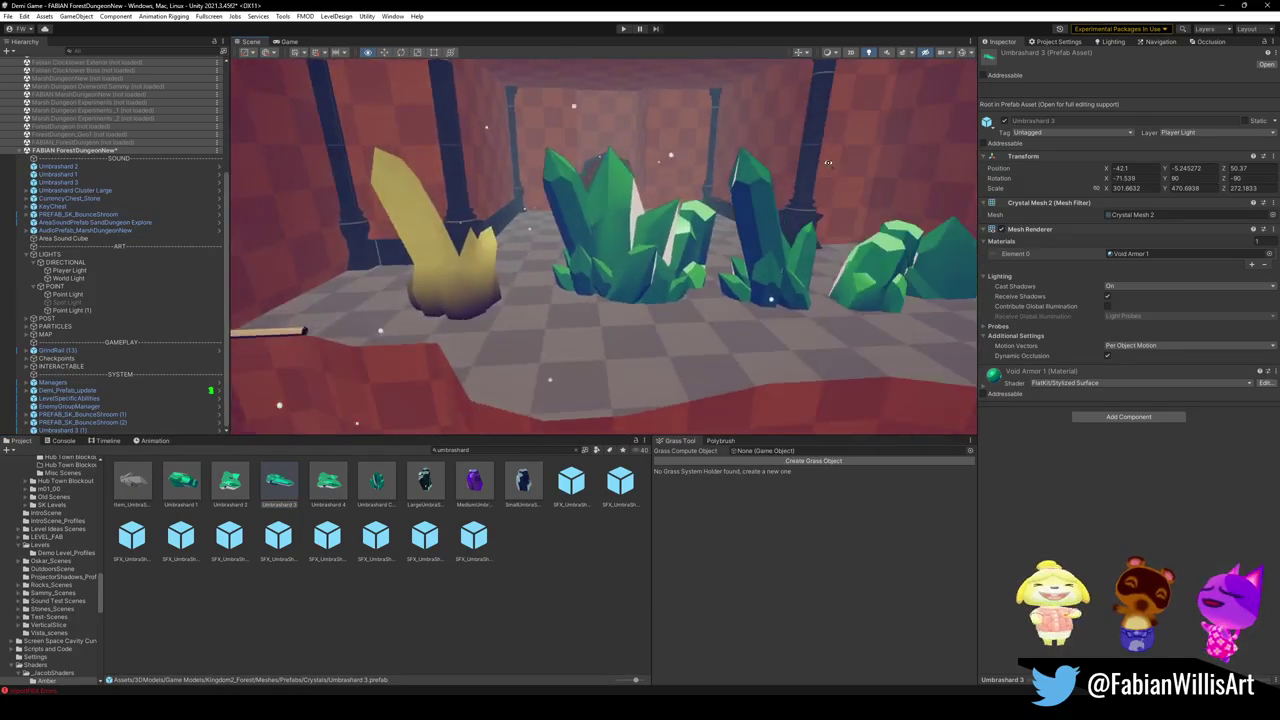
pyautogui.moveTo(828, 163); pyautogui.dragTo(831, 165)
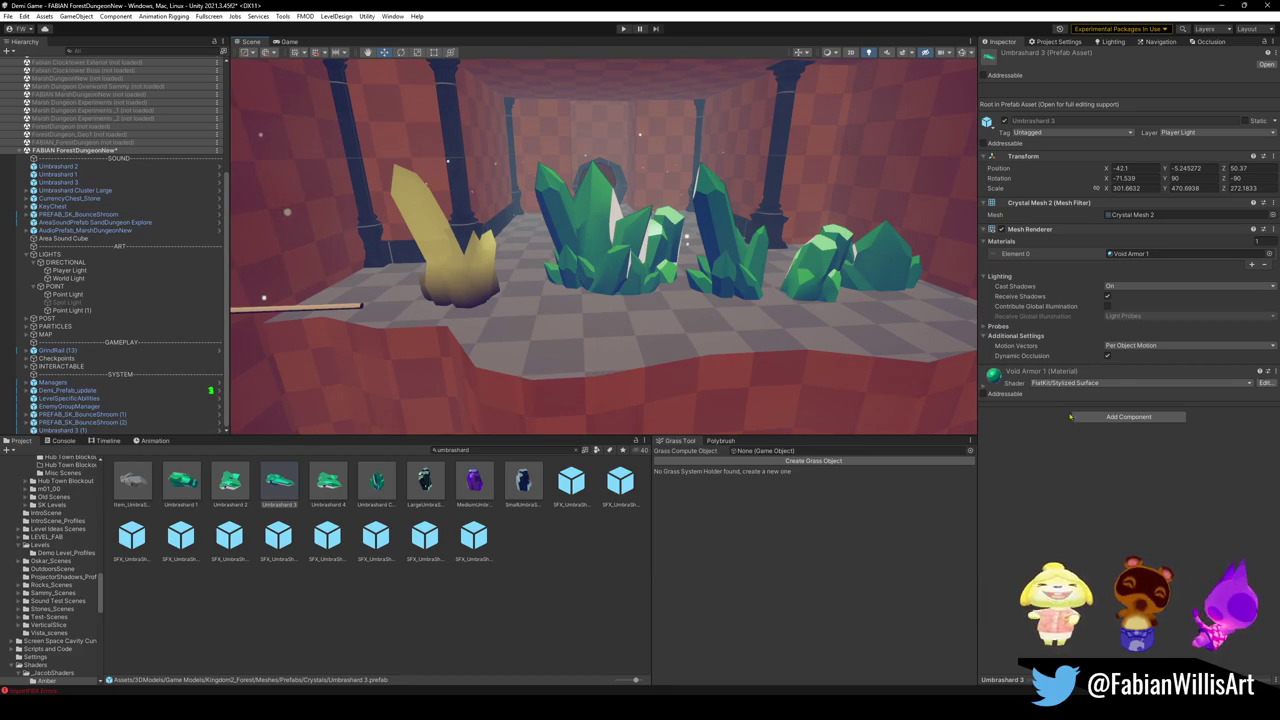
pyautogui.rightClick(994, 377)
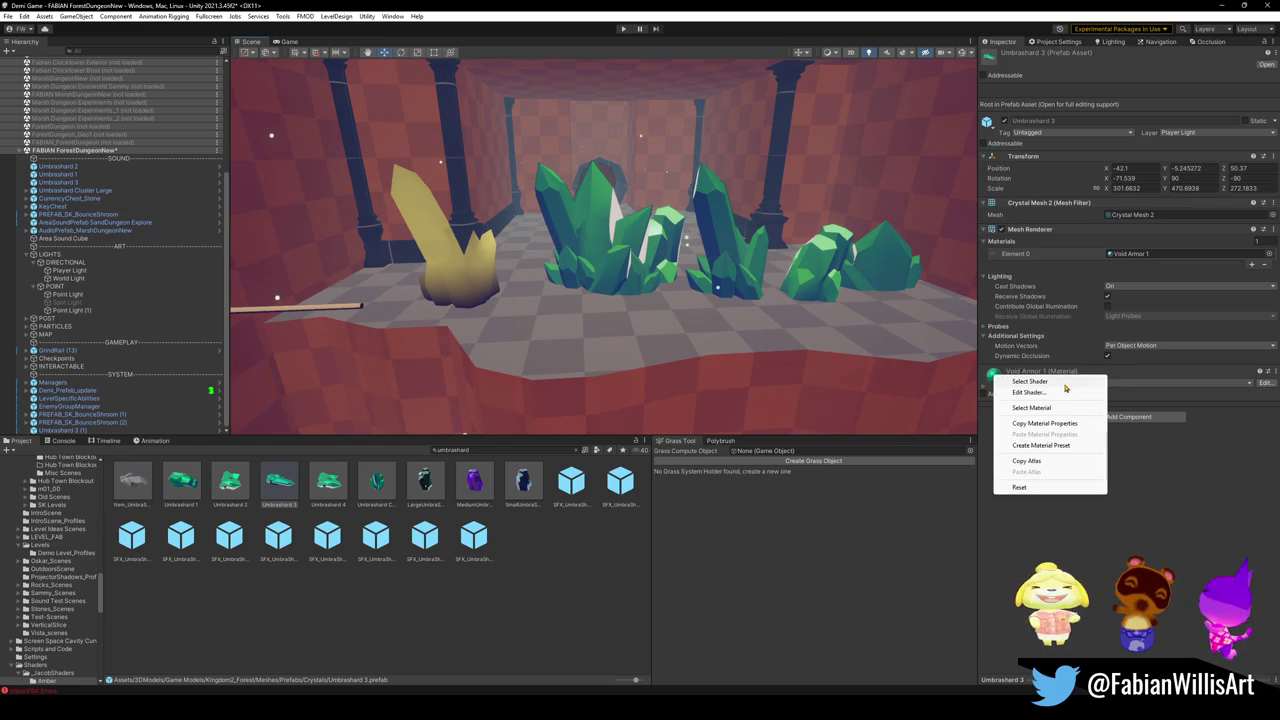
# Step: Locate the crystal's material, then drag FlatKit Ice onto the centre crystal in the Scene view
pyautogui.click(1037, 408)
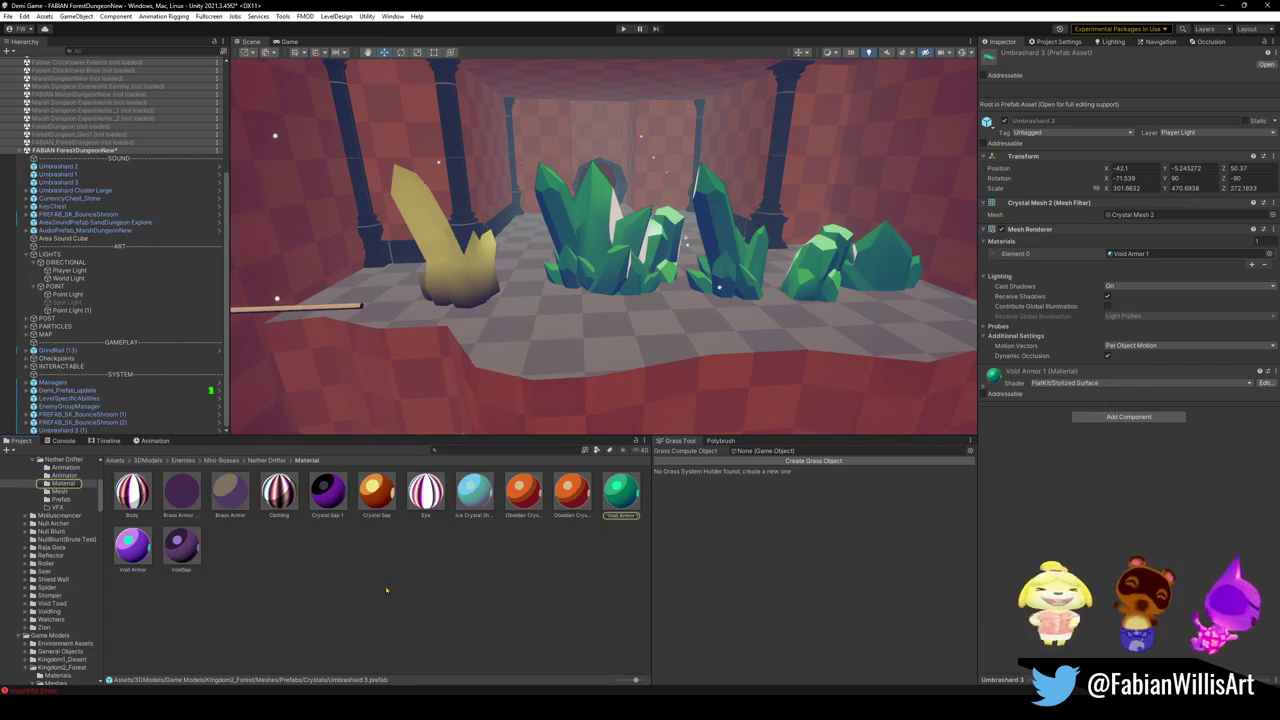
pyautogui.moveTo(181, 545)
pyautogui.mouseDown()
pyautogui.moveTo(480, 390)
pyautogui.moveTo(603, 258)
pyautogui.moveTo(577, 275)
pyautogui.mouseUp()
pyautogui.write('flatk')
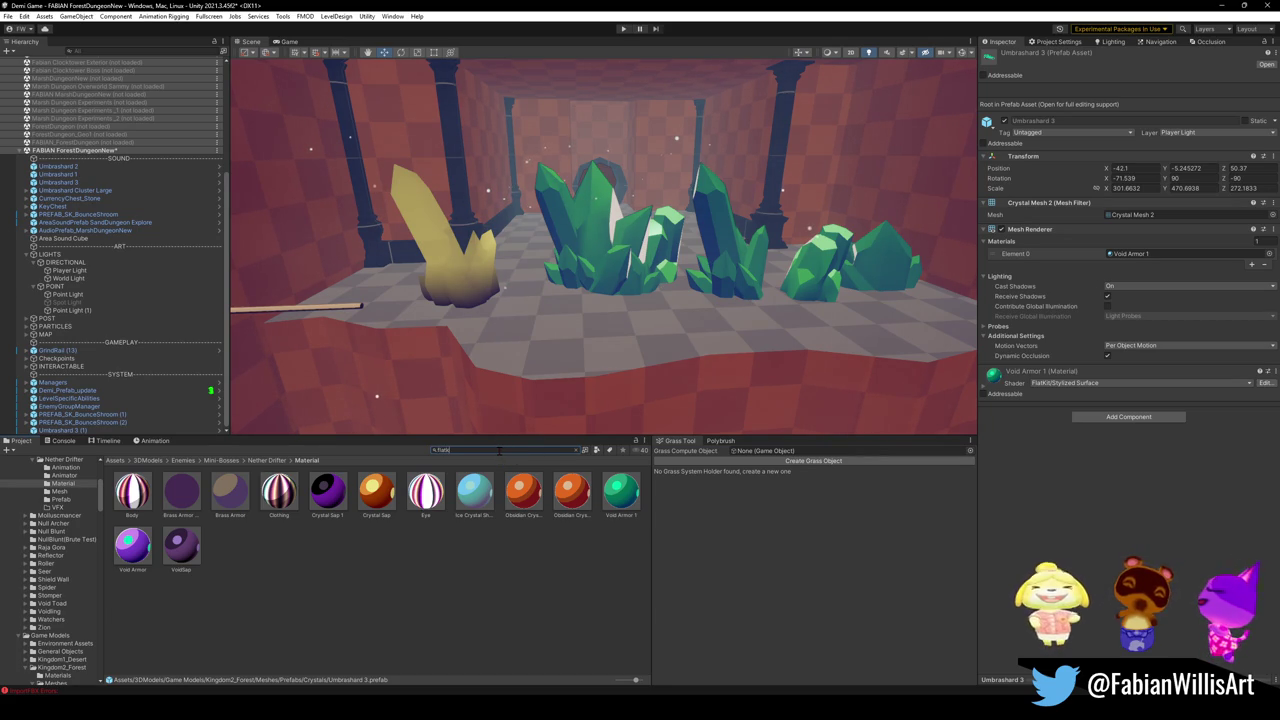
pyautogui.write('t')
pyautogui.moveTo(310, 488)
pyautogui.mouseDown()
pyautogui.moveTo(355, 476)
pyautogui.moveTo(597, 252)
pyautogui.moveTo(577, 271)
pyautogui.moveTo(612, 274)
pyautogui.moveTo(574, 269)
pyautogui.moveTo(566, 248)
pyautogui.mouseUp()
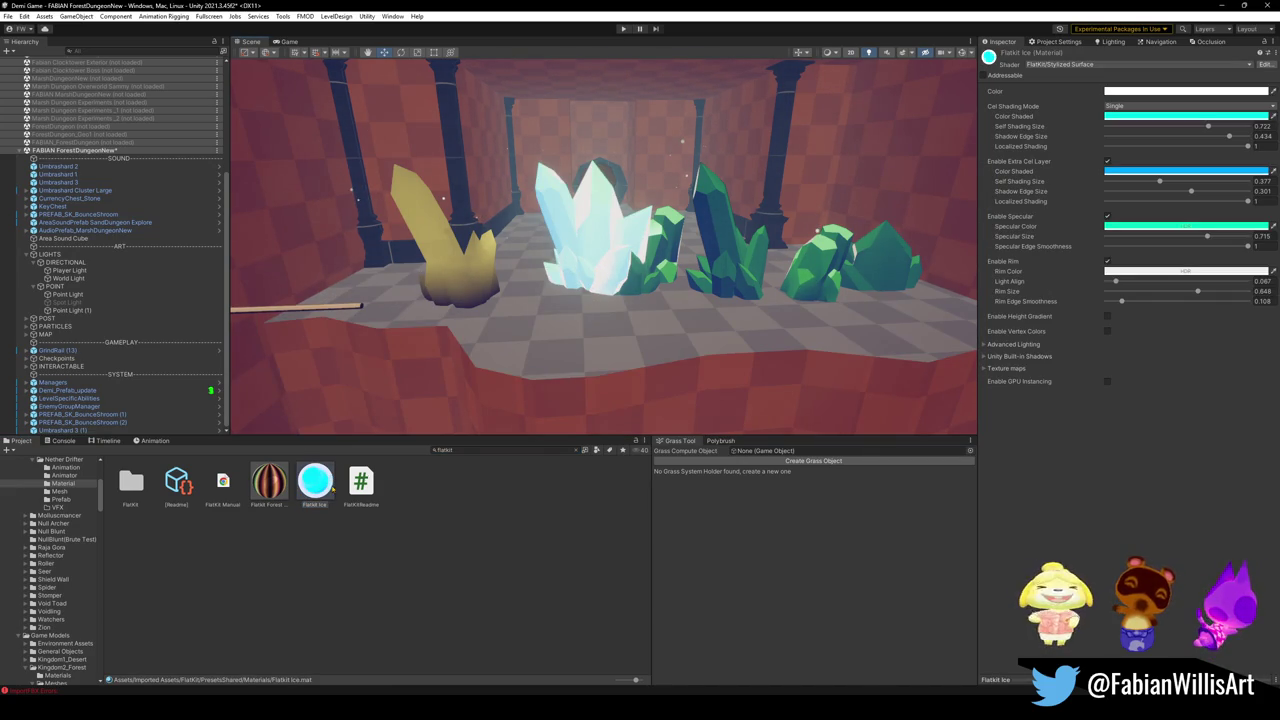